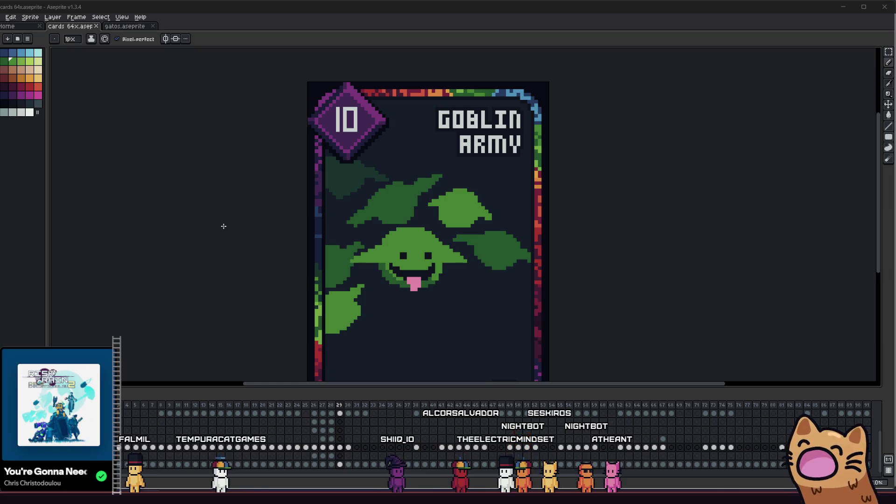
# Zoom in on the goblin's face and shade both inner ears dark green, undoing one misplaced block
pyautogui.moveTo(216, 268)
pyautogui.mouseDown()
pyautogui.moveTo(192, 260)
pyautogui.moveTo(284, 260)
pyautogui.moveTo(283, 242)
pyautogui.mouseUp()
pyautogui.scroll(1, 192, 260)
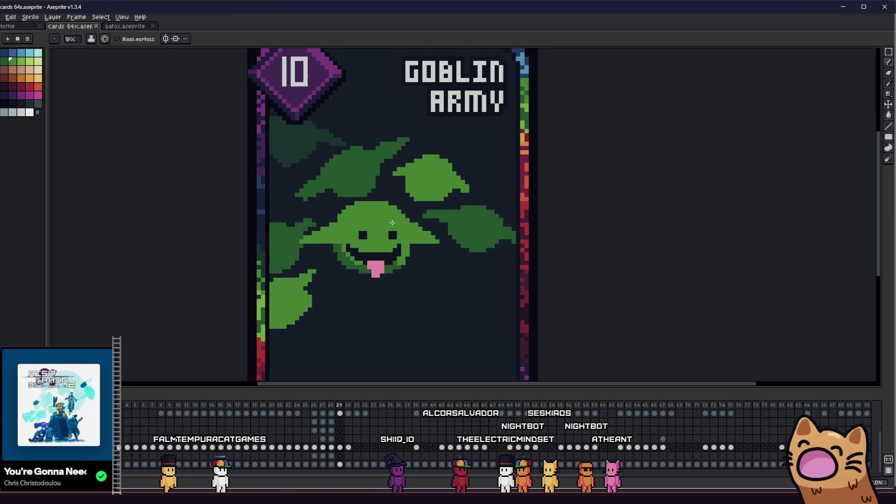
pyautogui.scroll(5, 349, 235)
pyautogui.moveTo(349, 235); pyautogui.dragTo(407, 214)
pyautogui.scroll(-3, 407, 214)
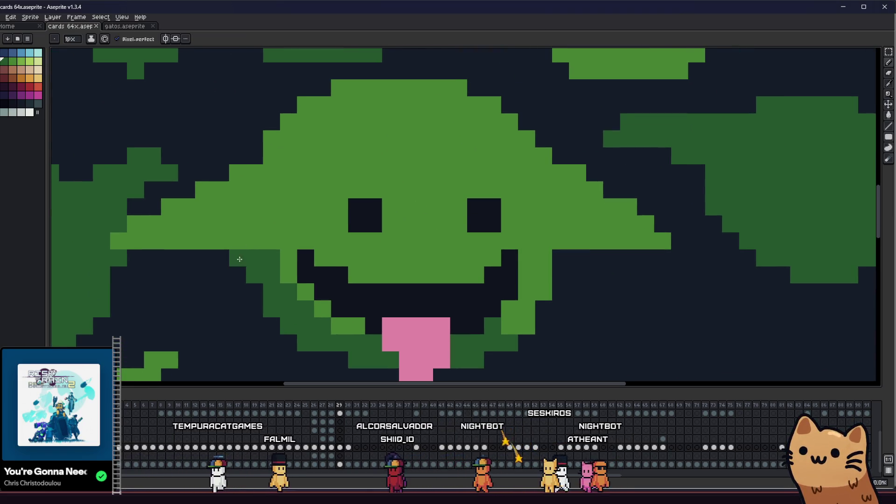
pyautogui.scroll(-2, 296, 255)
pyautogui.scroll(5, 296, 256)
pyautogui.moveTo(340, 198)
pyautogui.mouseDown()
pyautogui.moveTo(259, 232)
pyautogui.moveTo(329, 223)
pyautogui.mouseUp()
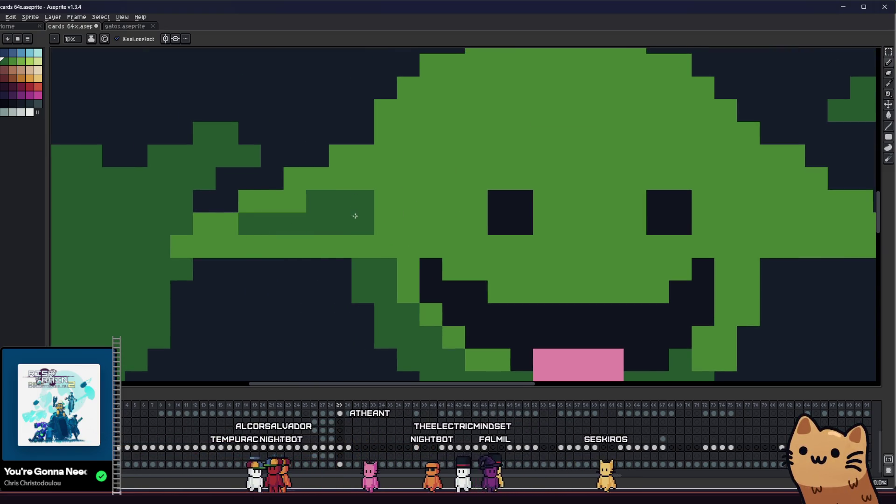
pyautogui.scroll(-5, 356, 215)
pyautogui.scroll(1, 467, 229)
pyautogui.scroll(4, 519, 208)
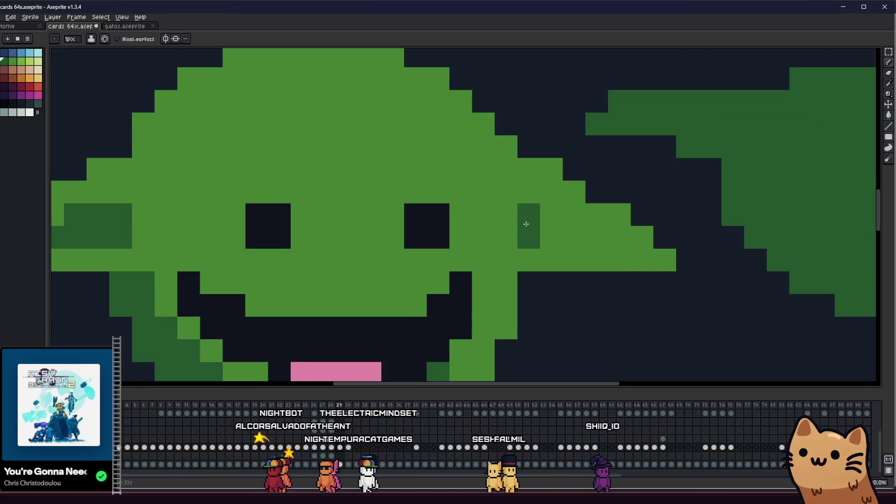
pyautogui.hotkey('ctrl', 'z')
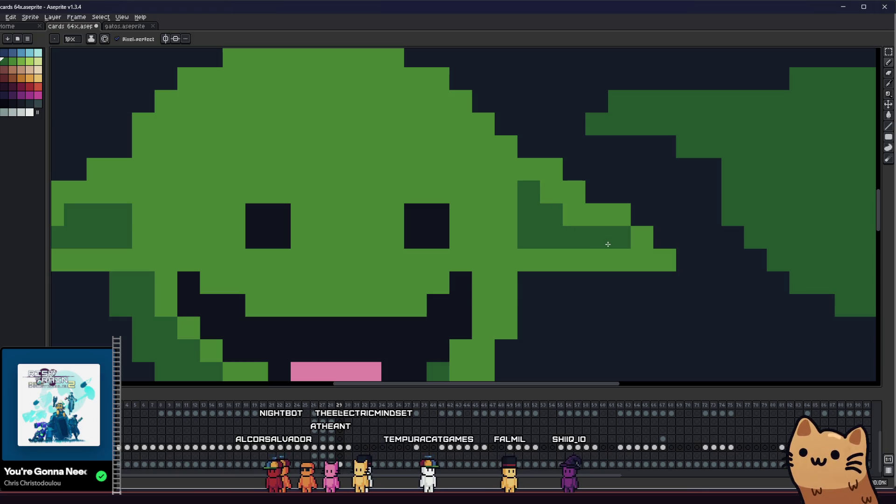
pyautogui.scroll(-3, 530, 267)
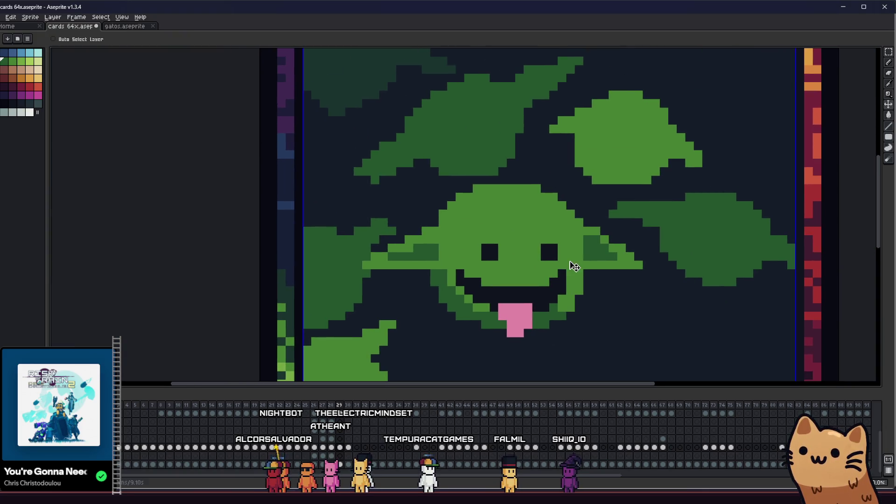
# Sample green and pencil dark-green shading along the lower-left curve of the grin
pyautogui.scroll(-6, 570, 266)
pyautogui.scroll(-4, 477, 272)
pyautogui.press('i')
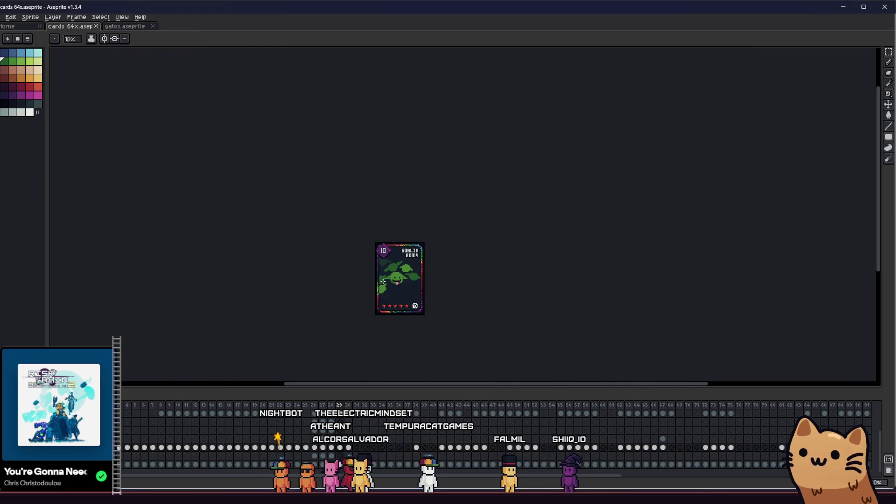
pyautogui.scroll(6, 380, 289)
pyautogui.click(380, 289)
pyautogui.scroll(3, 381, 289)
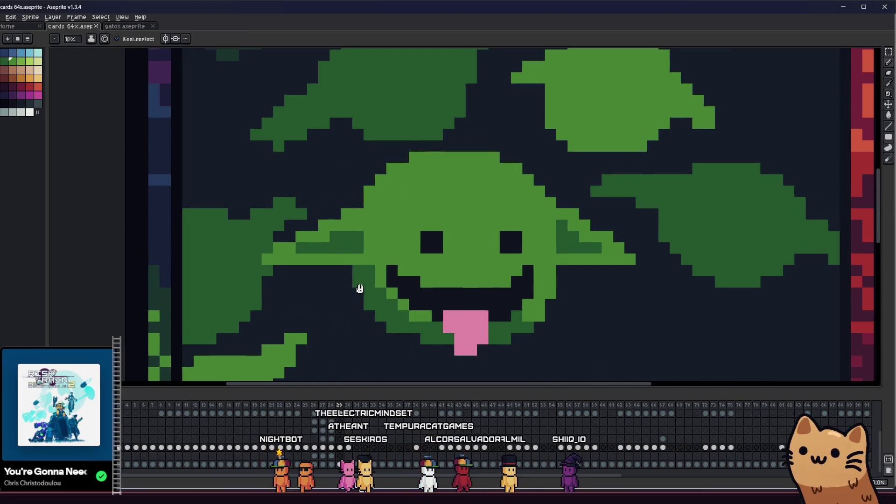
pyautogui.press('b')
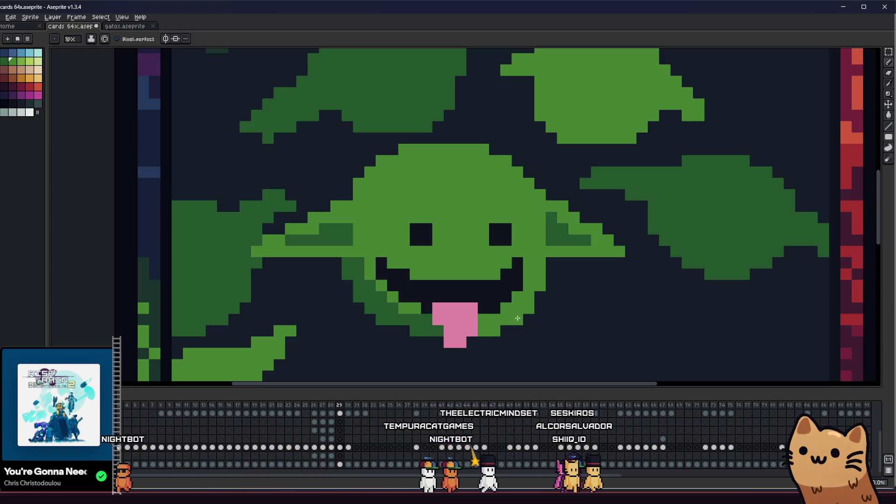
pyautogui.hscroll(-1, 467, 314)
pyautogui.press('i')
pyautogui.press('b')
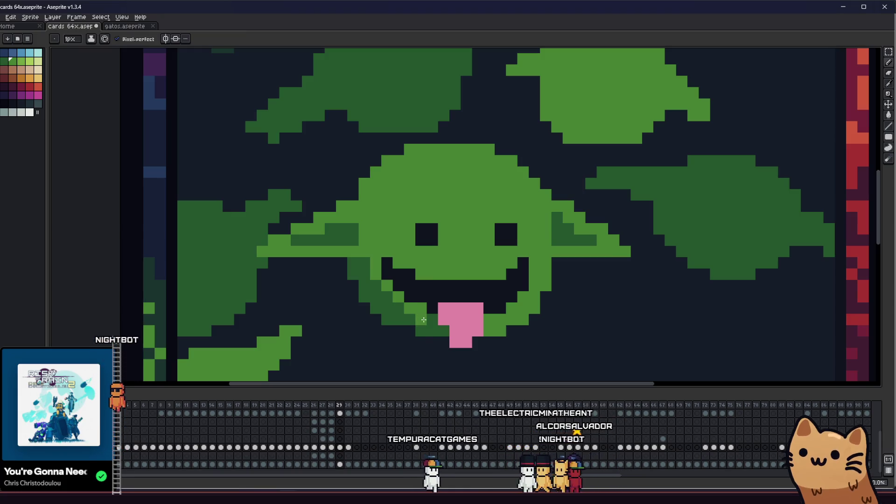
pyautogui.hscroll(-3, 380, 332)
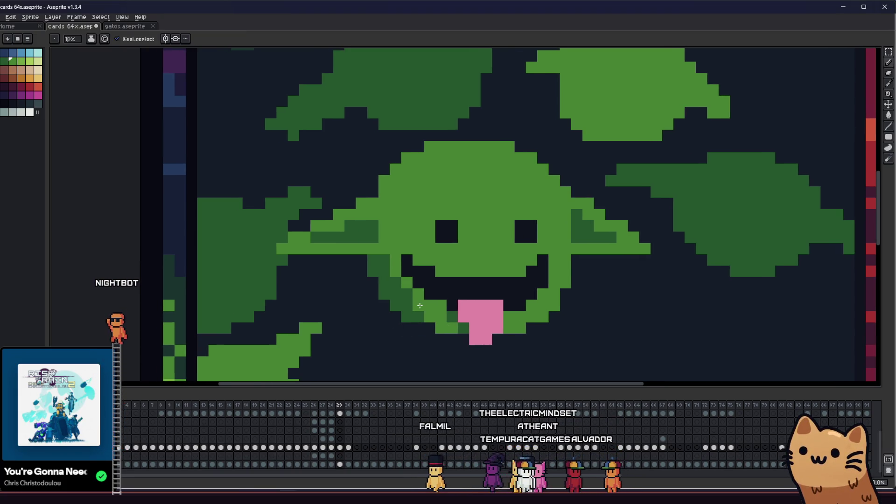
pyautogui.scroll(-7, 398, 283)
# Sample dark navy and fill part of the mouth shading with the Paint Bucket
pyautogui.press('i')
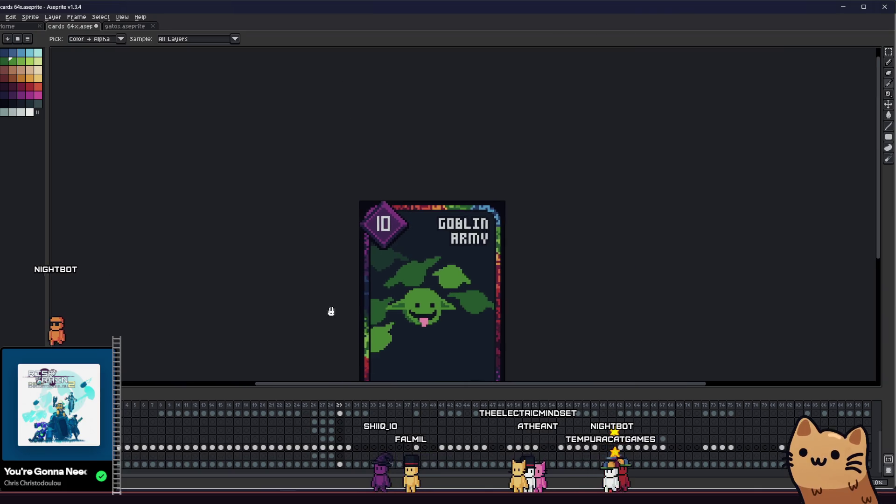
pyautogui.scroll(2, 296, 297)
pyautogui.scroll(5, 317, 290)
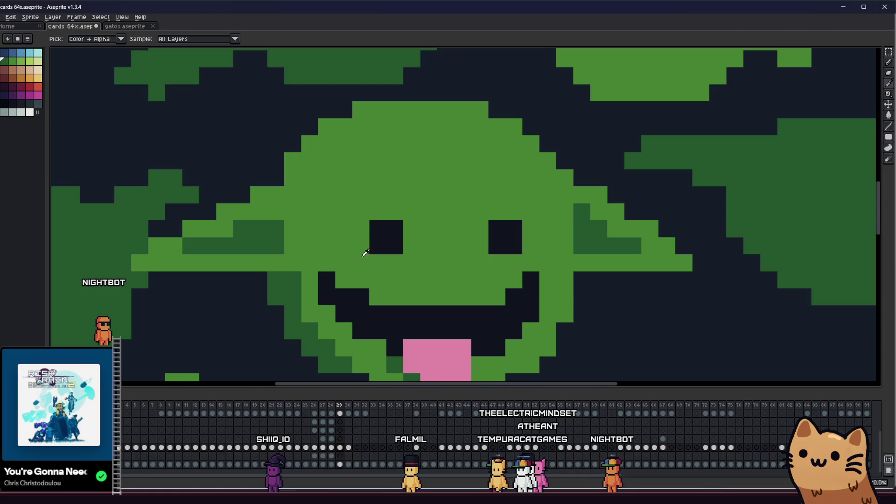
pyautogui.scroll(-2, 477, 236)
pyautogui.scroll(2, 502, 294)
pyautogui.click(278, 235)
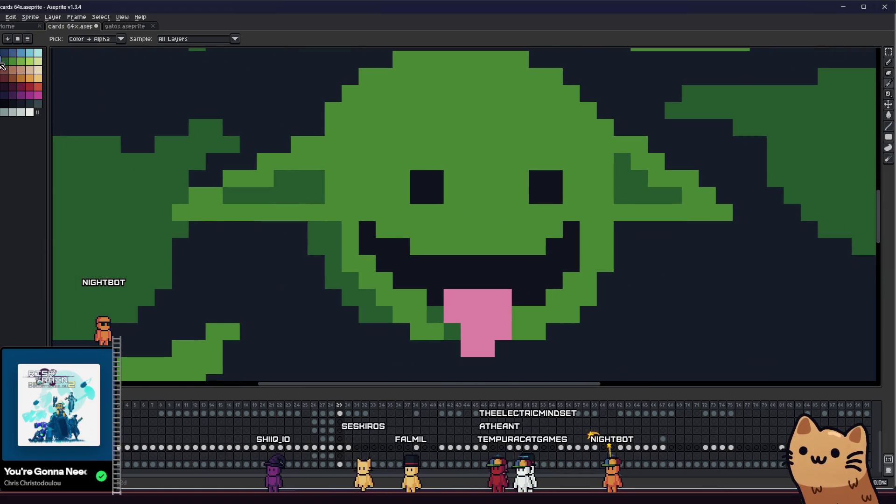
pyautogui.press('g')
pyautogui.scroll(-4, 373, 271)
pyautogui.scroll(4, 360, 284)
pyautogui.press('b')
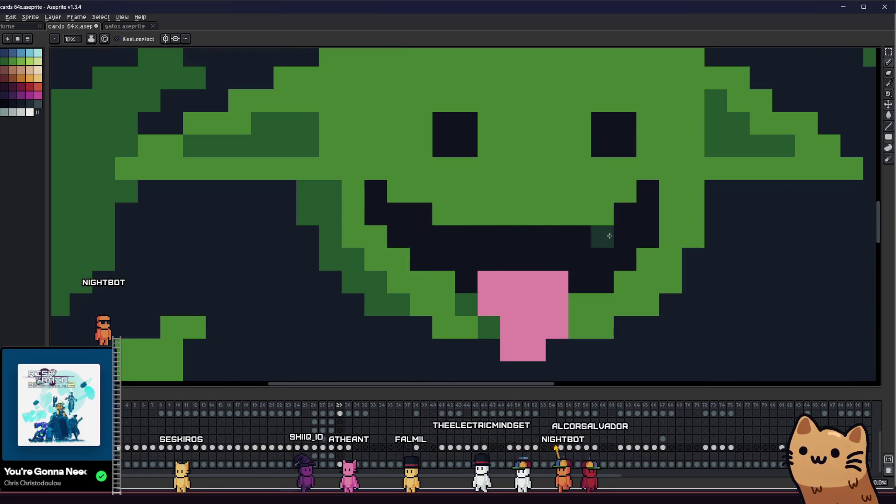
# Undo the dark-green shading at the mouth's right edge
pyautogui.press('v')
pyautogui.scroll(-4, 612, 245)
pyautogui.scroll(3, 584, 269)
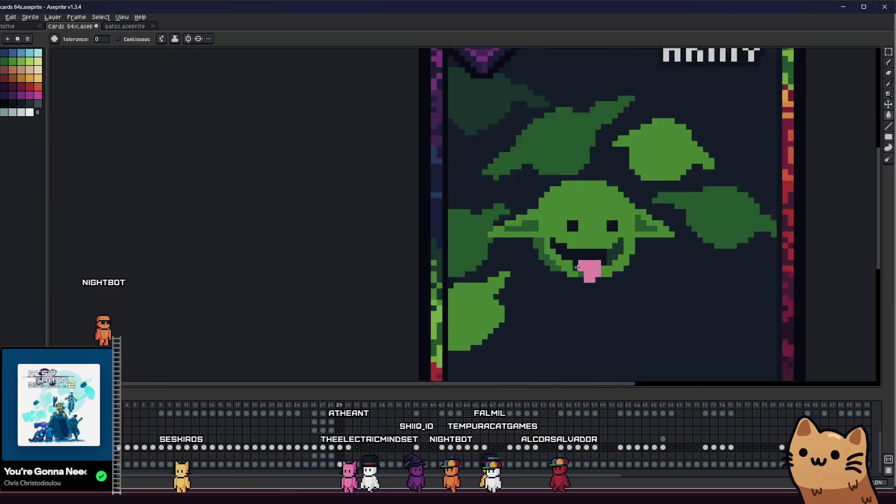
pyautogui.hotkey('ctrl', 'z')
pyautogui.press('b')
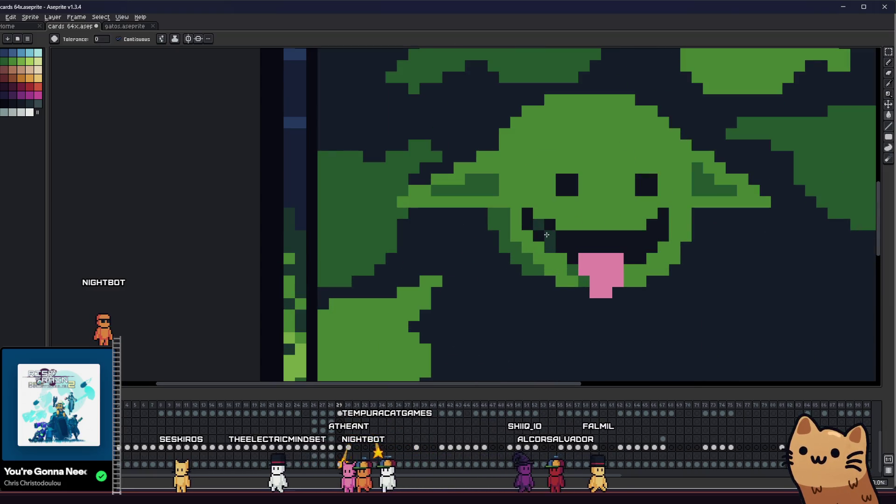
pyautogui.press('v')
pyautogui.scroll(-4, 532, 222)
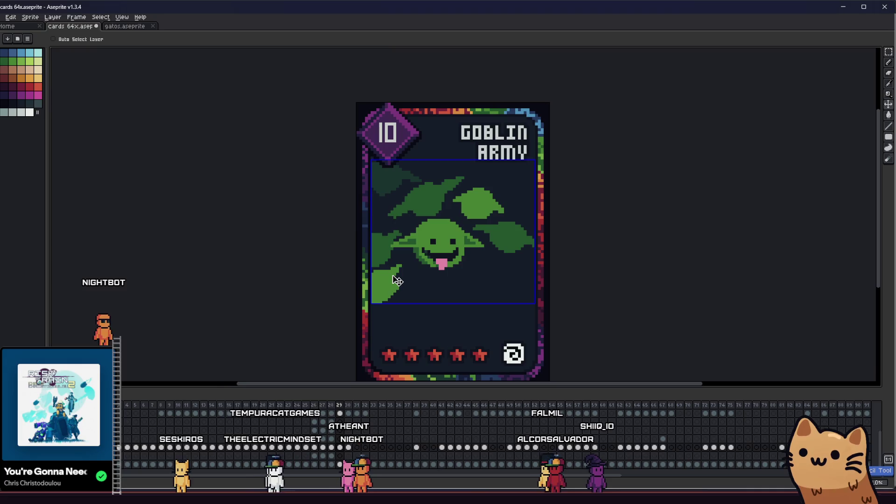
pyautogui.rightClick(430, 272)
pyautogui.scroll(4, 420, 261)
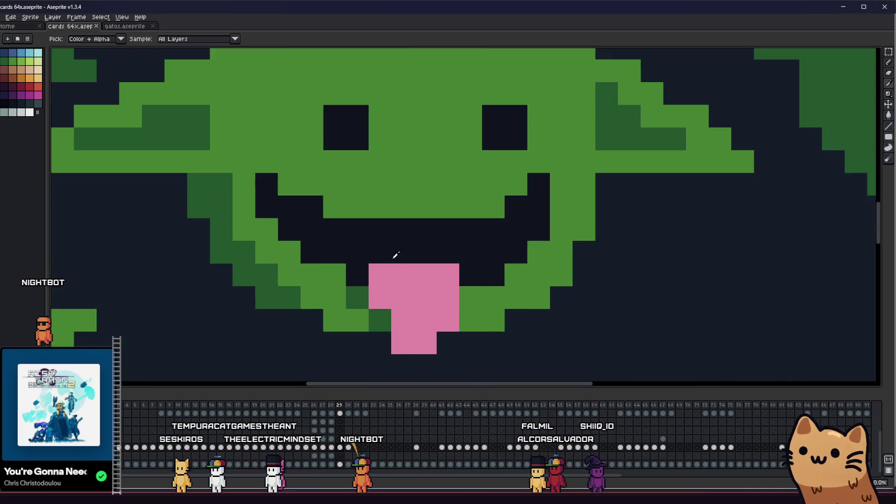
# Sample grey and place tooth pixels in the mouth, undoing misplaced ones
pyautogui.press('i')
pyautogui.press('b')
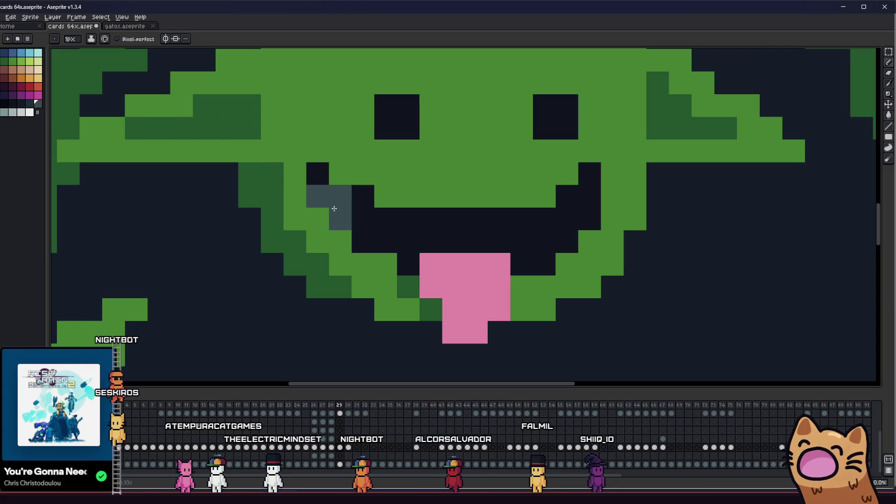
pyautogui.hotkey('ctrl', 'z')
pyautogui.click(343, 201)
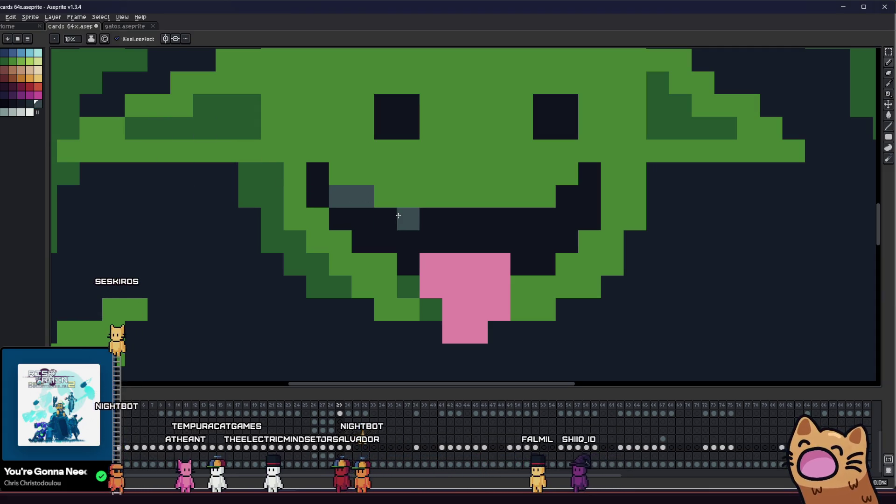
pyautogui.hotkey('ctrl', 'z')
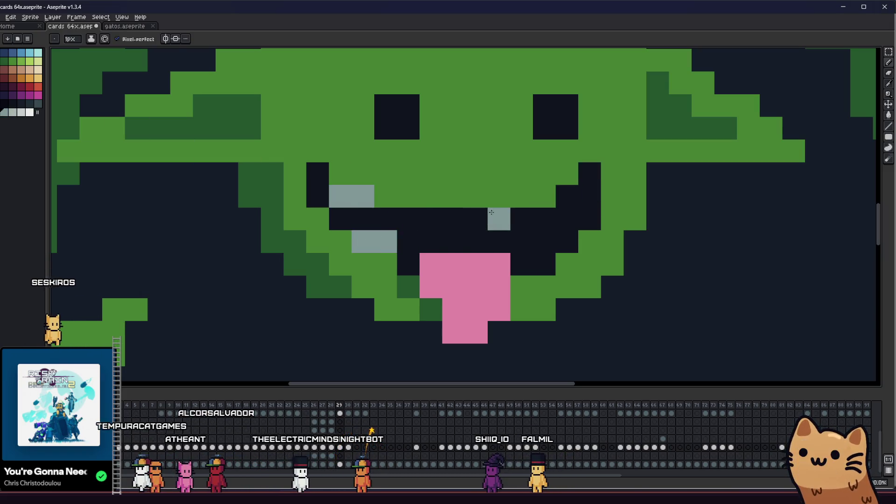
pyautogui.hotkey('ctrl', 'z')
# Draw light-grey teeth along the right edge of the grin
pyautogui.moveTo(544, 263); pyautogui.dragTo(565, 239)
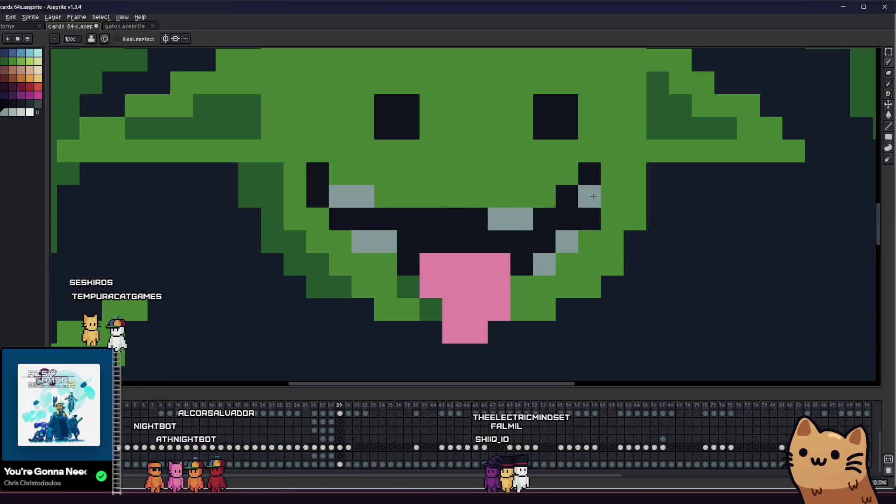
pyautogui.scroll(-5, 534, 220)
pyautogui.scroll(5, 534, 219)
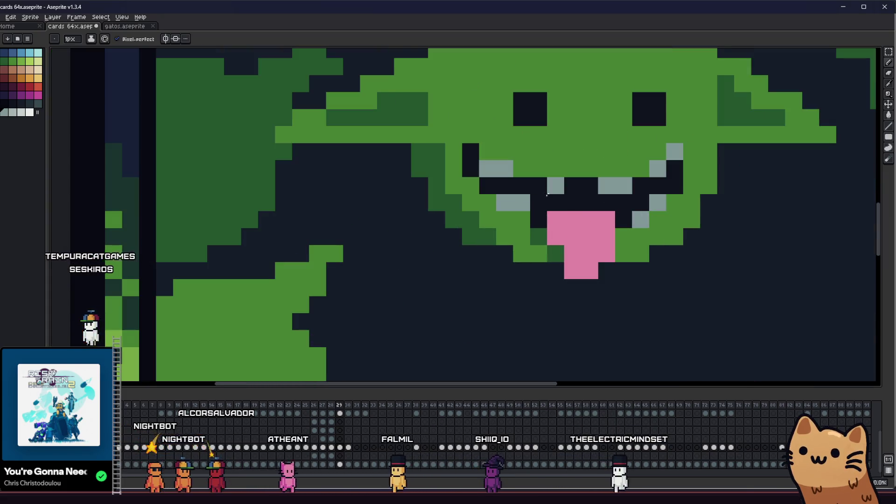
pyautogui.scroll(-5, 574, 210)
pyautogui.press('v')
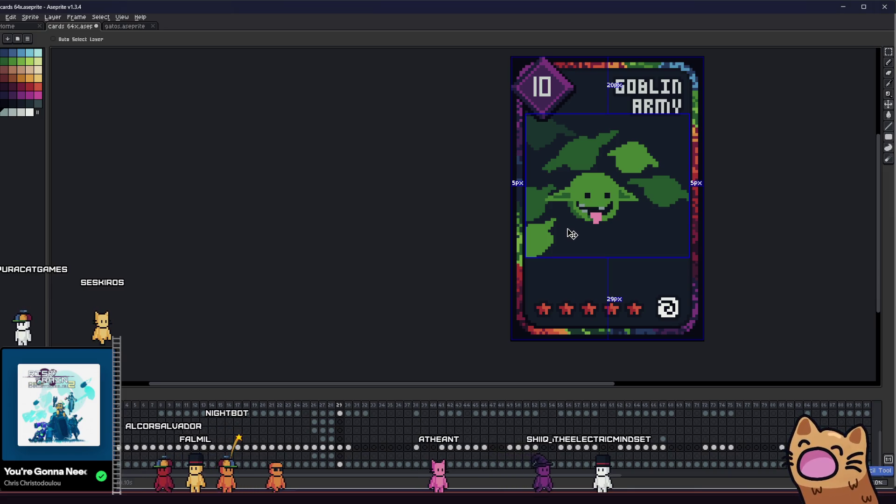
# Remove the grey-blue mouth-corner pixels and redraw a grey tooth at the right corner
pyautogui.press('b')
pyautogui.hscroll(3, 467, 210)
pyautogui.scroll(5, 413, 201)
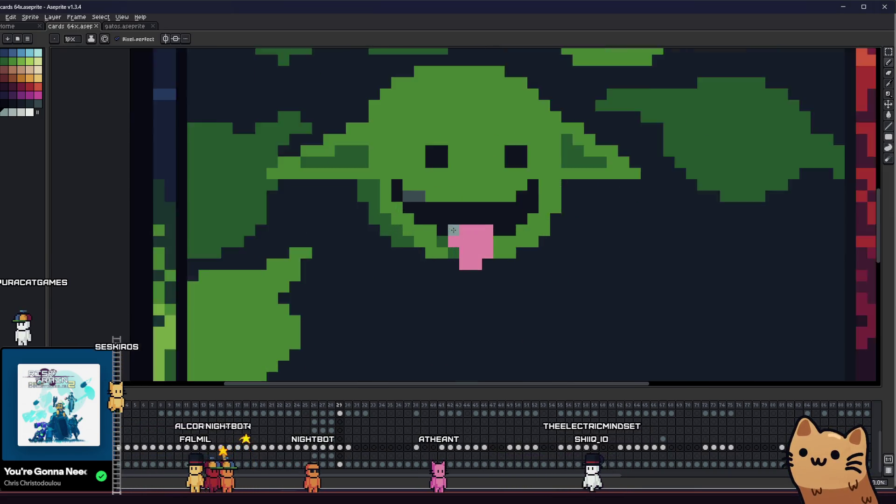
pyautogui.hotkey('ctrl', 'z')
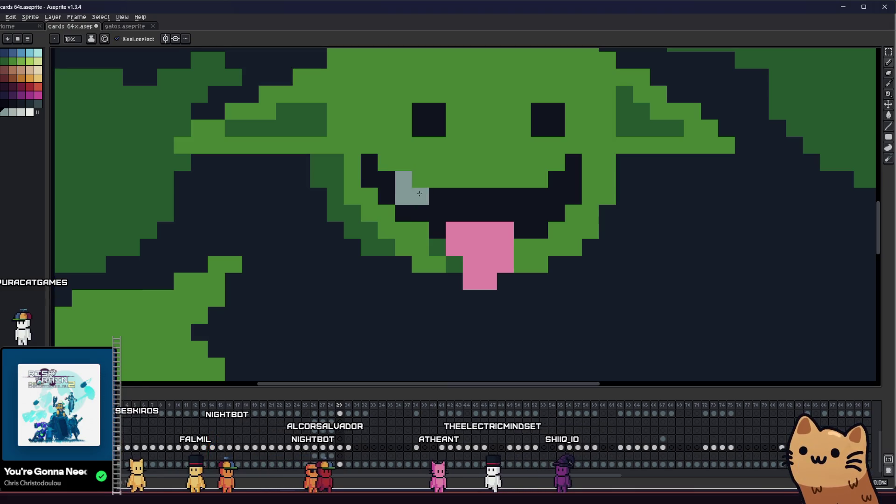
pyautogui.moveTo(419, 194); pyautogui.dragTo(429, 222)
pyautogui.rightClick(429, 224)
pyautogui.click(566, 211)
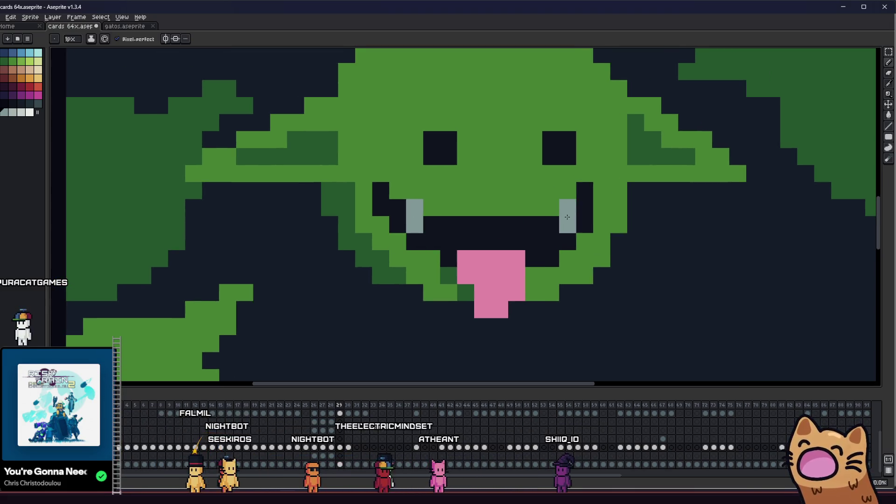
pyautogui.scroll(-5, 567, 217)
# Undo the grey teeth, leaving a plain dark mouth with the pink tongue
pyautogui.moveTo(501, 251); pyautogui.dragTo(479, 260)
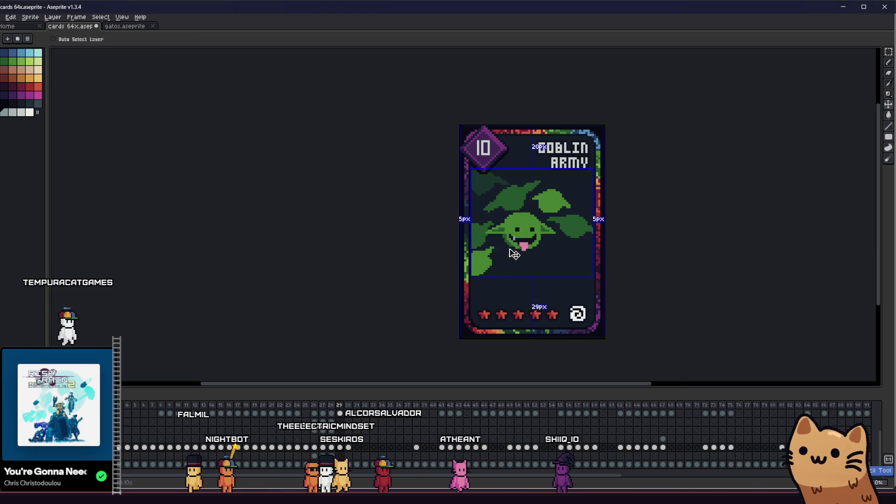
pyautogui.scroll(5, 518, 241)
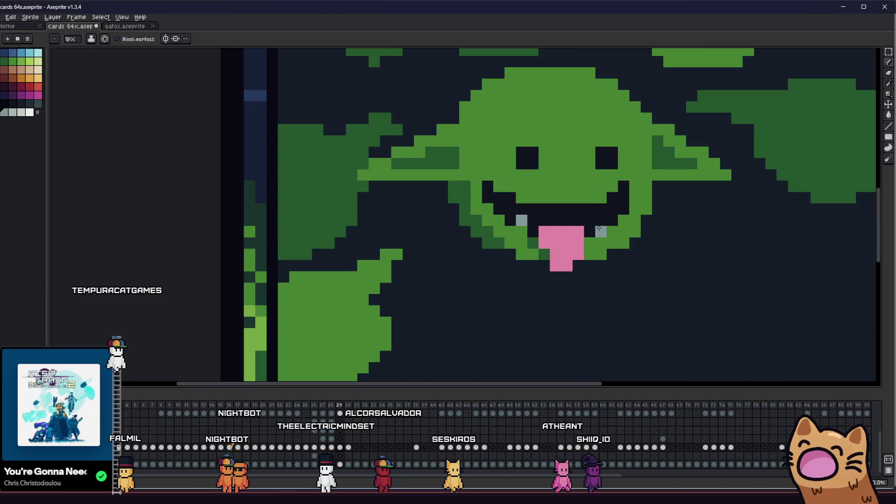
pyautogui.scroll(-2, 591, 220)
pyautogui.moveTo(519, 230)
pyautogui.mouseDown()
pyautogui.moveTo(431, 270)
pyautogui.moveTo(208, 286)
pyautogui.moveTo(394, 275)
pyautogui.mouseUp()
pyautogui.scroll(-2, 208, 286)
pyautogui.scroll(-1, 228, 282)
pyautogui.scroll(5, 395, 275)
pyautogui.hotkey('ctrl', 'z')
pyautogui.click(430, 251)
pyautogui.scroll(-3, 429, 232)
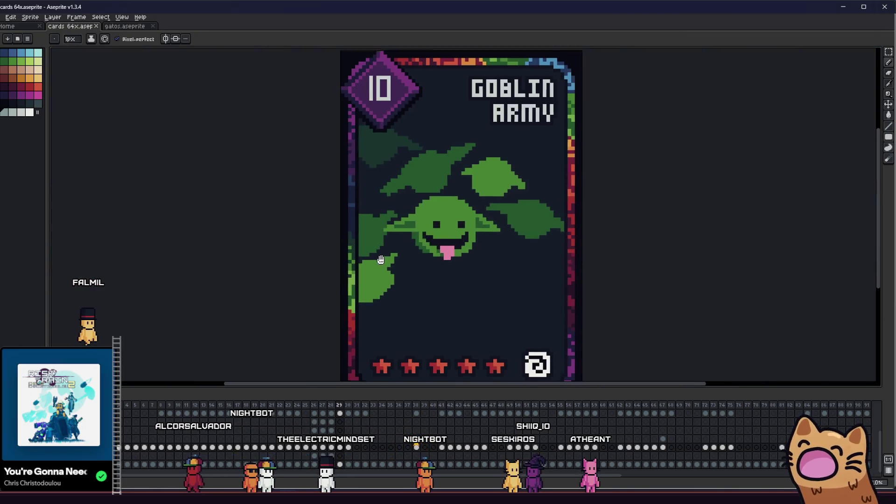
pyautogui.scroll(3, 419, 220)
pyautogui.press('i')
pyautogui.press('b')
pyautogui.scroll(2, 420, 210)
pyautogui.scroll(-1, 427, 186)
# Paint the mouth's upper-left and upper-right corners green to narrow it
pyautogui.scroll(3, 514, 201)
pyautogui.moveTo(558, 207); pyautogui.dragTo(542, 218)
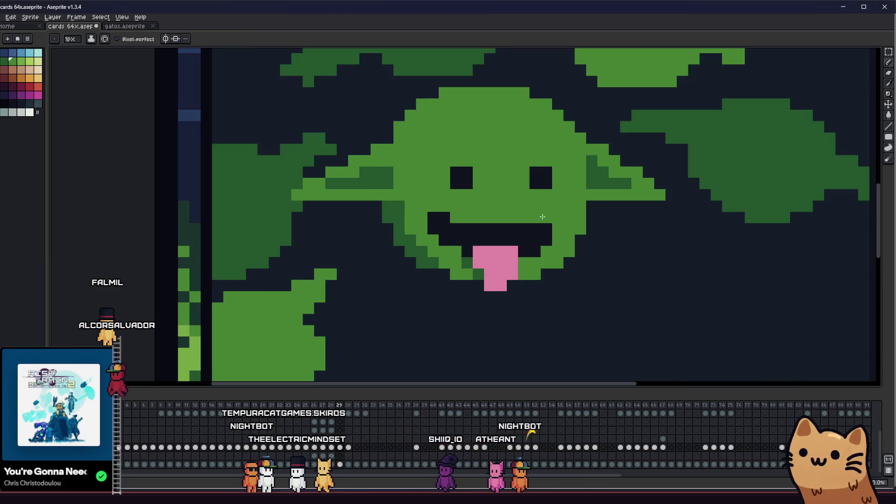
pyautogui.moveTo(443, 217)
pyautogui.mouseDown()
pyautogui.moveTo(434, 225)
pyautogui.moveTo(541, 228)
pyautogui.mouseUp()
pyautogui.scroll(-3, 541, 229)
pyautogui.moveTo(447, 249)
pyautogui.mouseDown()
pyautogui.moveTo(611, 303)
pyautogui.moveTo(645, 304)
pyautogui.mouseUp()
pyautogui.scroll(-3, 490, 294)
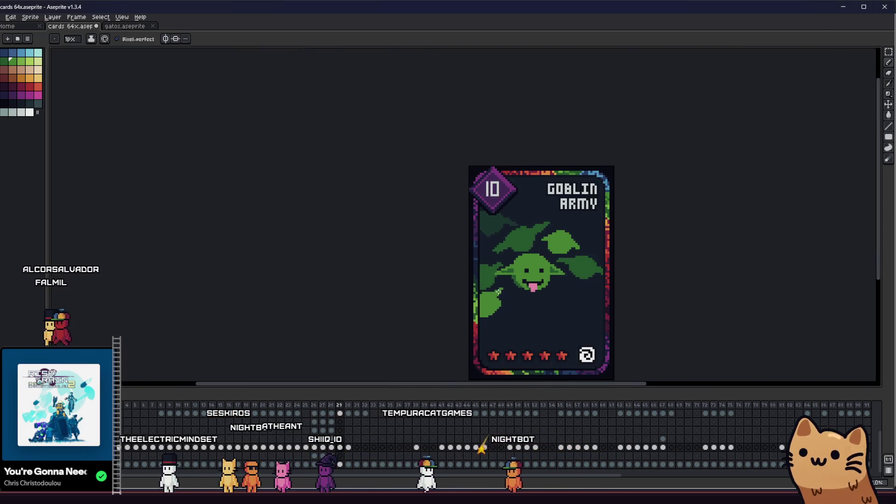
pyautogui.moveTo(489, 294)
pyautogui.mouseDown()
pyautogui.moveTo(396, 301)
pyautogui.moveTo(192, 293)
pyautogui.moveTo(261, 266)
pyautogui.mouseUp()
pyautogui.scroll(3, 421, 302)
pyautogui.press('v')
pyautogui.press('b')
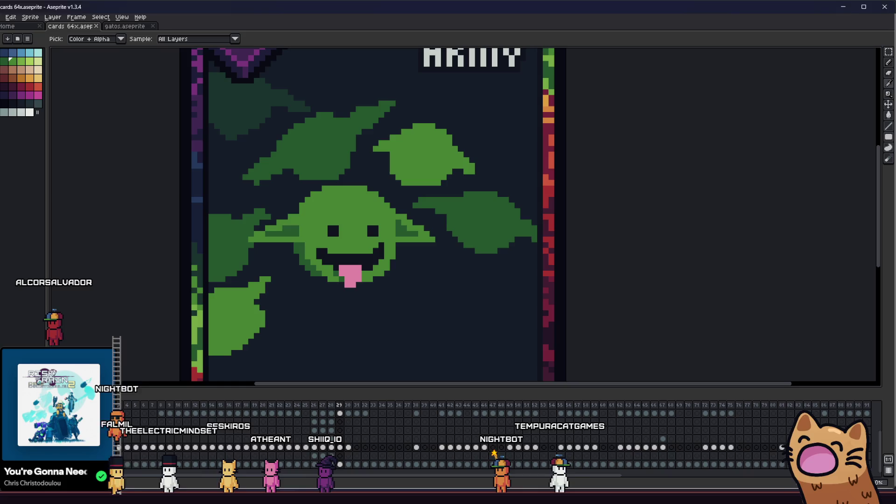
# Try a dark-green pixel sampled from the face, then undo it
pyautogui.moveTo(493, 212); pyautogui.dragTo(716, 256)
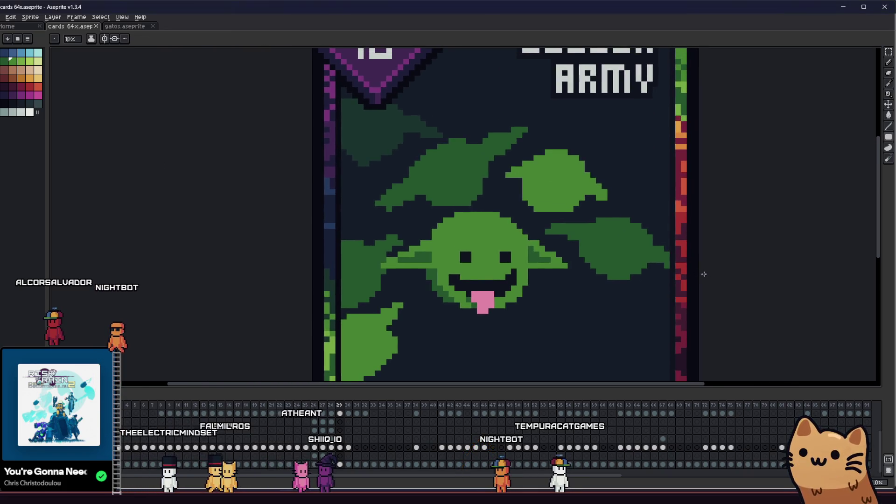
pyautogui.scroll(4, 475, 210)
pyautogui.moveTo(513, 170); pyautogui.dragTo(566, 195)
pyautogui.press('i')
pyautogui.click(624, 210)
pyautogui.press('b')
pyautogui.click(623, 252)
pyautogui.scroll(-2, 505, 255)
pyautogui.hotkey('ctrl', 'z')
pyautogui.scroll(-3, 320, 252)
pyautogui.scroll(-1, 320, 252)
pyautogui.moveTo(320, 252); pyautogui.dragTo(543, 268)
pyautogui.scroll(3, 543, 268)
pyautogui.scroll(1, 415, 266)
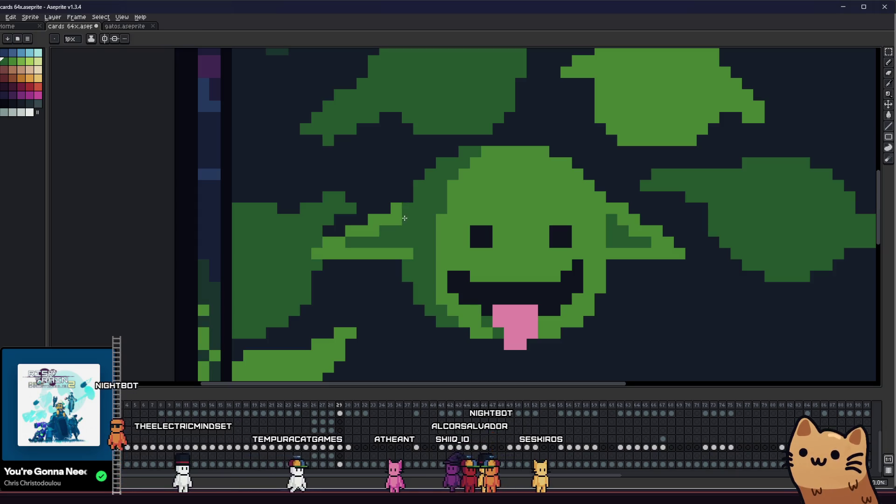
pyautogui.moveTo(366, 268); pyautogui.dragTo(261, 243)
# Pencil a light-green column down the face's left edge and save the card
pyautogui.scroll(-3, 327, 243)
pyautogui.press('i')
pyautogui.rightClick(410, 226)
pyautogui.scroll(3, 328, 253)
pyautogui.press('b')
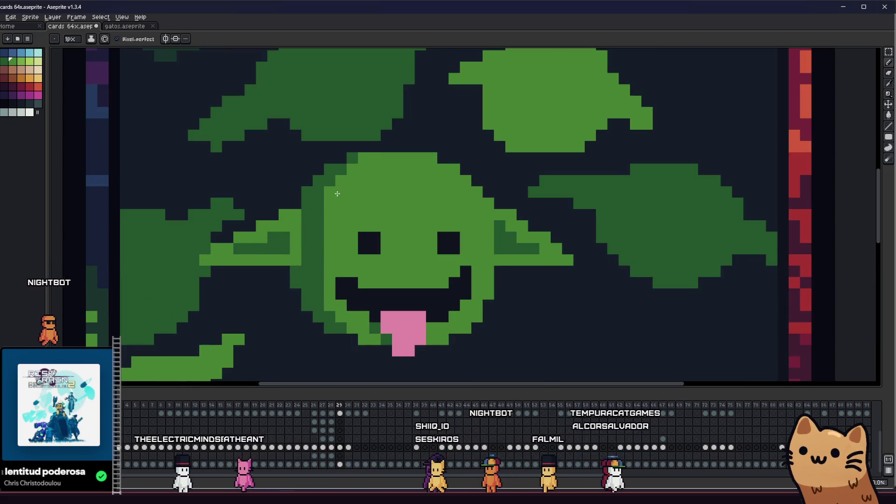
pyautogui.moveTo(318, 216)
pyautogui.mouseDown()
pyautogui.moveTo(321, 270)
pyautogui.moveTo(367, 268)
pyautogui.mouseUp()
pyautogui.hotkey('ctrl', 's')
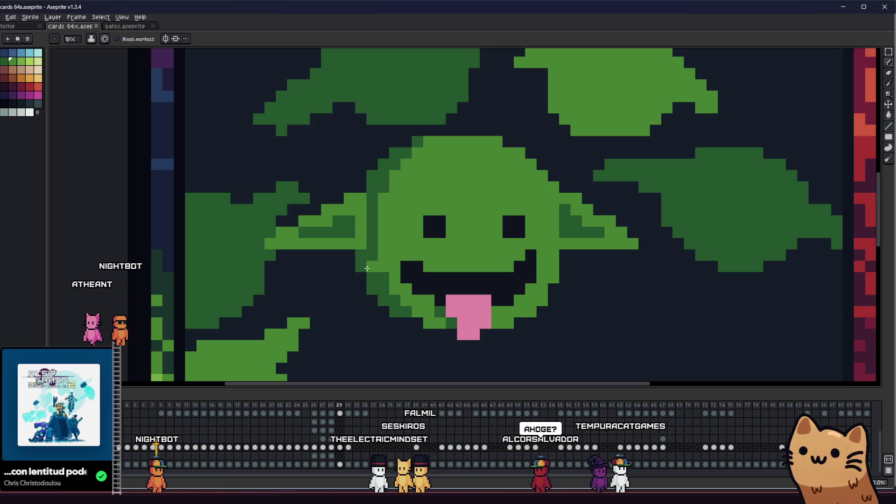
pyautogui.scroll(2, 446, 226)
# Fill the goblin's left eye with the face green
pyautogui.press('i')
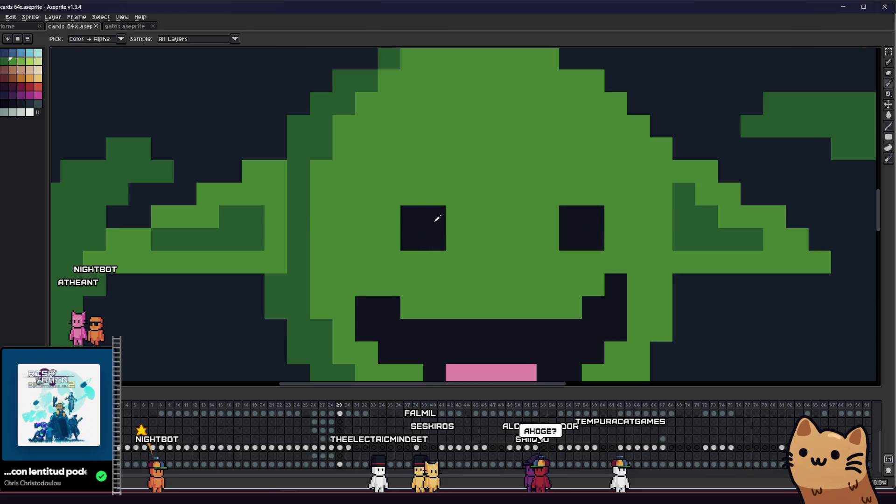
pyautogui.click(379, 209)
pyautogui.press('g')
pyautogui.click(422, 222)
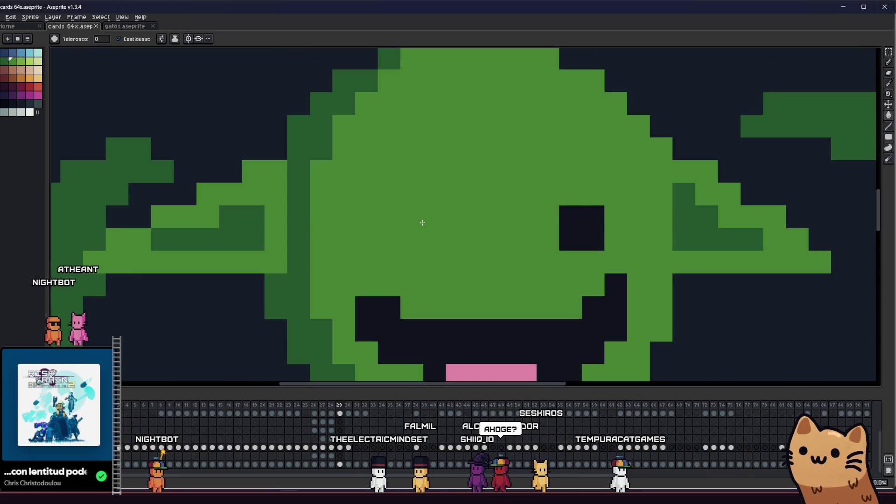
# Draw a black dollar sign over the left eye with the Pencil
pyautogui.press('x')
pyautogui.press('b')
pyautogui.click(395, 328)
pyautogui.moveTo(434, 171); pyautogui.dragTo(434, 224)
pyautogui.hotkey('ctrl', 'z')
pyautogui.moveTo(434, 172)
pyautogui.mouseDown()
pyautogui.moveTo(387, 190)
pyautogui.moveTo(397, 217)
pyautogui.moveTo(449, 234)
pyautogui.moveTo(453, 256)
pyautogui.moveTo(366, 262)
pyautogui.mouseUp()
pyautogui.moveTo(457, 194); pyautogui.dragTo(463, 179)
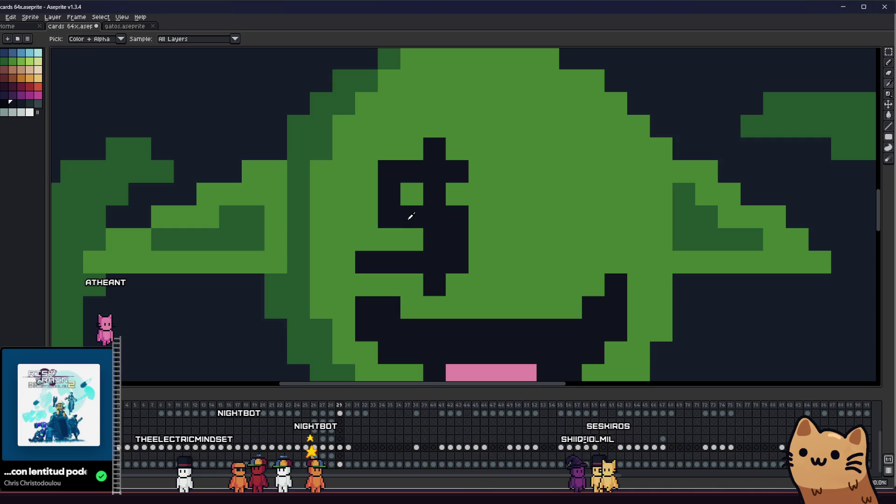
pyautogui.moveTo(471, 226); pyautogui.dragTo(472, 271)
pyautogui.keyDown('alt'); pyautogui.click(466, 192); pyautogui.keyUp('alt')
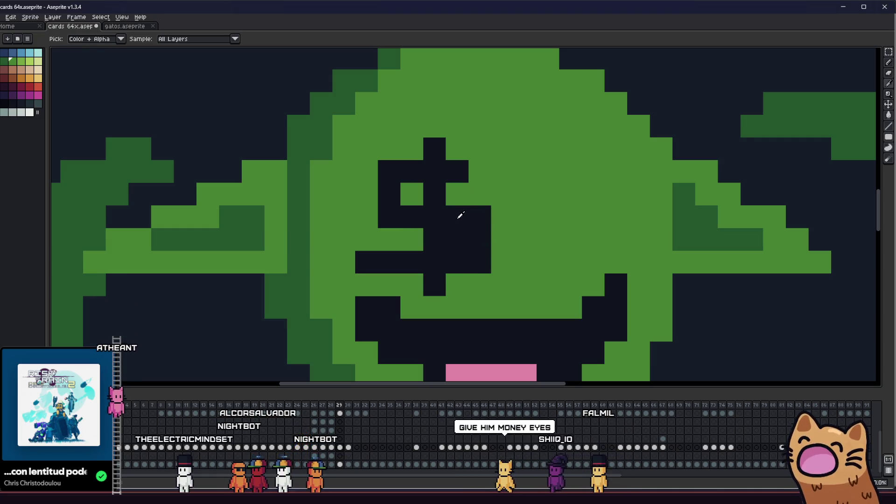
# Clean two stray pixels off the dollar sign with green
pyautogui.click(458, 239)
pyautogui.click(380, 265)
pyautogui.scroll(-3, 368, 266)
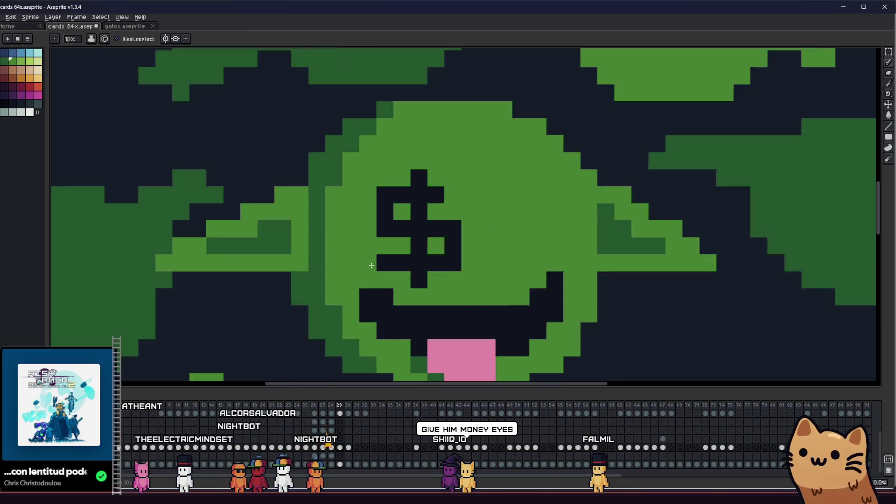
pyautogui.scroll(2, 386, 248)
pyautogui.scroll(-3, 413, 223)
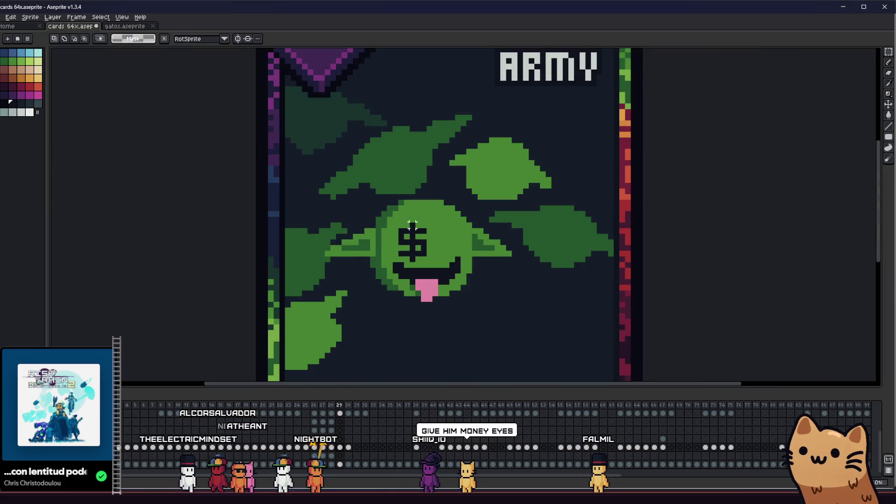
pyautogui.moveTo(402, 220); pyautogui.dragTo(424, 258)
pyautogui.scroll(2, 402, 225)
pyautogui.hotkey('ctrl', 'd')
pyautogui.press('b')
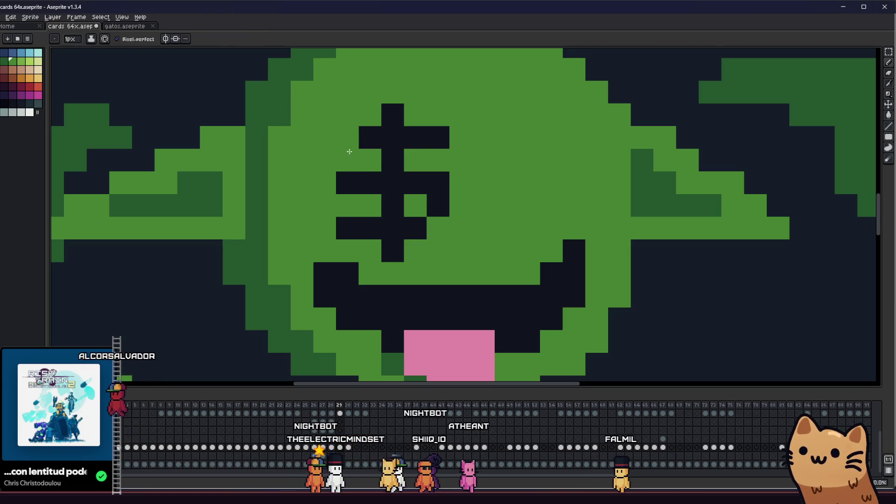
# Copy the dollar-sign eye onto the right eye with a rectangular selection, then undo it
pyautogui.press('m')
pyautogui.moveTo(353, 105)
pyautogui.mouseDown()
pyautogui.moveTo(422, 222)
pyautogui.moveTo(468, 266)
pyautogui.mouseUp()
pyautogui.moveTo(401, 239); pyautogui.dragTo(536, 237)
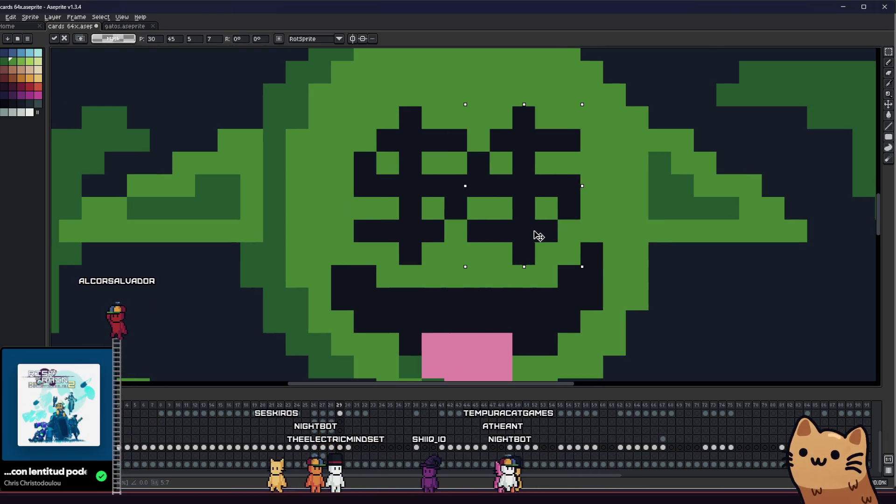
pyautogui.scroll(-4, 414, 254)
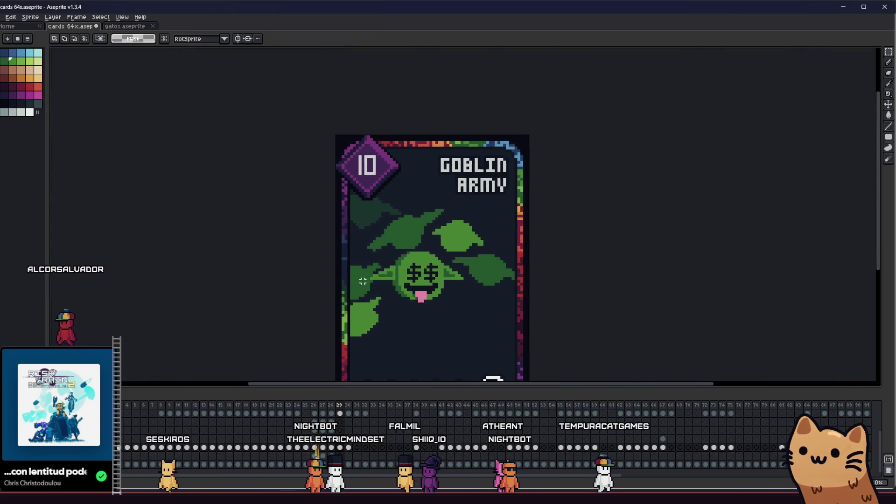
pyautogui.scroll(4, 435, 285)
pyautogui.scroll(-1, 299, 280)
pyautogui.hotkey('ctrl', 'z')
pyautogui.hotkey('ctrl', 'z')
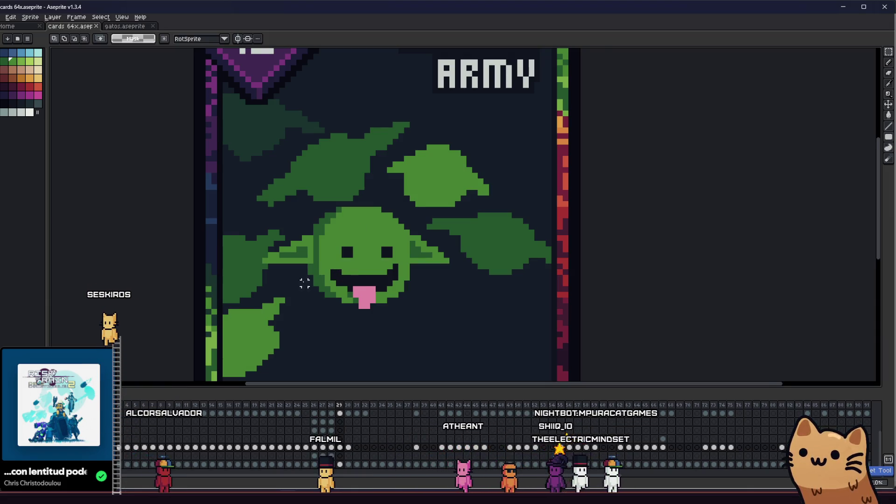
pyautogui.scroll(4, 397, 262)
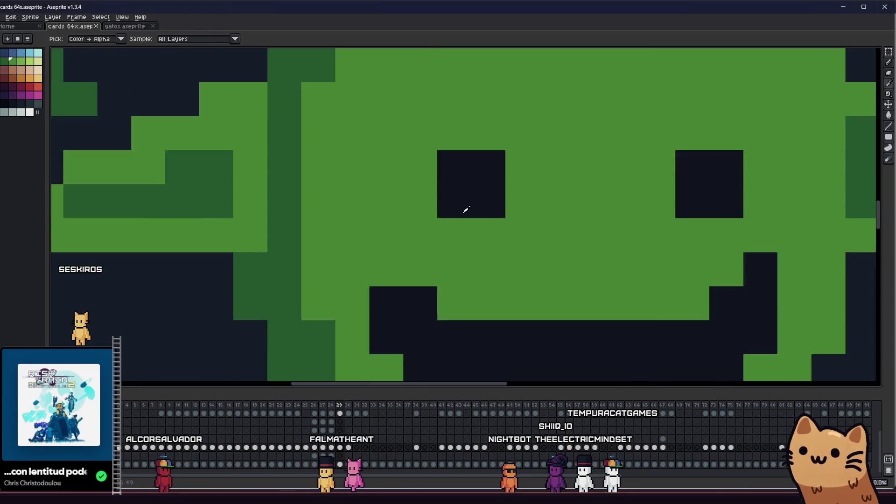
pyautogui.keyDown('alt'); pyautogui.click(466, 210); pyautogui.keyUp('alt')
pyautogui.scroll(-2, 350, 234)
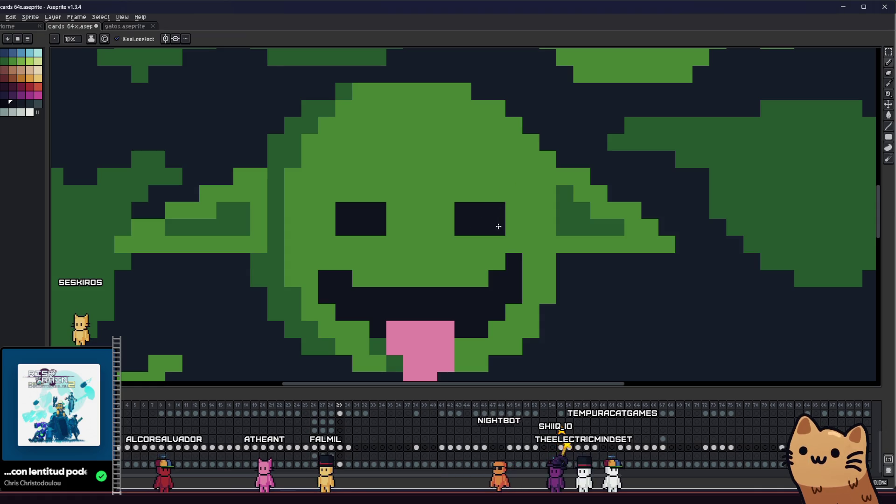
pyautogui.keyDown('alt'); pyautogui.click(505, 186); pyautogui.keyUp('alt')
pyautogui.click(500, 215)
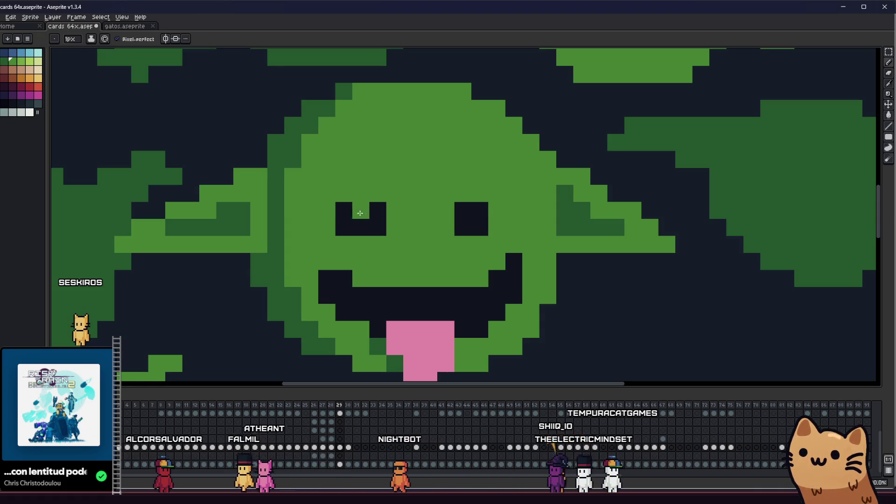
pyautogui.scroll(-3, 369, 231)
pyautogui.press('v')
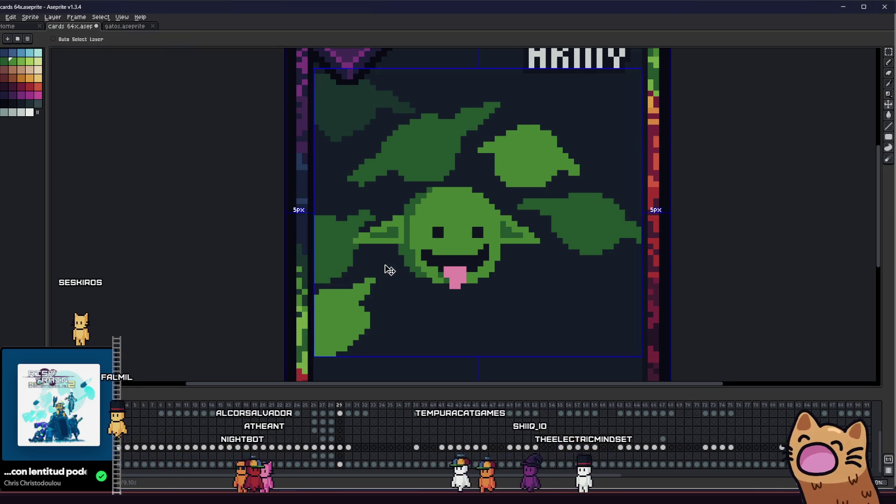
pyautogui.press('b')
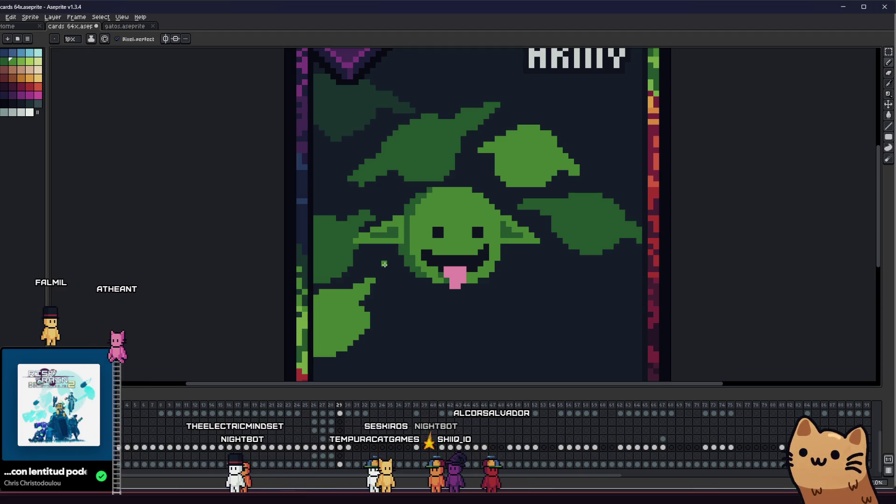
# Paint green over the mouth's left corner and top row, undoing a stray tongue pixel
pyautogui.scroll(5, 387, 254)
pyautogui.scroll(-2, 428, 282)
pyautogui.scroll(-1, 366, 210)
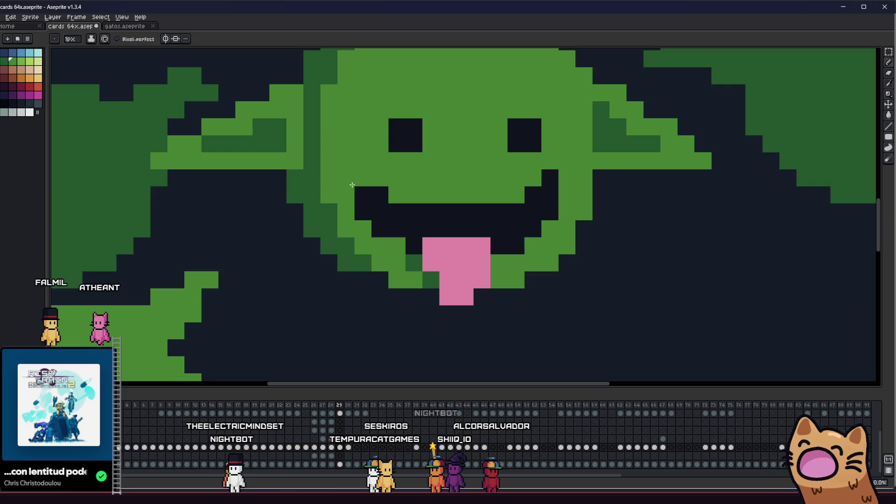
pyautogui.click(378, 219)
pyautogui.moveTo(427, 210); pyautogui.dragTo(487, 207)
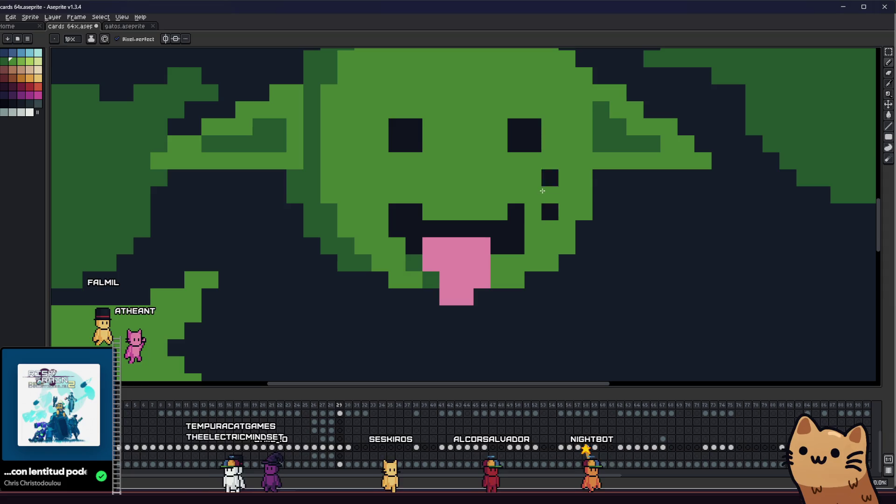
pyautogui.scroll(-1, 450, 257)
pyautogui.click(450, 257)
pyautogui.scroll(2, 428, 240)
pyautogui.hotkey('ctrl', 'z')
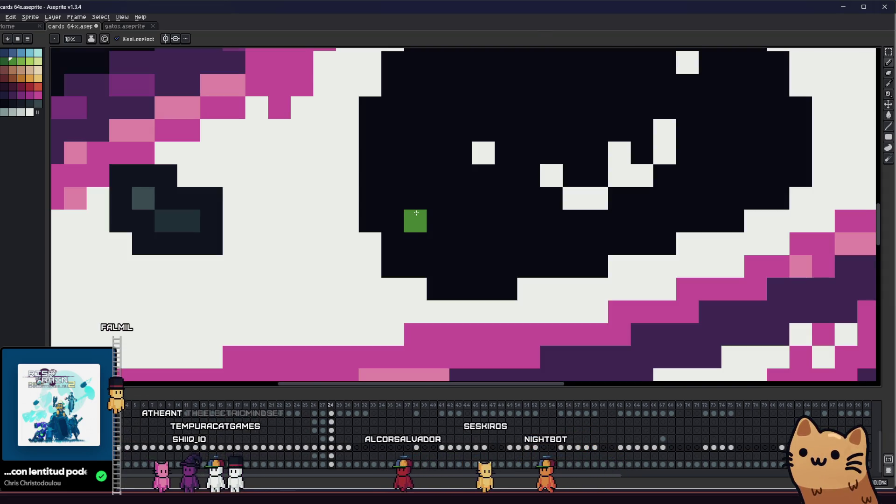
# Select the mouth and tongue block and move it upward
pyautogui.press('m')
pyautogui.scroll(-1, 420, 221)
pyautogui.moveTo(408, 196)
pyautogui.mouseDown()
pyautogui.moveTo(541, 330)
pyautogui.moveTo(562, 332)
pyautogui.mouseUp()
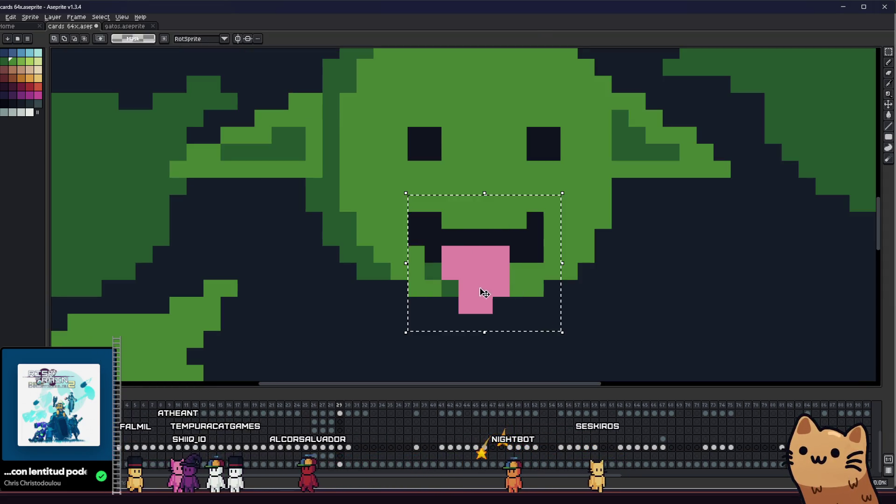
pyautogui.moveTo(425, 229)
pyautogui.mouseDown()
pyautogui.moveTo(544, 264)
pyautogui.moveTo(546, 281)
pyautogui.mouseUp()
pyautogui.moveTo(475, 252)
pyautogui.mouseDown()
pyautogui.moveTo(474, 190)
pyautogui.moveTo(478, 226)
pyautogui.mouseUp()
pyautogui.click(331, 203)
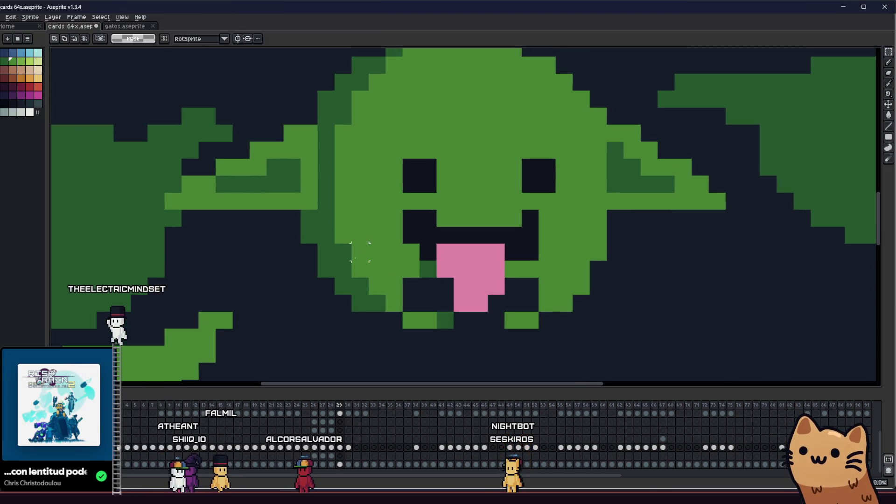
# Repaint the left eye as a square block of dark pixels
pyautogui.press('b')
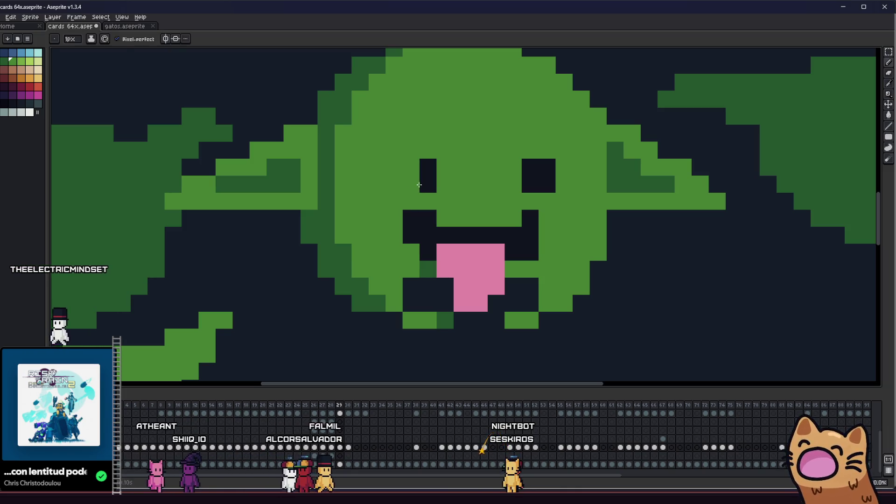
pyautogui.keyDown('alt'); pyautogui.click(416, 217); pyautogui.keyUp('alt')
pyautogui.click(371, 173)
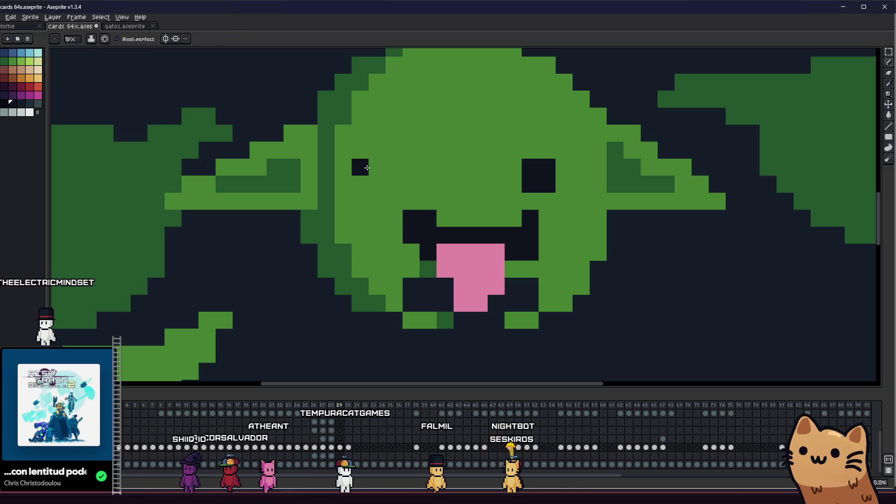
pyautogui.moveTo(367, 169); pyautogui.dragTo(362, 201)
pyautogui.hotkey('ctrl', 'z')
# Cover the old right eye in green and place a dark pixel for the new right eye
pyautogui.press('i')
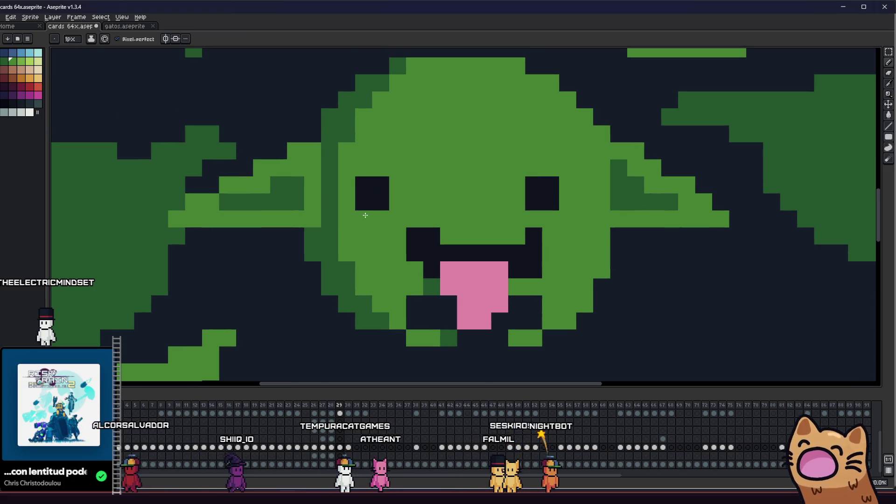
pyautogui.moveTo(548, 188); pyautogui.dragTo(531, 198)
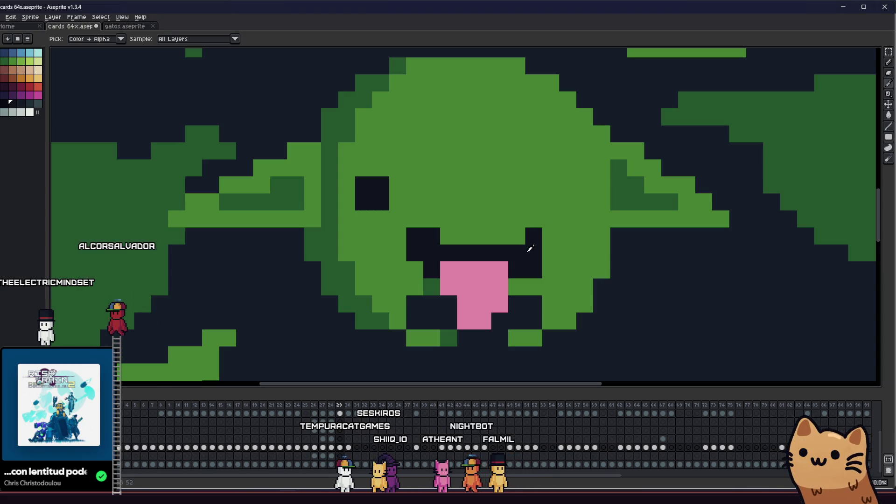
pyautogui.press('b')
pyautogui.click(573, 186)
pyautogui.scroll(-4, 578, 196)
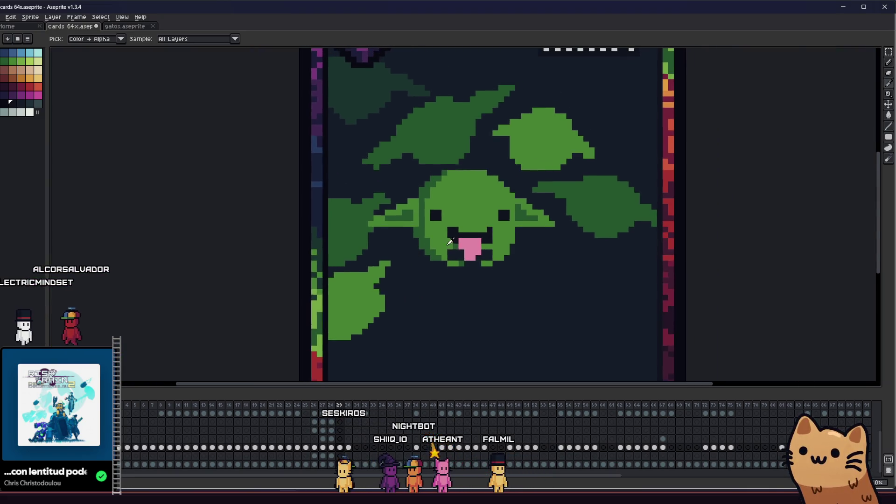
# Select the mouth area, nudge it up one pixel and commit, then undo to restore the green row
pyautogui.scroll(6, 445, 215)
pyautogui.press(',')
pyautogui.press('i')
pyautogui.press('.')
pyautogui.press('m')
pyautogui.moveTo(450, 211); pyautogui.dragTo(560, 310)
pyautogui.press('Up')
pyautogui.press('Return')
pyautogui.hotkey('ctrl', 'd')
pyautogui.press('i')
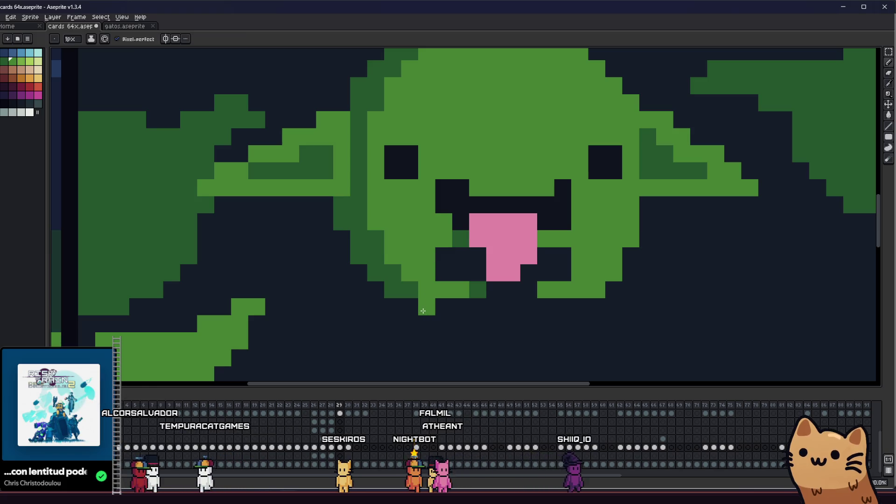
pyautogui.hotkey('ctrl', 'z')
# Paint the leftover dark mouth pixels green and add dark-green shading beside the tongue
pyautogui.press('b')
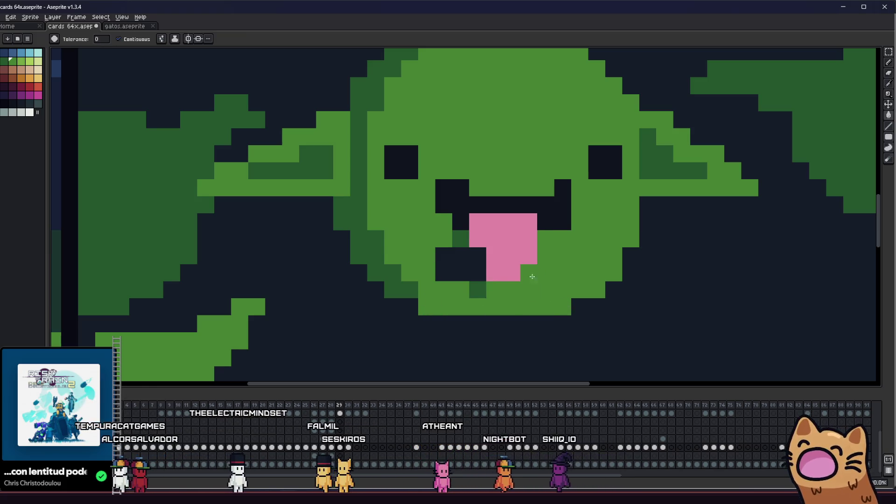
pyautogui.moveTo(526, 301); pyautogui.dragTo(536, 272)
pyautogui.moveTo(481, 276)
pyautogui.mouseDown()
pyautogui.moveTo(458, 272)
pyautogui.moveTo(513, 290)
pyautogui.mouseUp()
pyautogui.click(478, 260)
pyautogui.click(477, 273)
pyautogui.keyDown('alt'); pyautogui.click(480, 306); pyautogui.keyUp('alt')
pyautogui.click(478, 289)
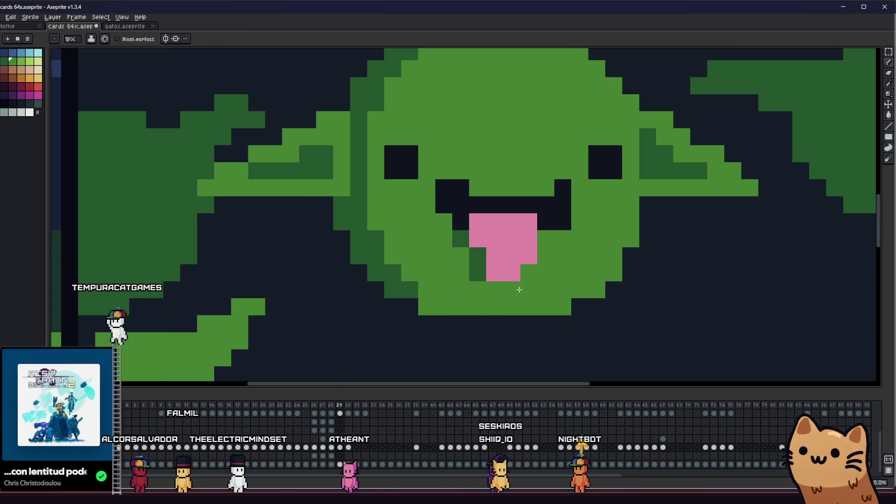
# Raise the mouth block one pixel again and fill the dark row beneath it with green
pyautogui.scroll(-5, 522, 290)
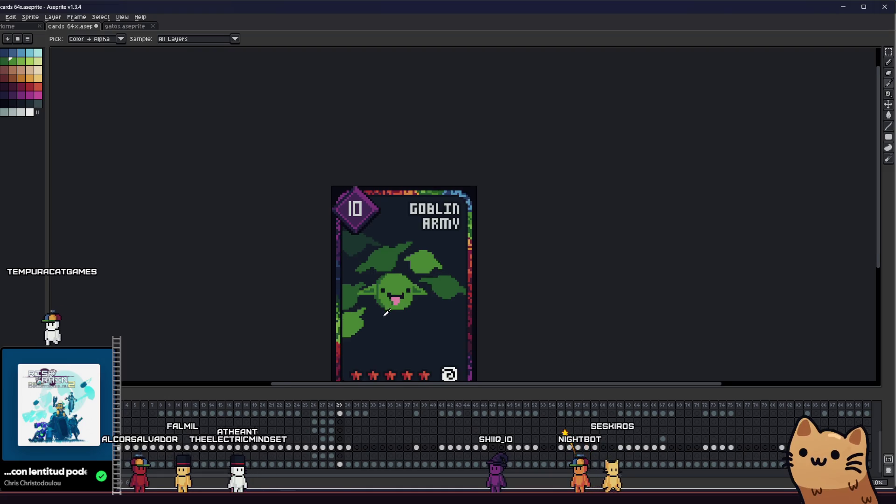
pyautogui.scroll(3, 379, 307)
pyautogui.scroll(-1, 380, 307)
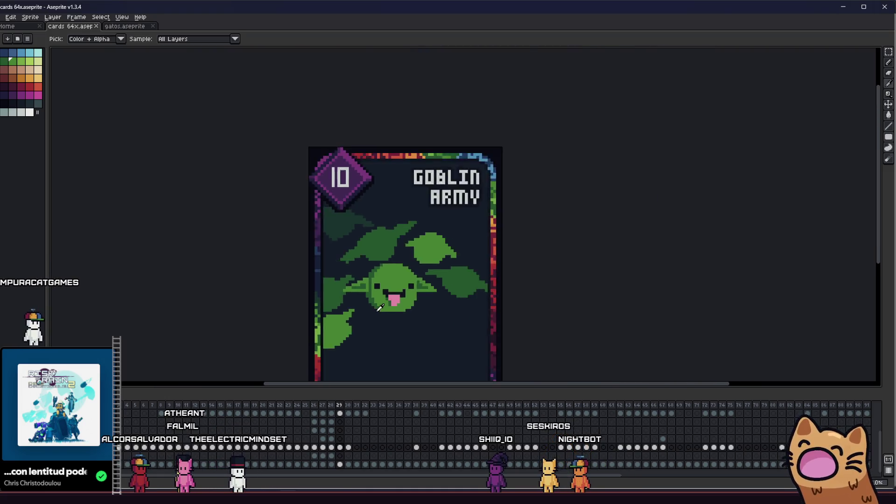
pyautogui.scroll(5, 380, 307)
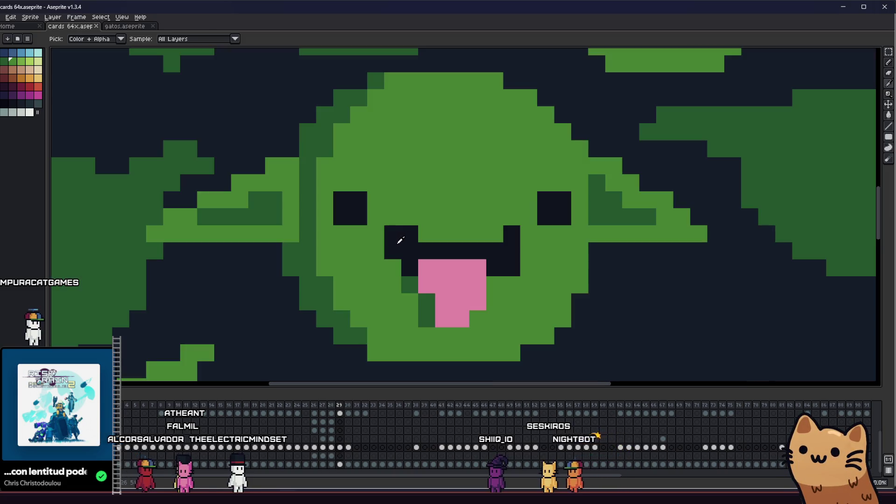
pyautogui.moveTo(411, 274)
pyautogui.mouseDown()
pyautogui.moveTo(368, 231)
pyautogui.moveTo(495, 304)
pyautogui.mouseUp()
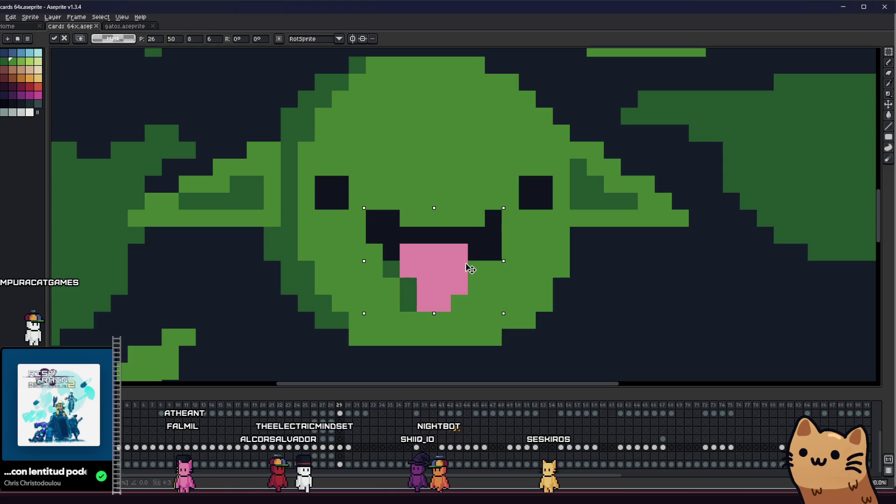
pyautogui.press('Up')
pyautogui.hotkey('ctrl', 'd')
pyautogui.press('b')
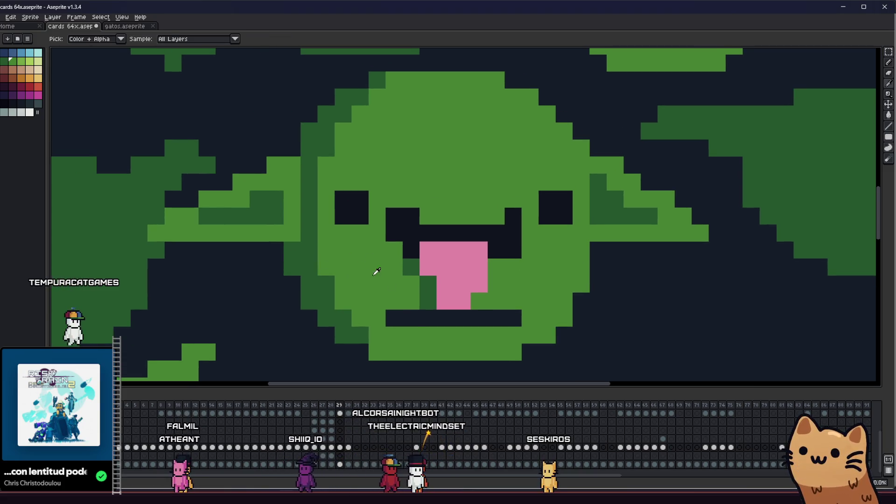
pyautogui.moveTo(383, 318); pyautogui.dragTo(514, 318)
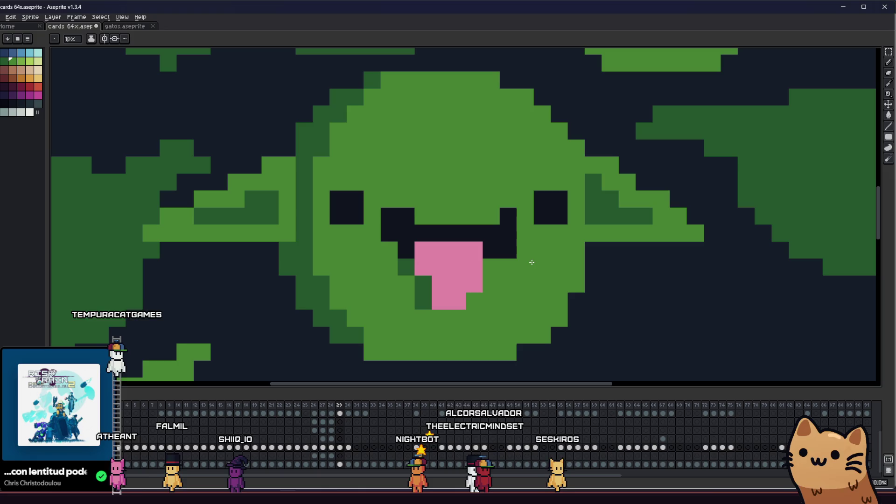
pyautogui.scroll(-5, 511, 253)
pyautogui.moveTo(421, 296); pyautogui.dragTo(200, 304)
pyautogui.scroll(3, 250, 318)
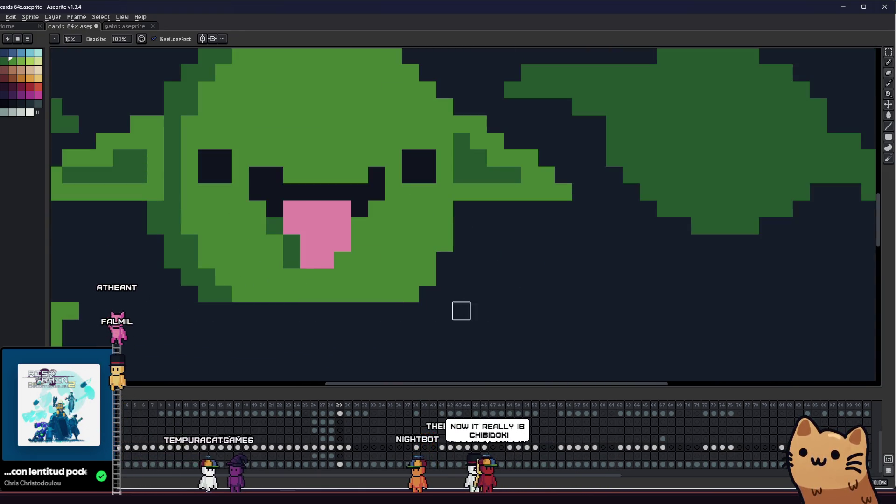
pyautogui.scroll(-1, 381, 283)
pyautogui.scroll(1, 340, 281)
pyautogui.scroll(2, 310, 293)
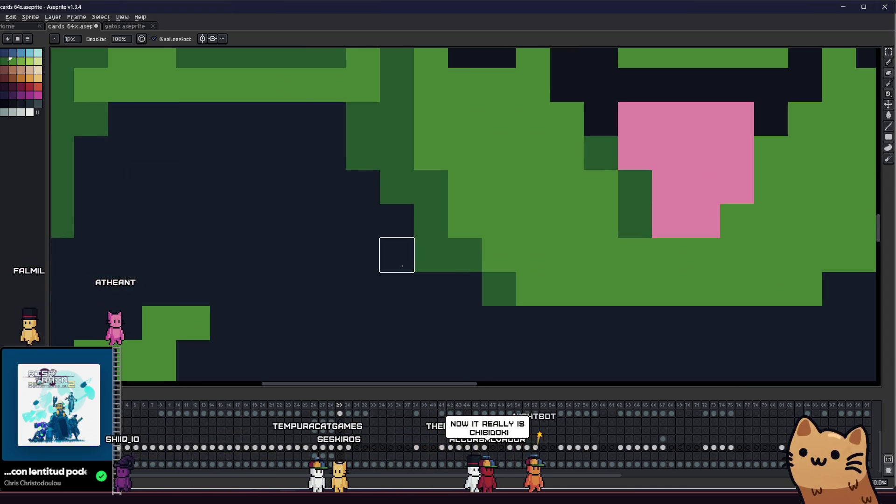
pyautogui.scroll(-3, 399, 267)
pyautogui.press('v')
pyautogui.press('b')
pyautogui.scroll(-3, 355, 285)
pyautogui.moveTo(297, 280)
pyautogui.mouseDown()
pyautogui.moveTo(331, 280)
pyautogui.moveTo(280, 260)
pyautogui.mouseUp()
pyautogui.scroll(1, 331, 280)
pyautogui.scroll(2, 331, 280)
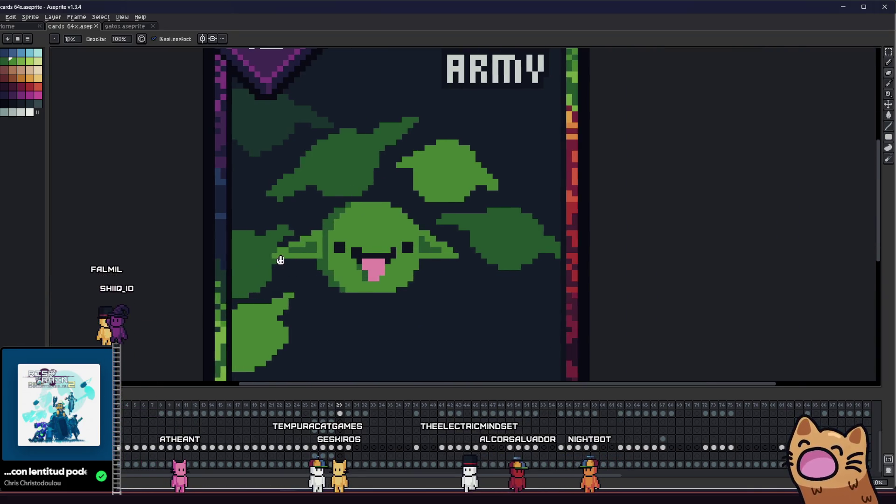
pyautogui.scroll(-1, 292, 260)
pyautogui.scroll(3, 282, 277)
pyautogui.scroll(1, 282, 276)
pyautogui.scroll(-1, 380, 278)
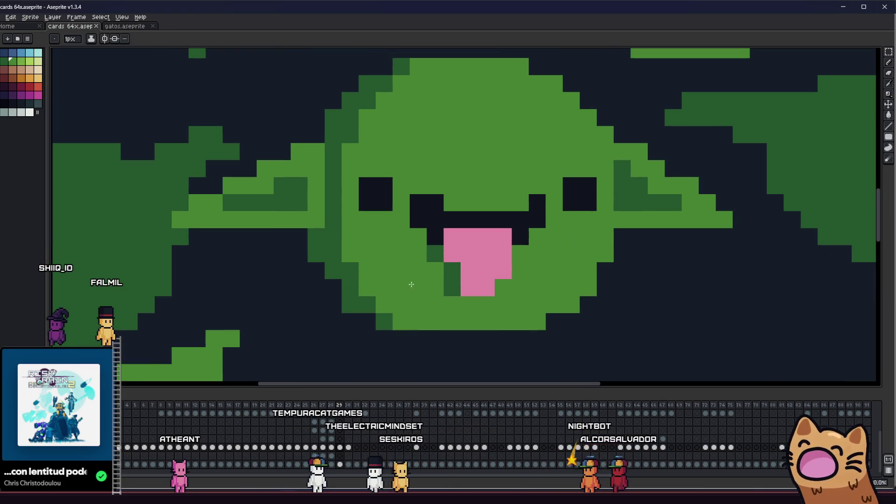
pyautogui.press('i')
pyautogui.scroll(-3, 411, 284)
pyautogui.scroll(1, 326, 264)
pyautogui.scroll(4, 326, 264)
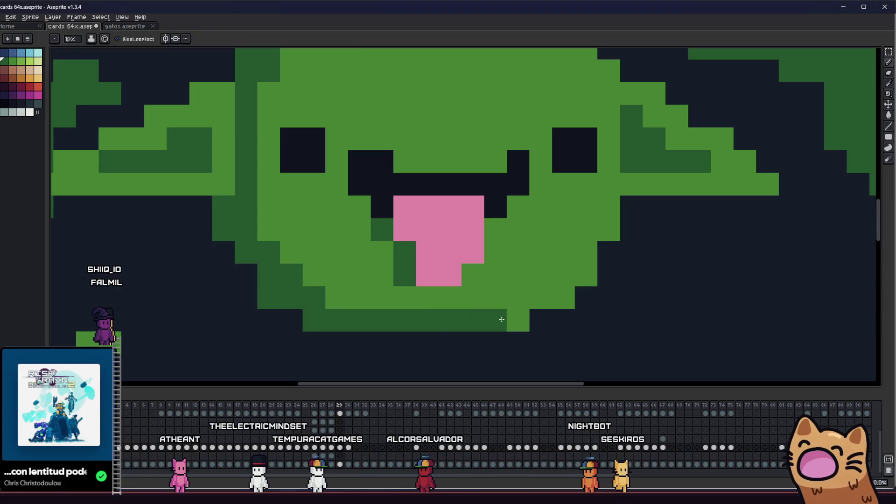
pyautogui.scroll(-4, 335, 302)
pyautogui.scroll(-1, 354, 318)
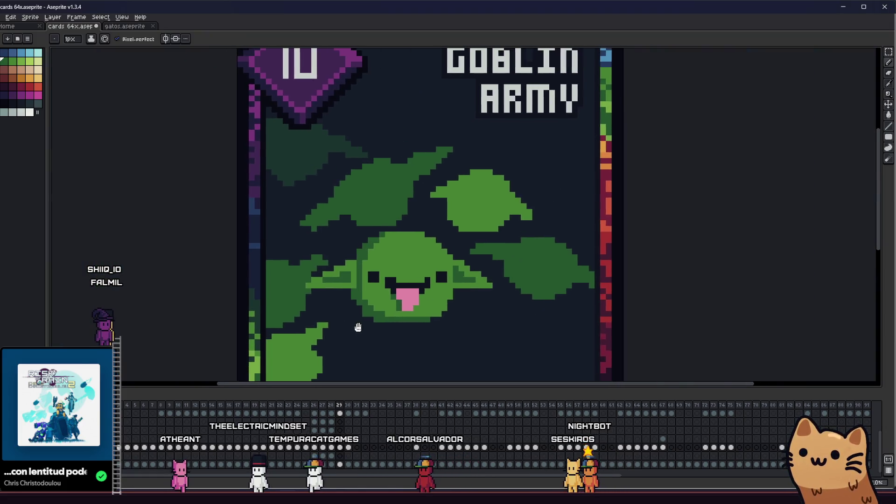
pyautogui.scroll(3, 424, 320)
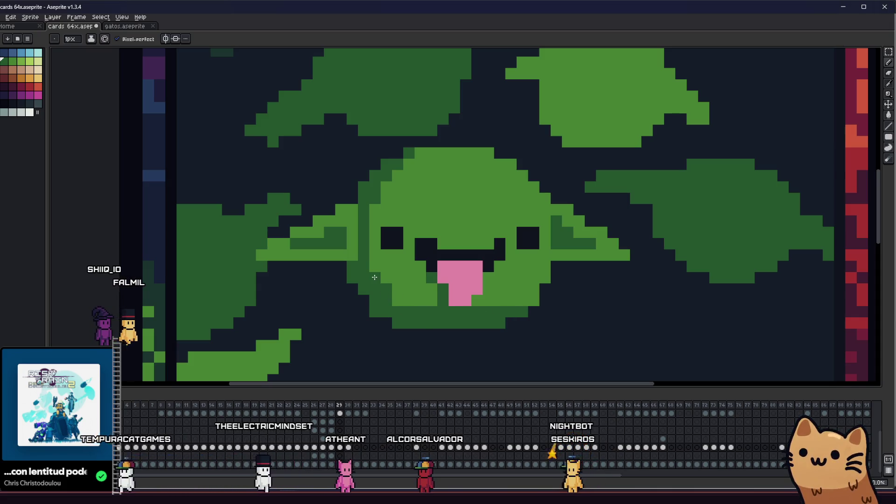
pyautogui.scroll(-2, 402, 303)
pyautogui.scroll(2, 405, 304)
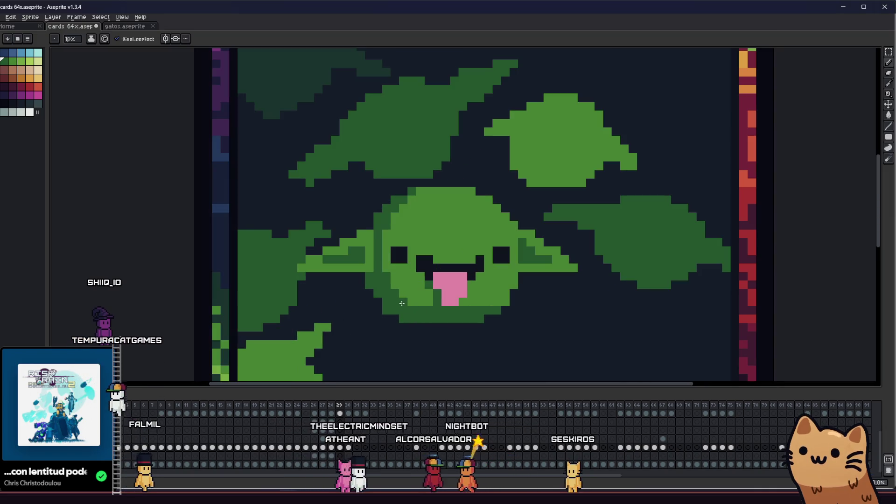
pyautogui.scroll(-3, 408, 304)
pyautogui.moveTo(324, 316)
pyautogui.mouseDown()
pyautogui.moveTo(285, 317)
pyautogui.moveTo(523, 297)
pyautogui.moveTo(472, 294)
pyautogui.mouseUp()
pyautogui.scroll(5, 445, 275)
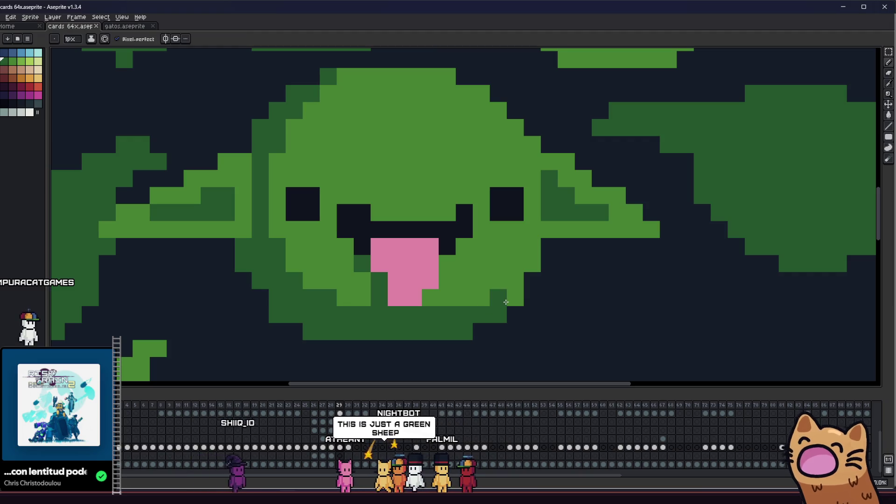
pyautogui.scroll(-5, 506, 302)
pyautogui.scroll(1, 416, 304)
pyautogui.scroll(2, 416, 305)
pyautogui.scroll(-4, 351, 289)
pyautogui.scroll(3, 372, 280)
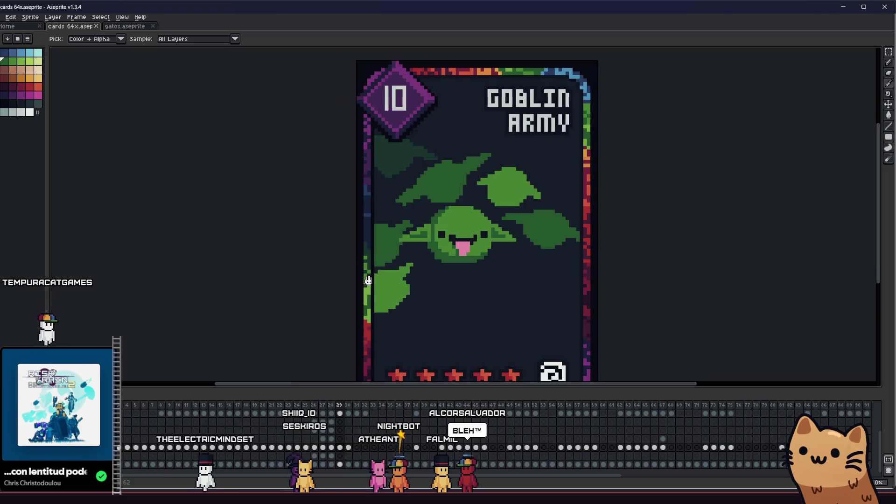
pyautogui.moveTo(372, 280); pyautogui.dragTo(327, 280)
pyautogui.scroll(-3, 355, 271)
pyautogui.scroll(4, 397, 255)
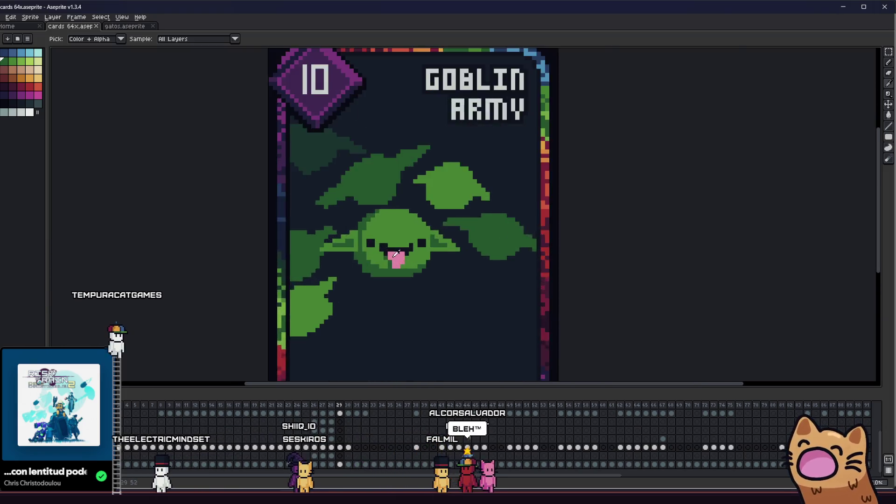
pyautogui.scroll(3, 396, 255)
pyautogui.moveTo(234, 257); pyautogui.dragTo(594, 287)
pyautogui.scroll(-5, 376, 287)
pyautogui.scroll(4, 376, 287)
pyautogui.moveTo(349, 295)
pyautogui.mouseDown()
pyautogui.moveTo(181, 294)
pyautogui.moveTo(299, 289)
pyautogui.mouseUp()
pyautogui.scroll(2, 299, 288)
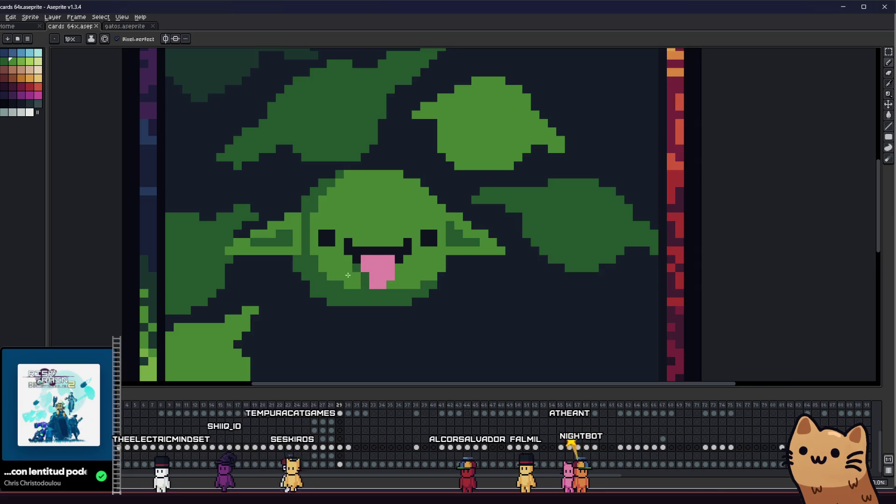
pyautogui.press('alt')
pyautogui.scroll(2, 361, 242)
pyautogui.moveTo(432, 302); pyautogui.dragTo(405, 266)
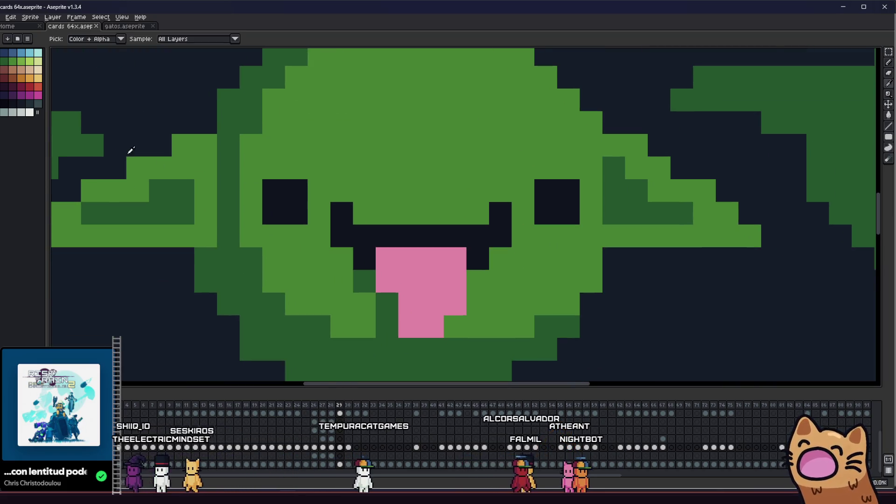
# Add a magenta shading pixel to the goblin's tongue
pyautogui.click(346, 242)
pyautogui.scroll(-5, 419, 259)
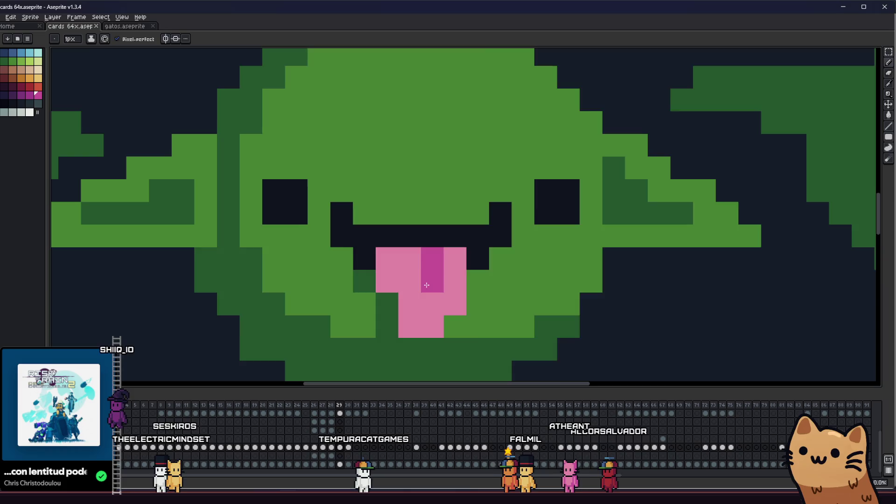
pyautogui.scroll(-2, 345, 306)
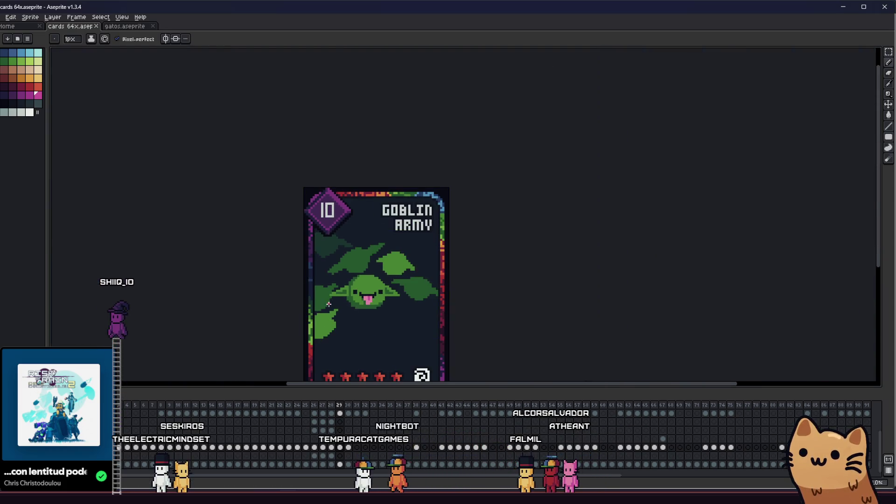
pyautogui.scroll(8, 254, 245)
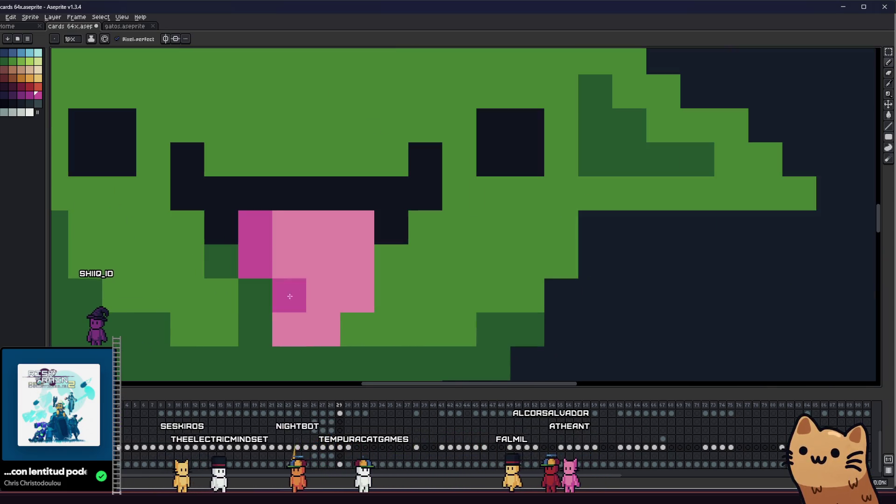
pyautogui.scroll(-7, 318, 333)
pyautogui.moveTo(301, 318); pyautogui.dragTo(389, 313)
# Zoom in on the goblin and pan the card view back to the left with the Eyedropper active
pyautogui.scroll(1, 392, 316)
pyautogui.scroll(-2, 390, 320)
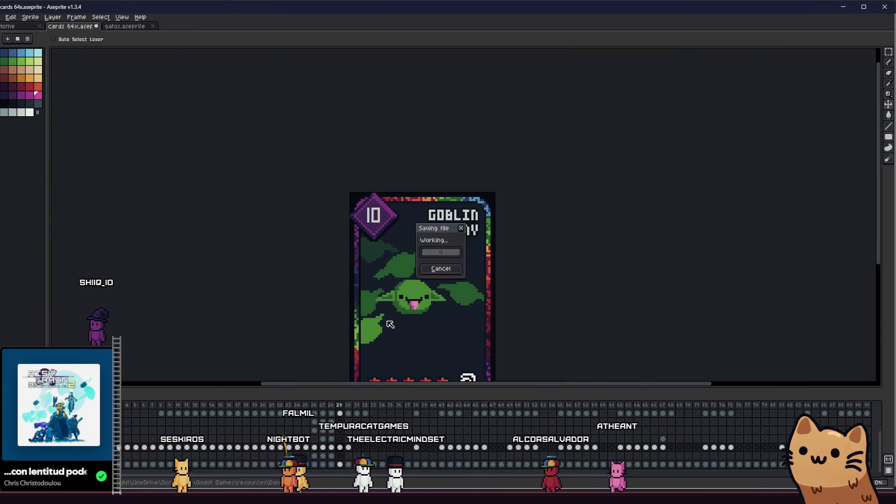
pyautogui.scroll(5, 427, 279)
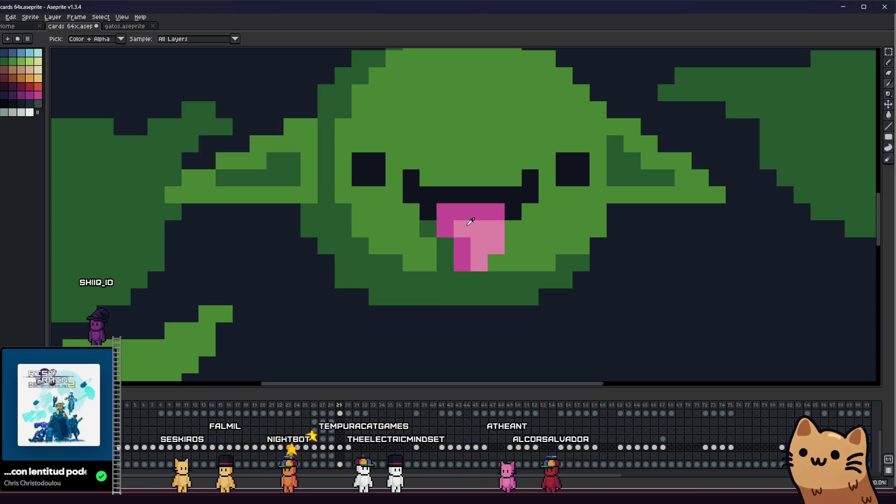
pyautogui.scroll(-7, 442, 242)
pyautogui.scroll(1, 374, 290)
pyautogui.scroll(1, 374, 290)
pyautogui.scroll(3, 386, 275)
pyautogui.scroll(3, 386, 276)
pyautogui.press('i')
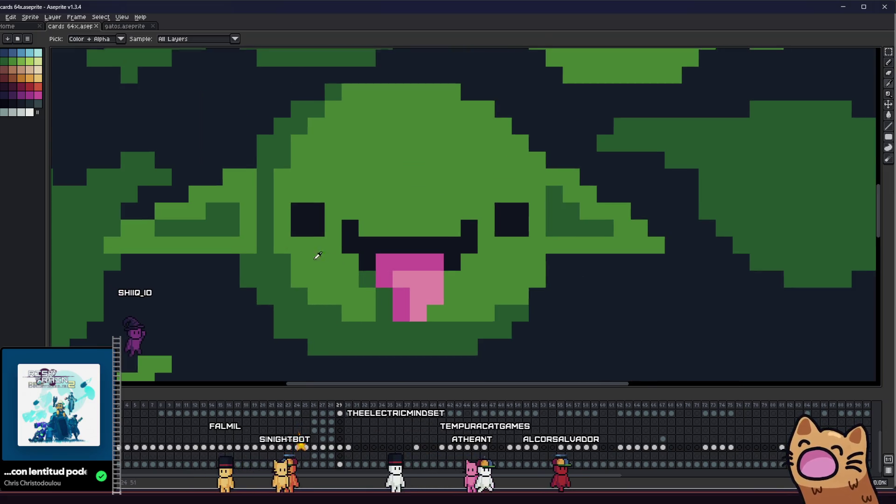
pyautogui.scroll(-5, 322, 255)
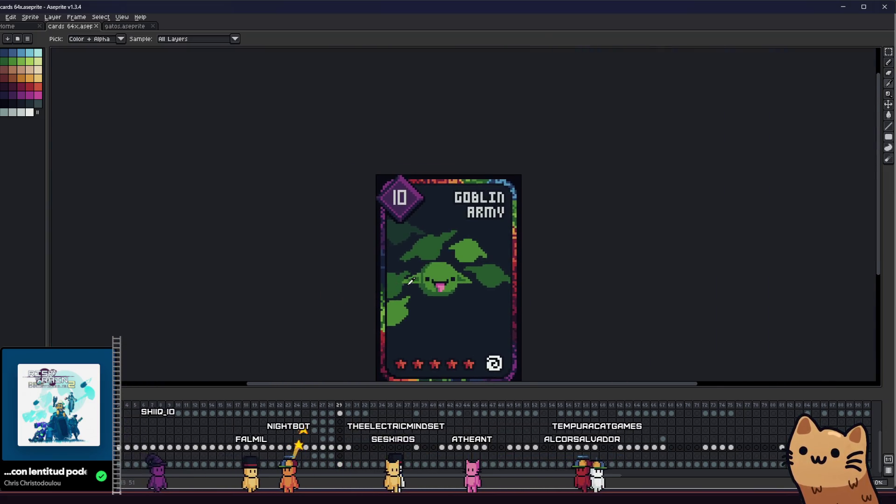
pyautogui.scroll(2, 420, 287)
pyautogui.moveTo(444, 294)
pyautogui.mouseDown()
pyautogui.moveTo(556, 315)
pyautogui.moveTo(341, 294)
pyautogui.mouseUp()
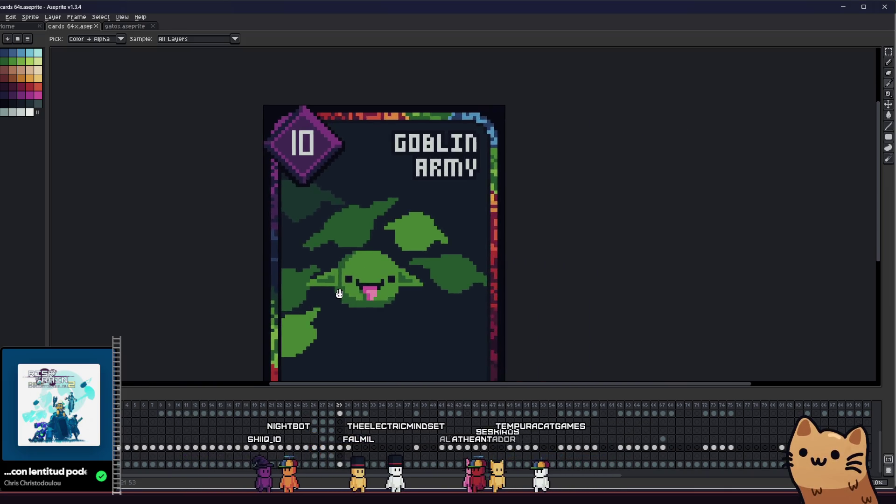
# Zoom around the goblin's head, switching between Pencil and Eyedropper to pick a highlight green
pyautogui.scroll(2, 366, 274)
pyautogui.scroll(1, 336, 213)
pyautogui.press('b')
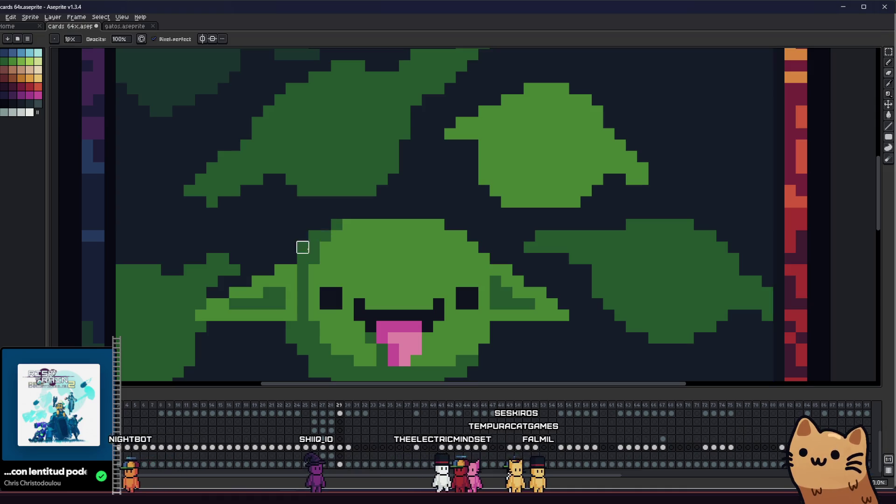
pyautogui.scroll(-6, 343, 226)
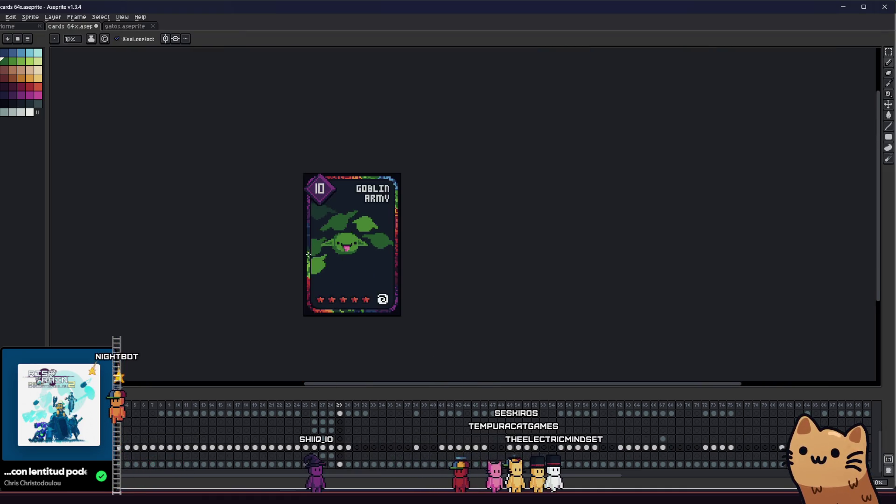
pyautogui.scroll(2, 320, 259)
pyautogui.scroll(3, 390, 262)
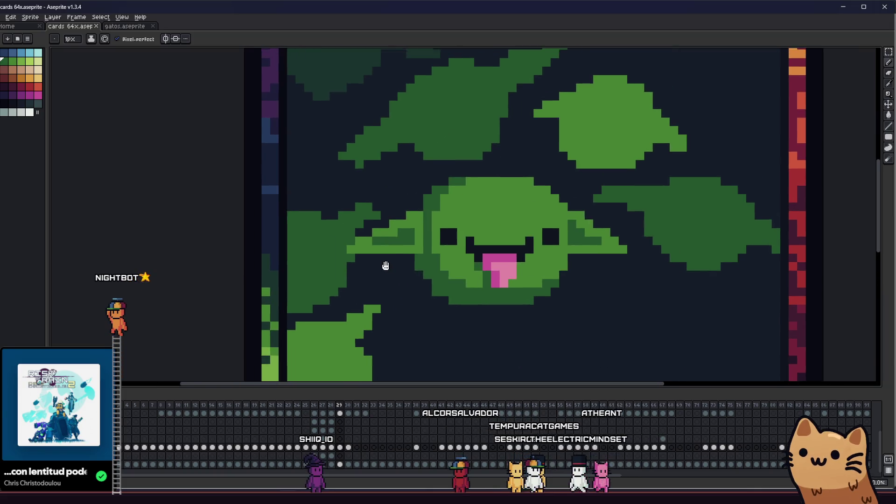
pyautogui.scroll(-4, 384, 264)
pyautogui.press('i')
pyautogui.scroll(5, 384, 263)
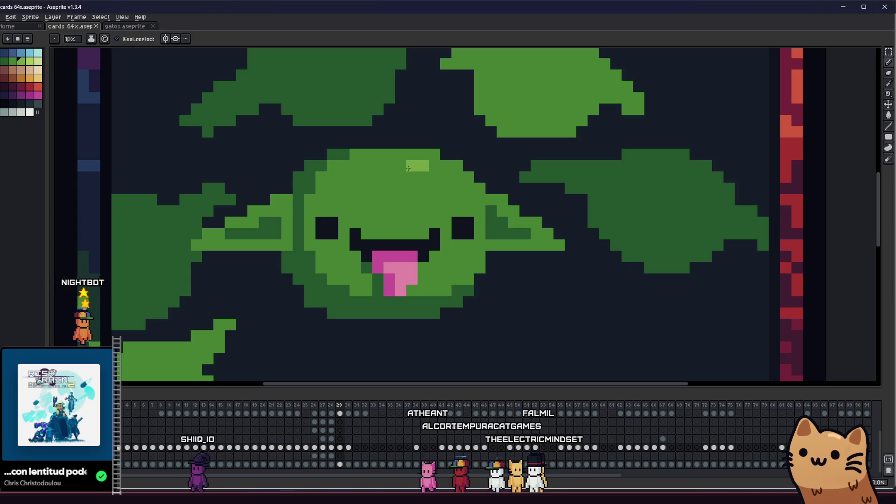
# Zoom and pan the card to bring the top of the goblin's head into view
pyautogui.scroll(-4, 431, 173)
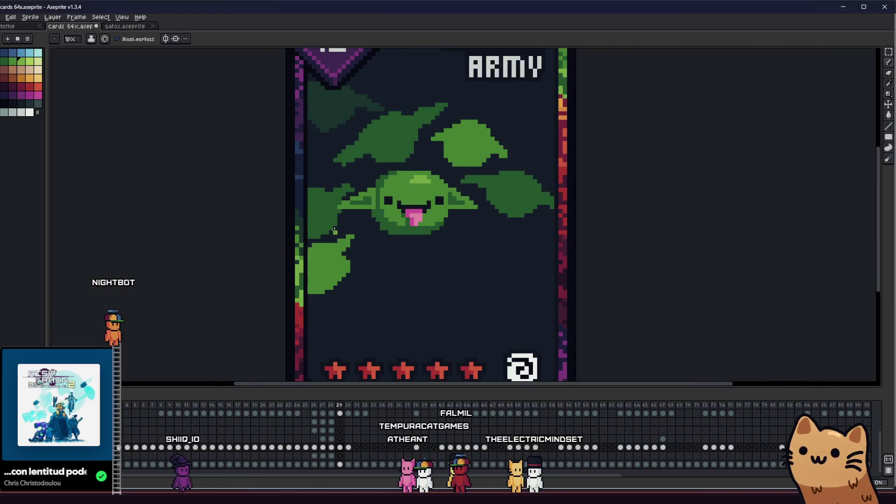
pyautogui.scroll(1, 386, 283)
pyautogui.scroll(-1, 386, 283)
pyautogui.scroll(4, 414, 266)
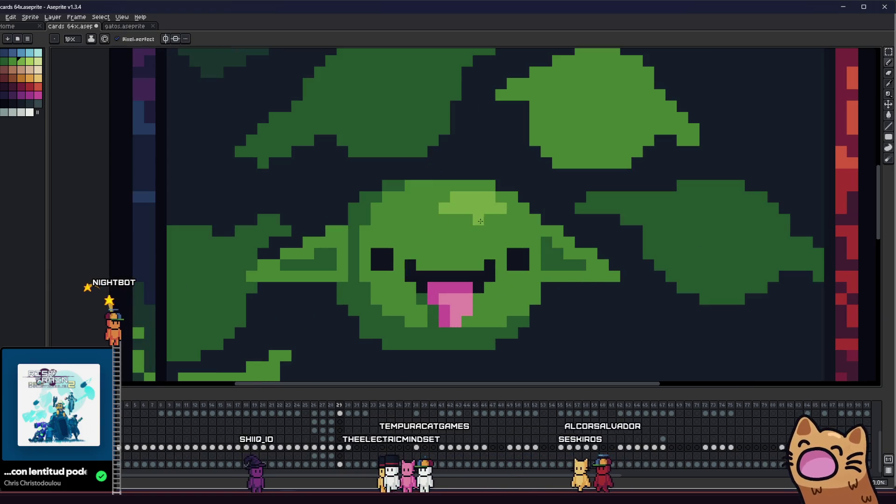
pyautogui.scroll(-6, 481, 223)
pyautogui.scroll(-5, 427, 250)
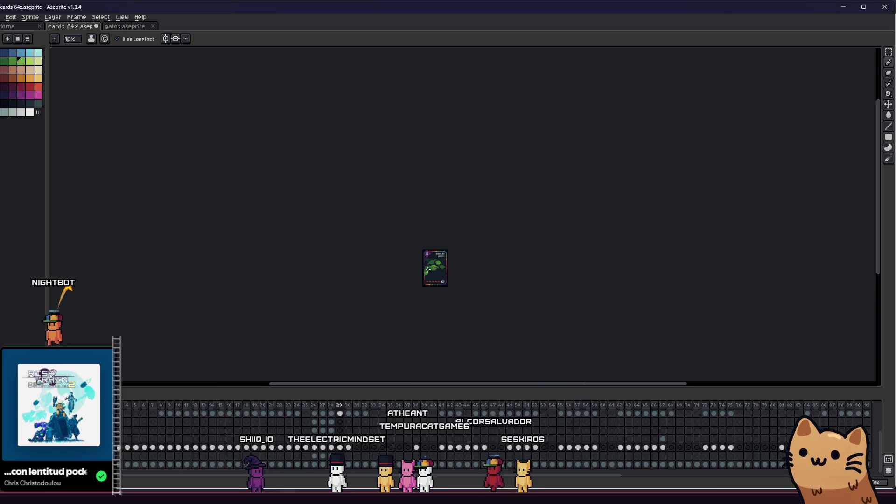
pyautogui.scroll(6, 427, 250)
pyautogui.scroll(3, 428, 250)
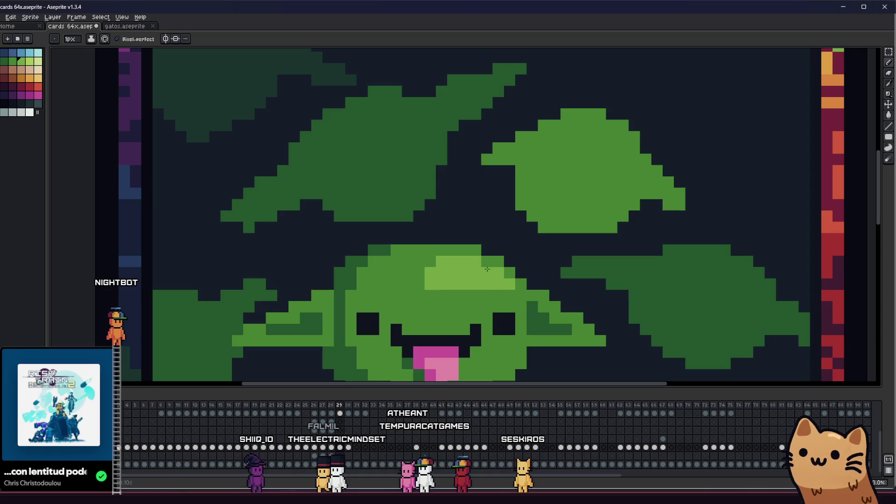
pyautogui.scroll(-3, 493, 268)
pyautogui.moveTo(409, 317); pyautogui.dragTo(138, 291)
pyautogui.scroll(-2, 263, 265)
pyautogui.scroll(3, 248, 270)
pyautogui.press('v')
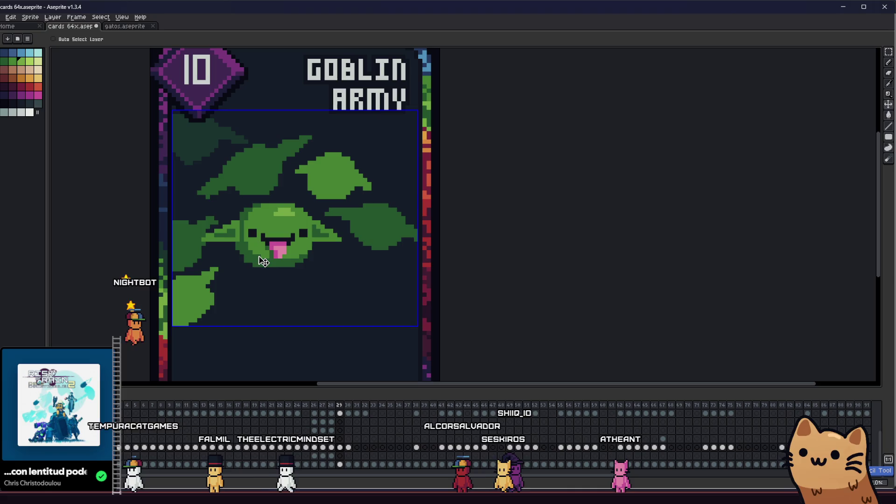
pyautogui.scroll(3, 266, 239)
# Paint a light-green highlight across the crown of the goblin's head
pyautogui.press('b')
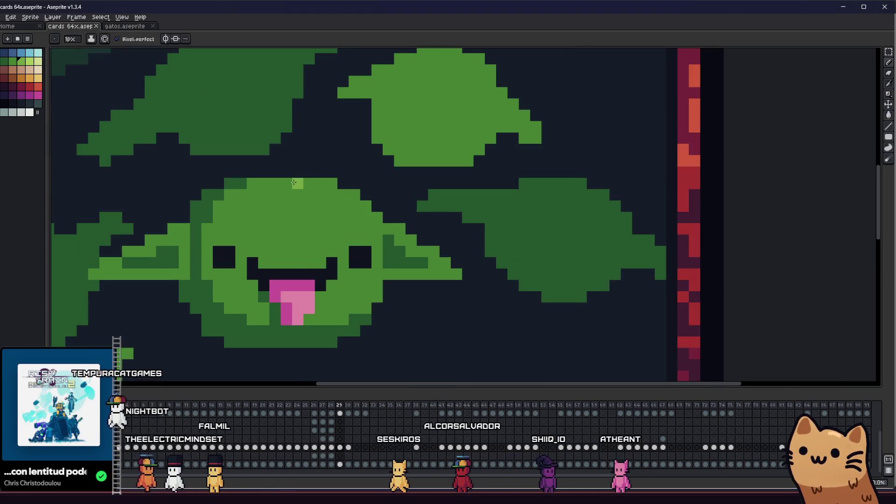
pyautogui.moveTo(343, 194)
pyautogui.mouseDown()
pyautogui.moveTo(354, 194)
pyautogui.moveTo(326, 195)
pyautogui.moveTo(369, 218)
pyautogui.mouseUp()
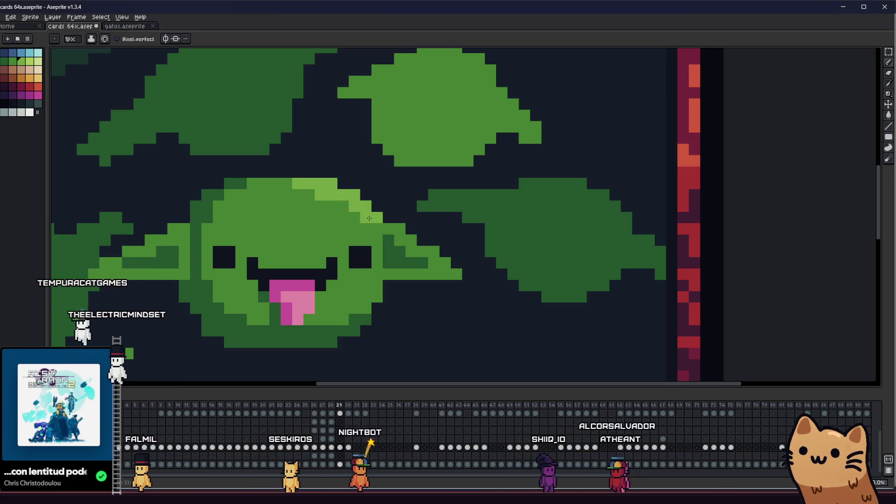
pyautogui.scroll(-5, 376, 228)
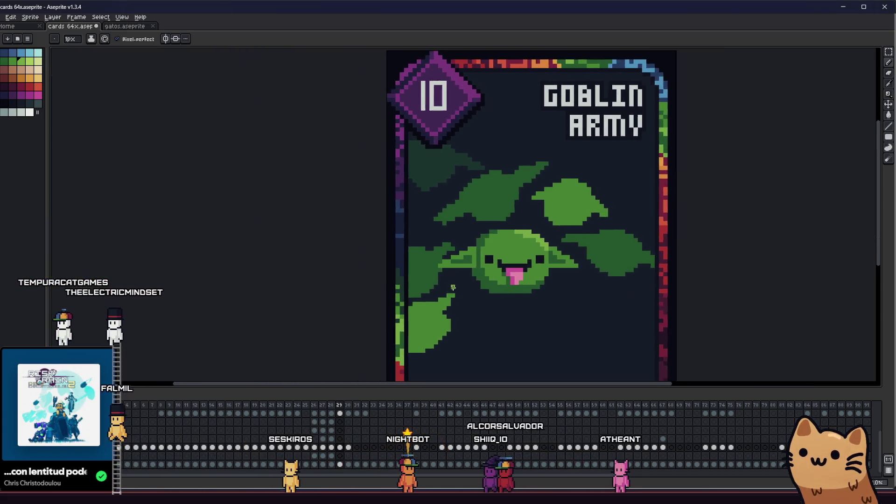
# Save the Goblin Army card with Ctrl+S and zoom around to check the highlight
pyautogui.hotkey('ctrl', 's')
pyautogui.scroll(5, 406, 296)
pyautogui.press('m')
pyautogui.scroll(-2, 281, 286)
pyautogui.press('i')
pyautogui.scroll(1, 285, 285)
pyautogui.scroll(-1, 290, 283)
pyautogui.scroll(4, 306, 279)
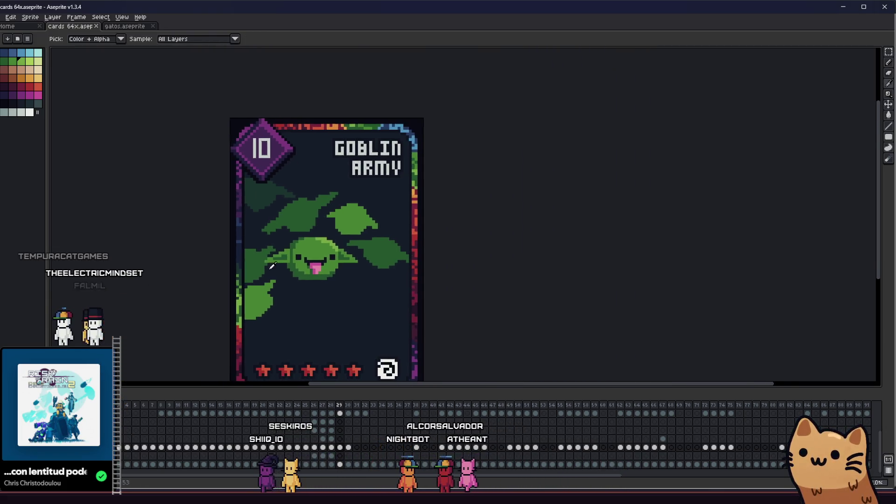
pyautogui.scroll(-3, 416, 316)
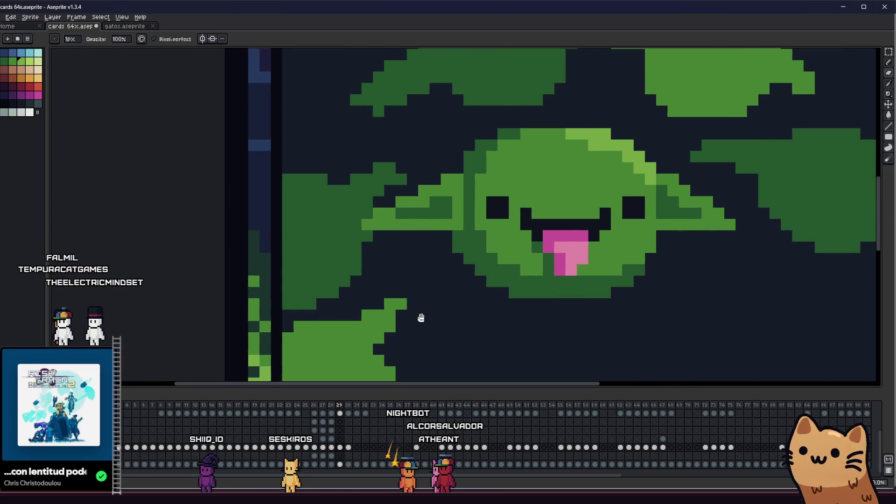
pyautogui.moveTo(412, 310)
pyautogui.mouseDown()
pyautogui.moveTo(193, 310)
pyautogui.moveTo(294, 338)
pyautogui.mouseUp()
pyautogui.scroll(1, 200, 310)
pyautogui.scroll(-2, 295, 289)
pyautogui.scroll(-3, 294, 289)
pyautogui.scroll(3, 240, 296)
pyautogui.scroll(1, 327, 288)
pyautogui.moveTo(328, 288)
pyautogui.mouseDown()
pyautogui.moveTo(314, 298)
pyautogui.moveTo(385, 307)
pyautogui.moveTo(201, 301)
pyautogui.moveTo(242, 296)
pyautogui.mouseUp()
pyautogui.scroll(1, 351, 281)
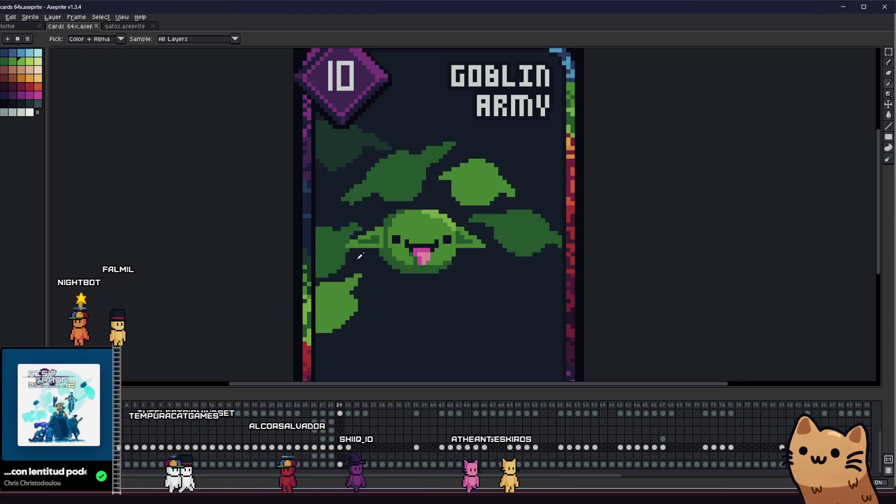
pyautogui.hscroll(-2, 360, 255)
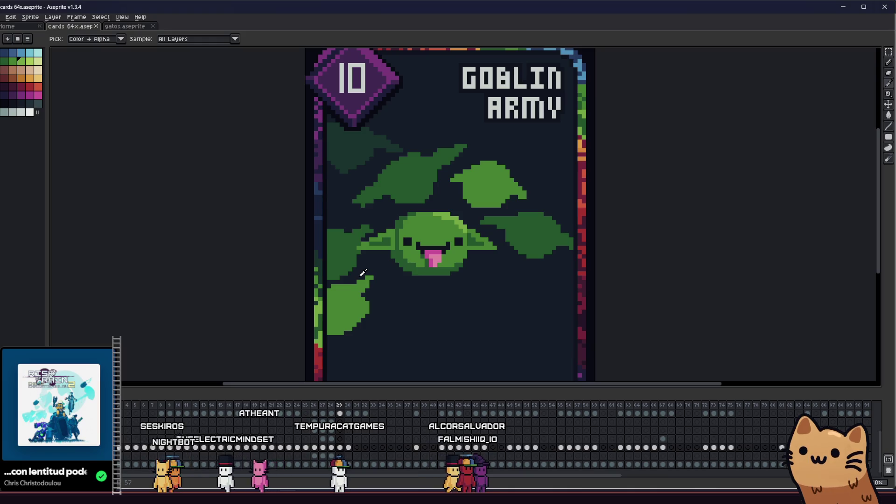
pyautogui.scroll(4, 365, 270)
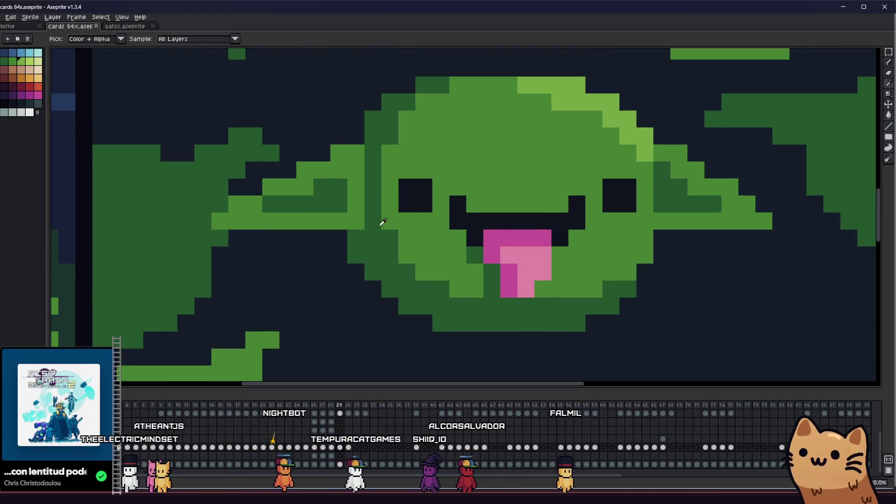
# Paint two dark shadow pixels beneath the goblin's left ear
pyautogui.press('b')
pyautogui.click(338, 246)
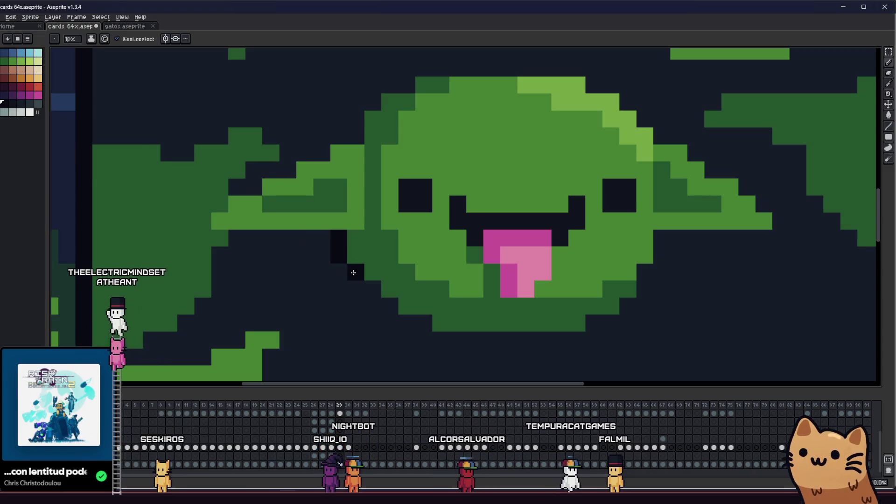
pyautogui.moveTo(354, 272); pyautogui.dragTo(291, 270)
pyautogui.click(298, 284)
# Flip to the UFO and Salmon card frames and back to compare with the Goblin Army card
pyautogui.press(',')
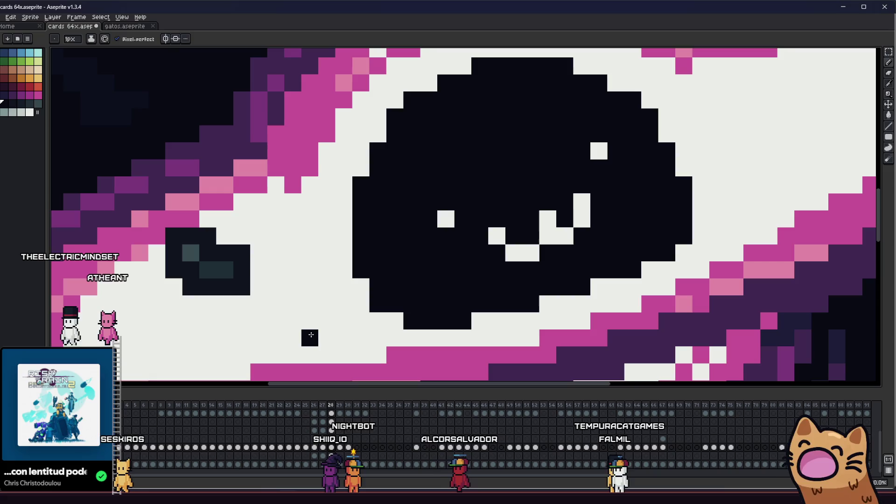
pyautogui.scroll(-5, 310, 336)
pyautogui.press(',')
pyautogui.moveTo(286, 223); pyautogui.dragTo(290, 192)
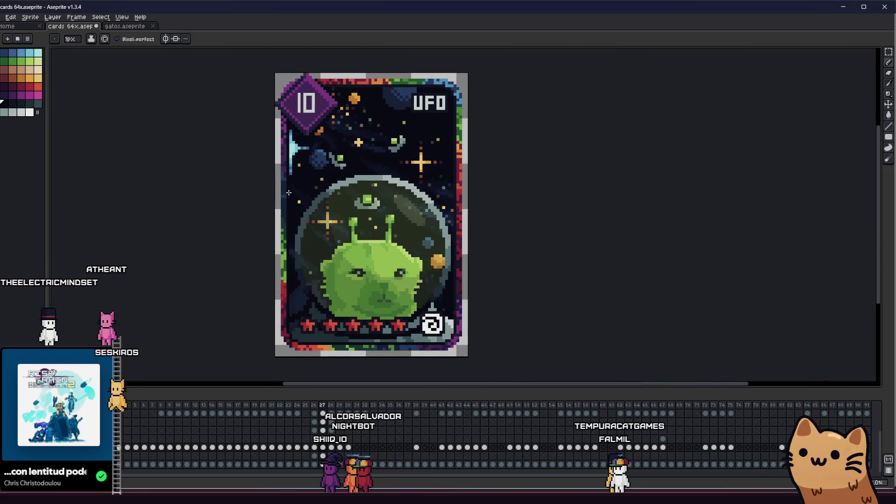
pyautogui.press('.')
pyautogui.press(',')
pyautogui.press('.')
pyautogui.press('.')
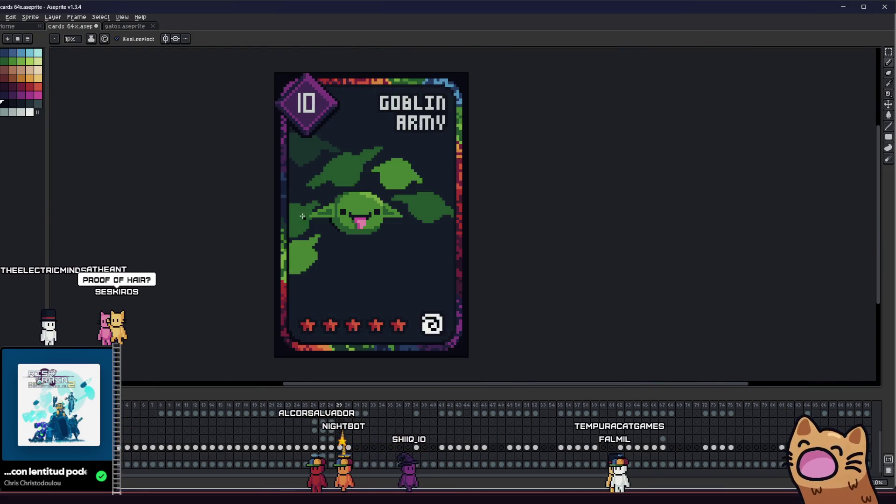
pyautogui.moveTo(318, 246); pyautogui.dragTo(344, 249)
pyautogui.scroll(5, 344, 249)
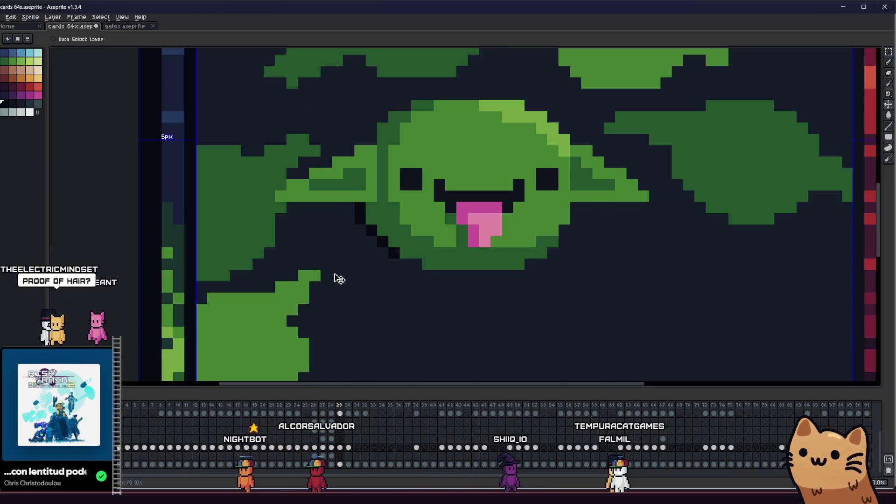
pyautogui.press('v')
pyautogui.press('b')
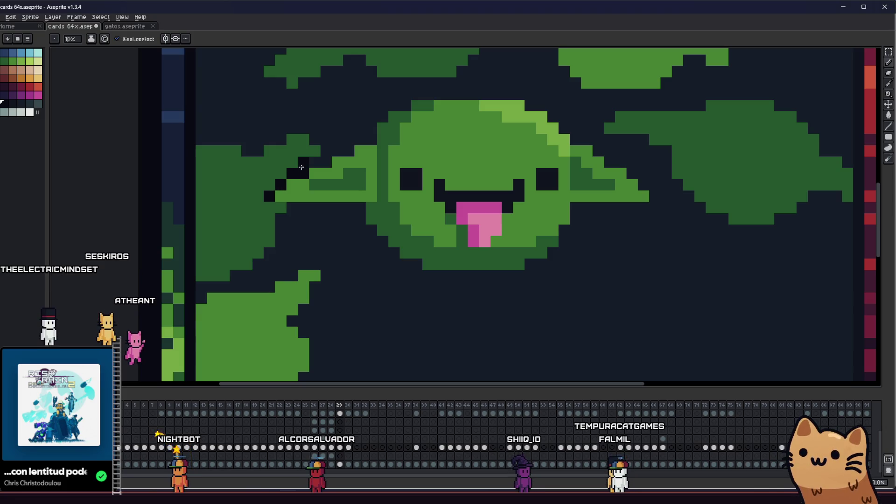
pyautogui.scroll(-1, 318, 224)
# Erase the middle-left leaf by magic-wand selecting it and deleting it
pyautogui.press('w')
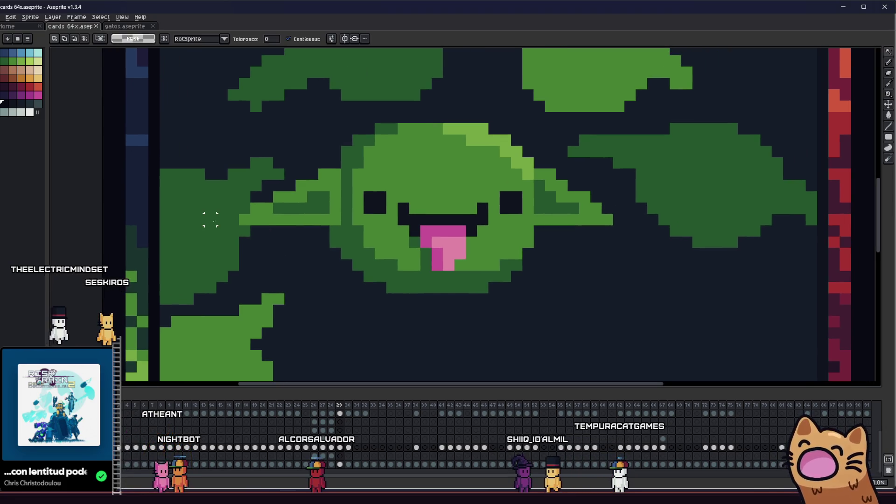
pyautogui.click(208, 213)
pyautogui.scroll(-1, 214, 229)
pyautogui.scroll(1, 209, 256)
pyautogui.press('Delete')
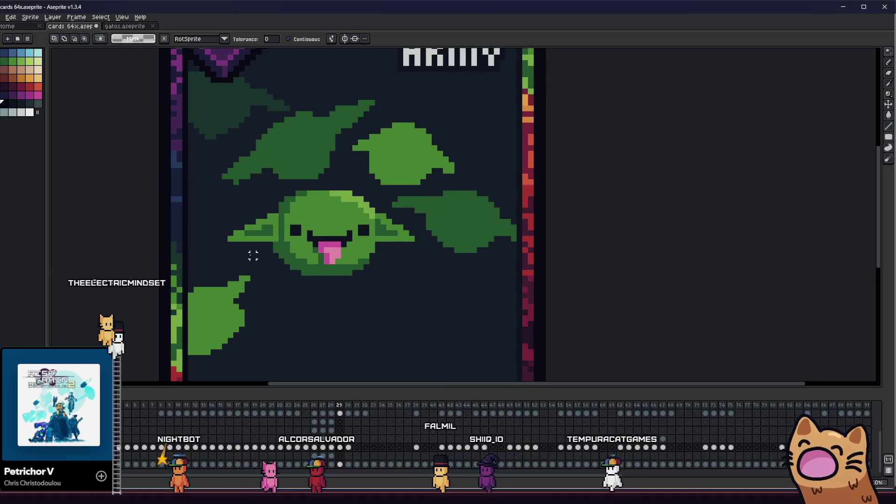
pyautogui.scroll(-2, 261, 249)
# Select the whole card and apply an outline effect to it
pyautogui.hotkey('ctrl', 'a')
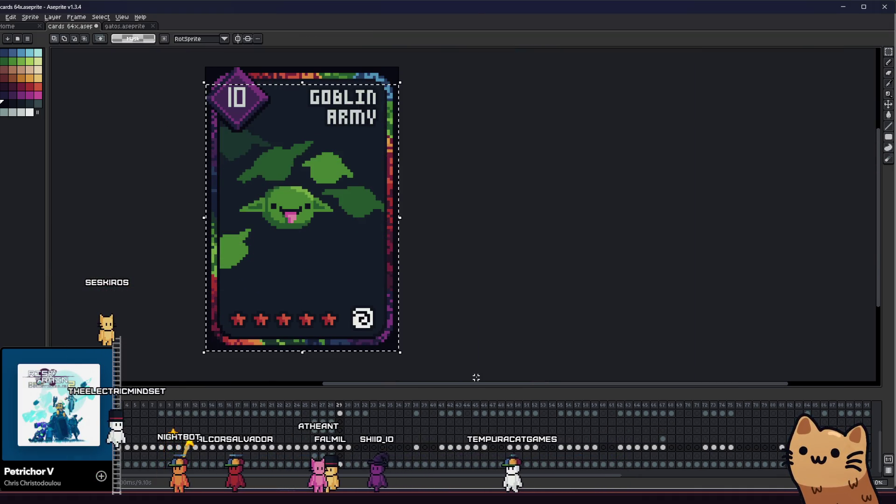
pyautogui.hotkey('shift', 'o')
pyautogui.scroll(2, 449, 230)
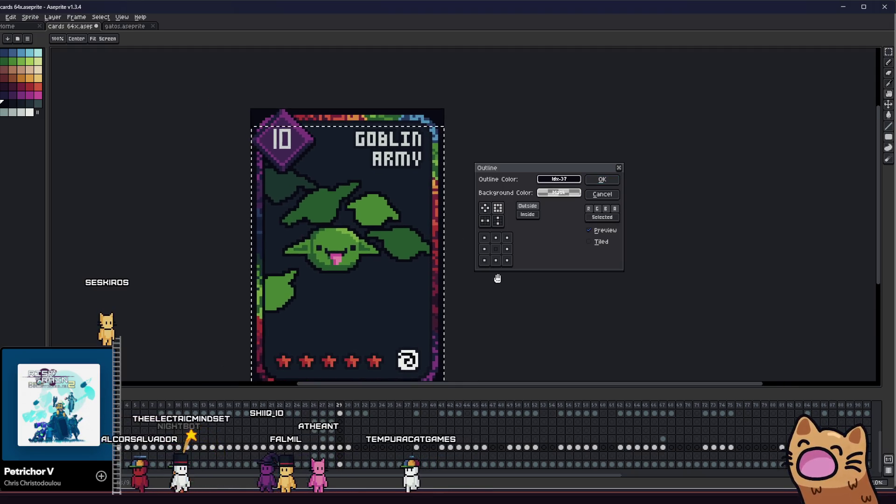
pyautogui.click(589, 182)
pyautogui.moveTo(518, 214); pyautogui.dragTo(576, 222)
pyautogui.scroll(-1, 578, 226)
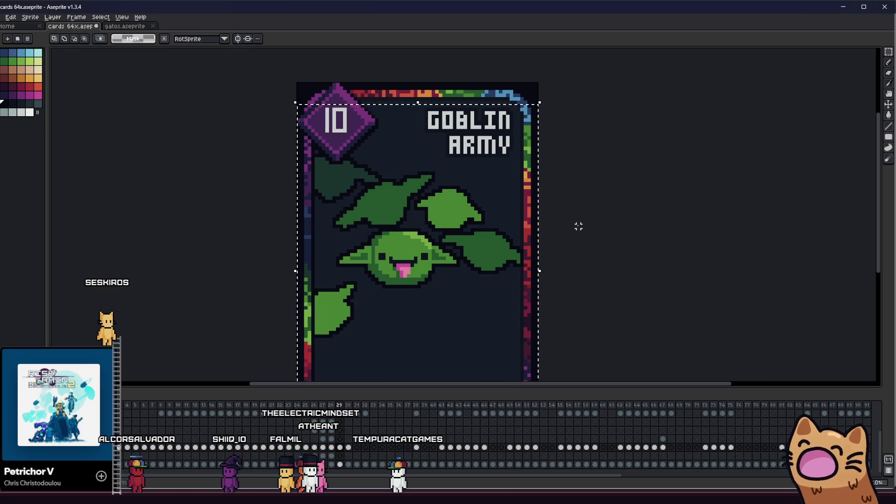
# Cancel the reopened outline settings and undo the first outline
pyautogui.hotkey('shift', 'o')
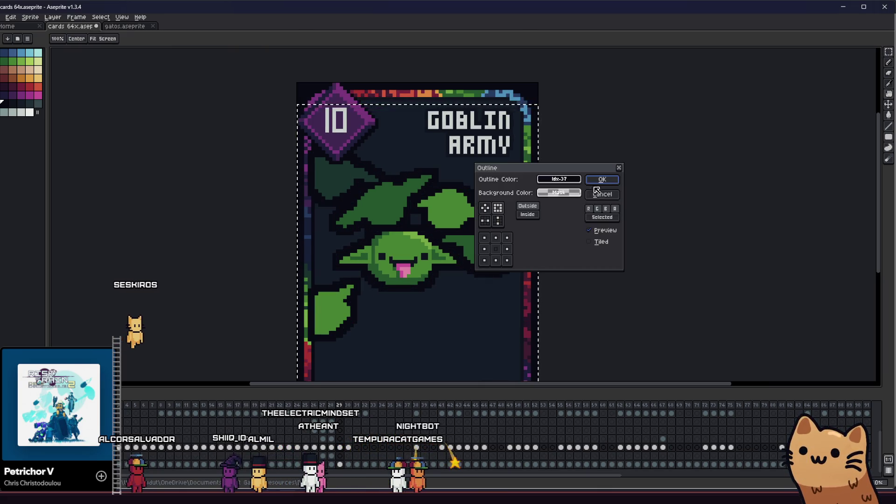
pyautogui.click(596, 191)
pyautogui.scroll(-3, 580, 220)
pyautogui.scroll(3, 556, 232)
pyautogui.hotkey('ctrl', 'z')
# Reapply a dark outline to the goblin and leaves across the whole card
pyautogui.hotkey('shift', 'o')
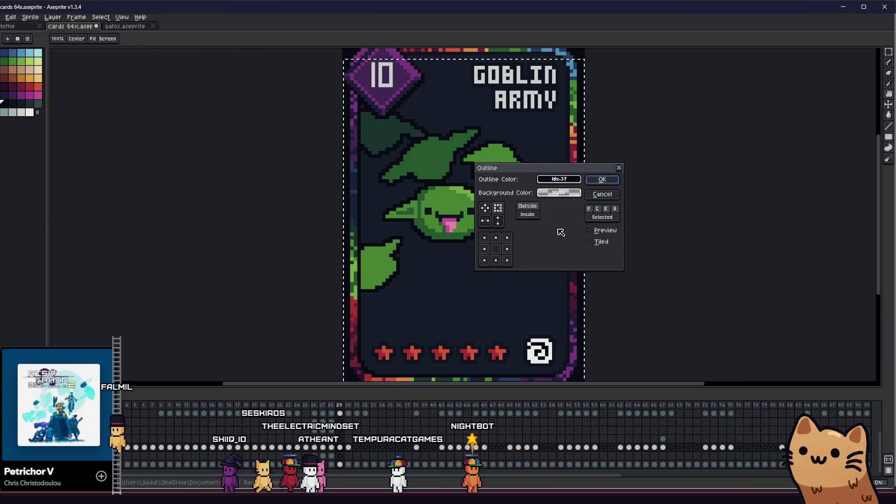
pyautogui.click(590, 184)
pyautogui.scroll(-2, 607, 220)
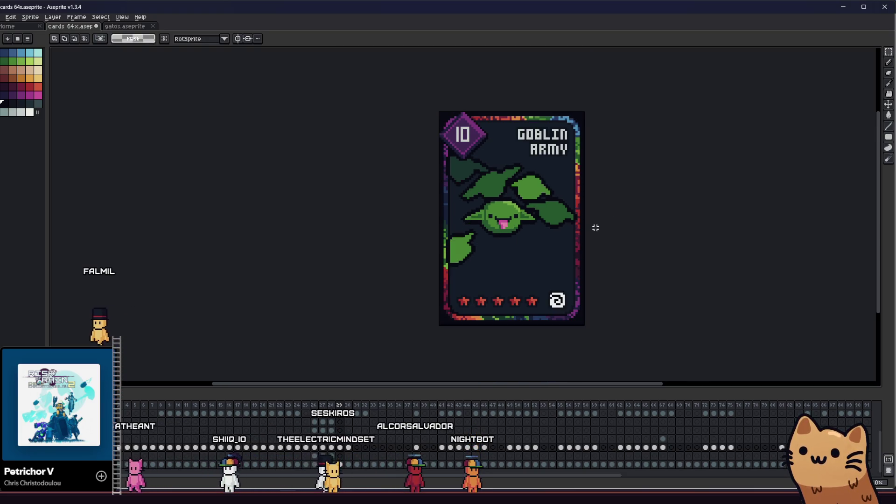
pyautogui.scroll(2, 540, 248)
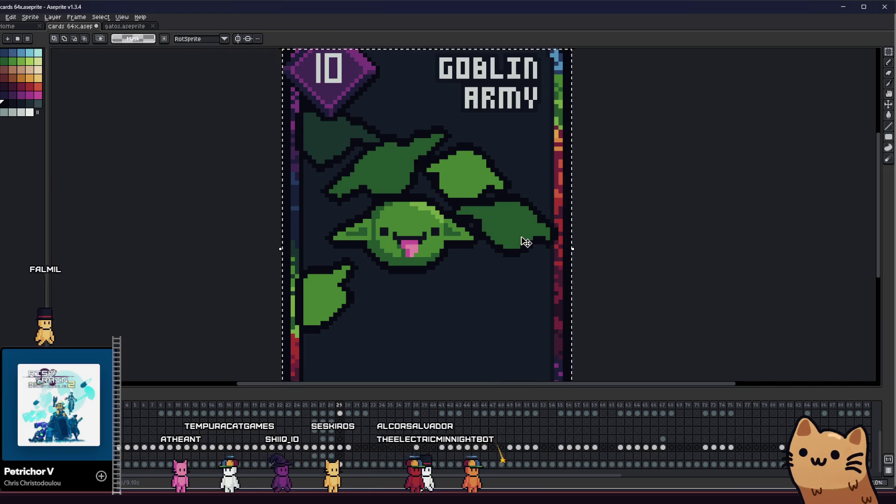
pyautogui.scroll(1, 476, 244)
# Apply a second outline pass to thicken the dark outline, then inspect the card
pyautogui.hotkey('shift', 'o')
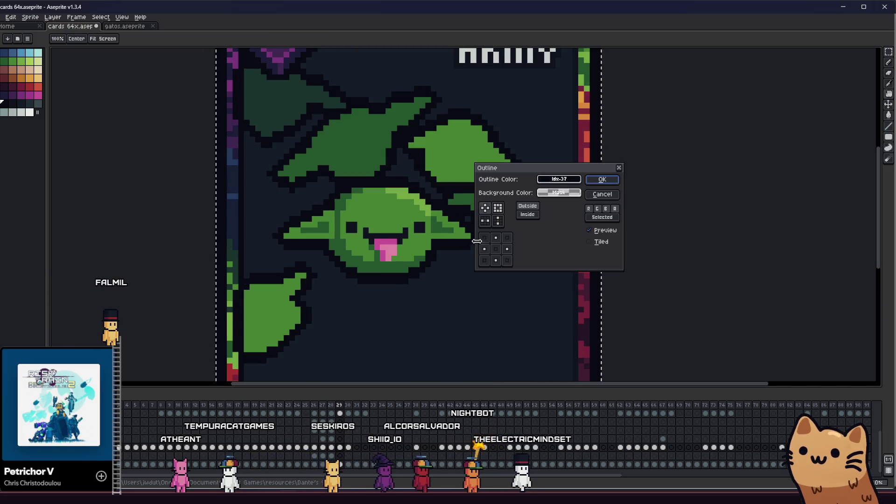
pyautogui.click(595, 183)
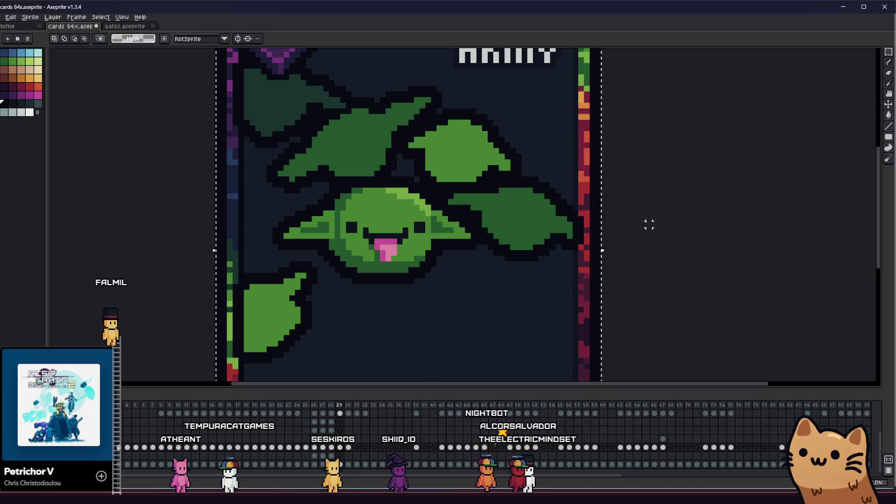
pyautogui.scroll(-3, 567, 232)
pyautogui.moveTo(490, 265); pyautogui.dragTo(407, 275)
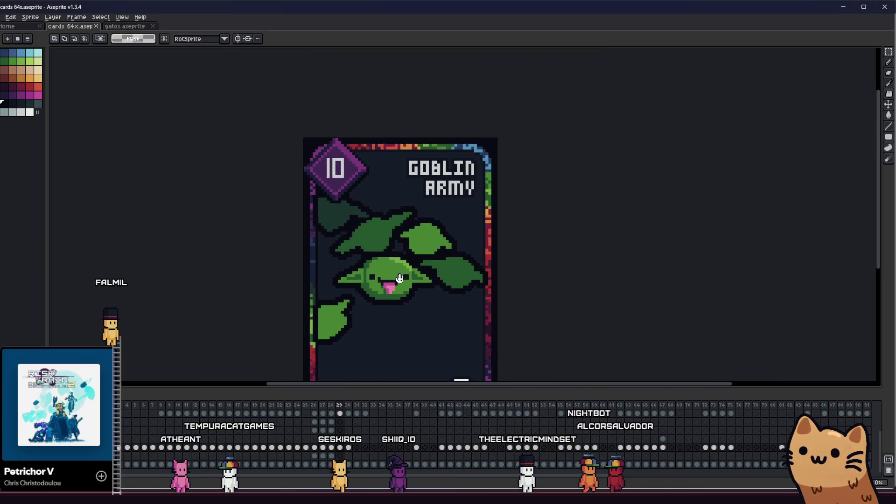
pyautogui.scroll(-2, 359, 280)
pyautogui.moveTo(259, 291); pyautogui.dragTo(154, 274)
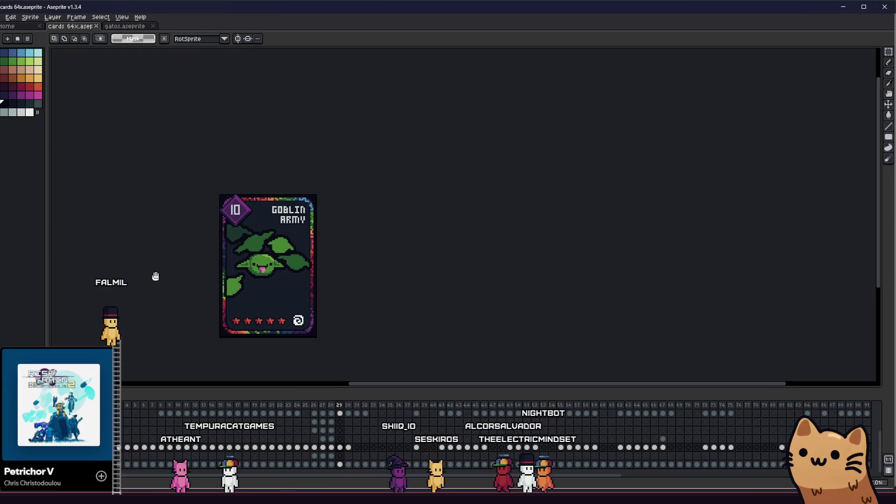
pyautogui.scroll(3, 307, 259)
pyautogui.moveTo(307, 259)
pyautogui.mouseDown()
pyautogui.moveTo(240, 266)
pyautogui.moveTo(361, 231)
pyautogui.moveTo(489, 232)
pyautogui.moveTo(352, 242)
pyautogui.mouseUp()
pyautogui.scroll(3, 352, 243)
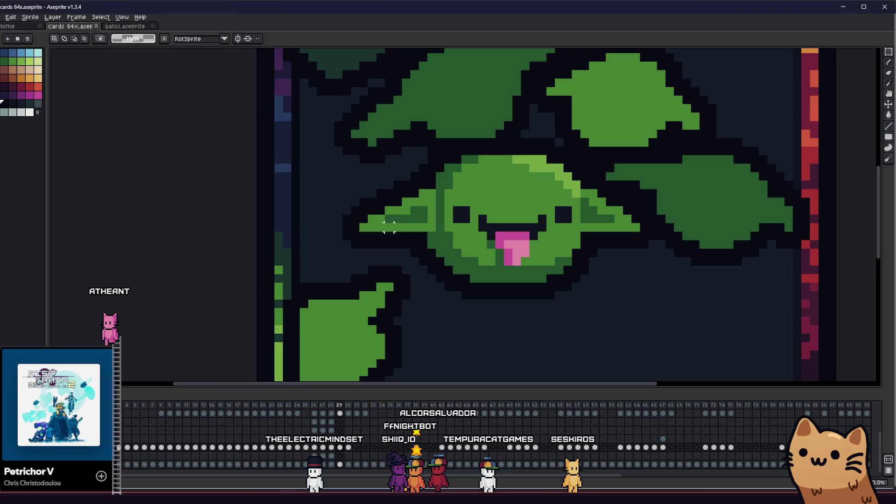
pyautogui.scroll(-5, 336, 278)
pyautogui.moveTo(320, 270)
pyautogui.mouseDown()
pyautogui.moveTo(277, 268)
pyautogui.moveTo(319, 247)
pyautogui.mouseUp()
pyautogui.scroll(2, 278, 262)
pyautogui.hotkey('ctrl', 'a')
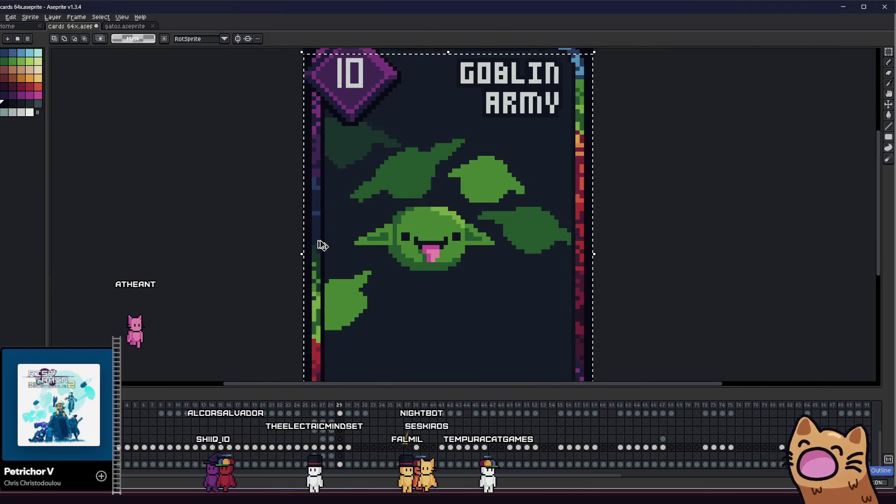
# Move the goblin to the left of the view and switch to the eyedropper
pyautogui.scroll(1, 320, 244)
pyautogui.moveTo(374, 244); pyautogui.dragTo(315, 233)
pyautogui.press('i')
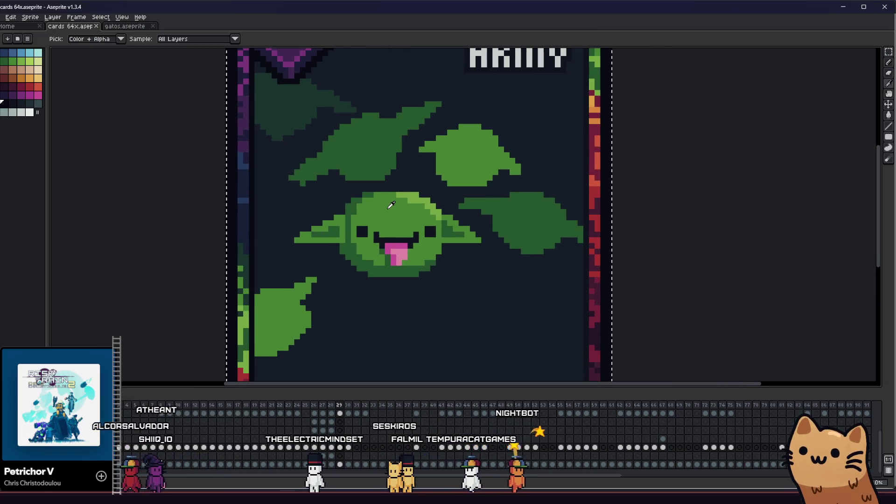
pyautogui.scroll(1, 414, 216)
pyautogui.scroll(-3, 414, 215)
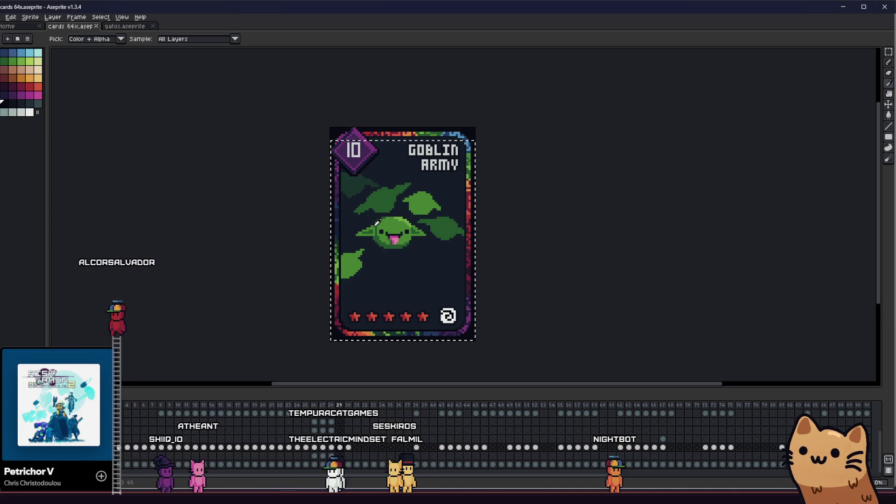
pyautogui.scroll(2, 390, 231)
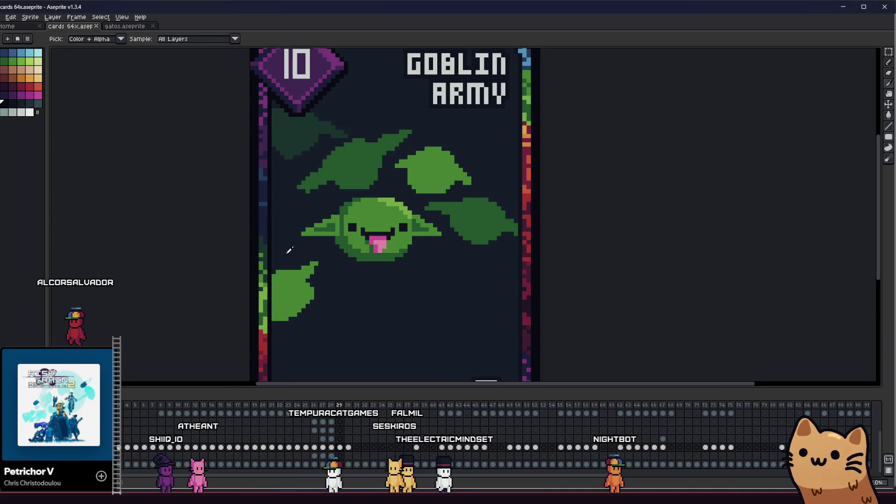
pyautogui.hscroll(1, 290, 250)
# Try rectangular selection, then return to sampling colours from the art
pyautogui.press('m')
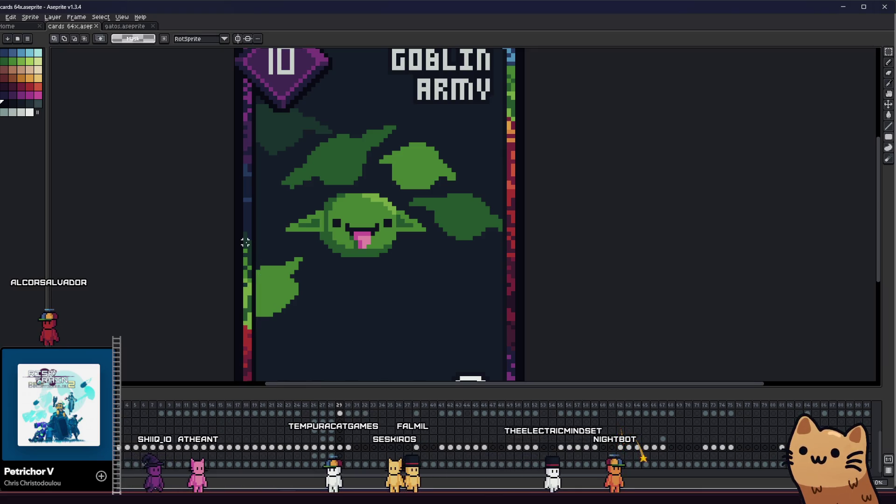
pyautogui.scroll(-4, 278, 234)
pyautogui.scroll(3, 274, 254)
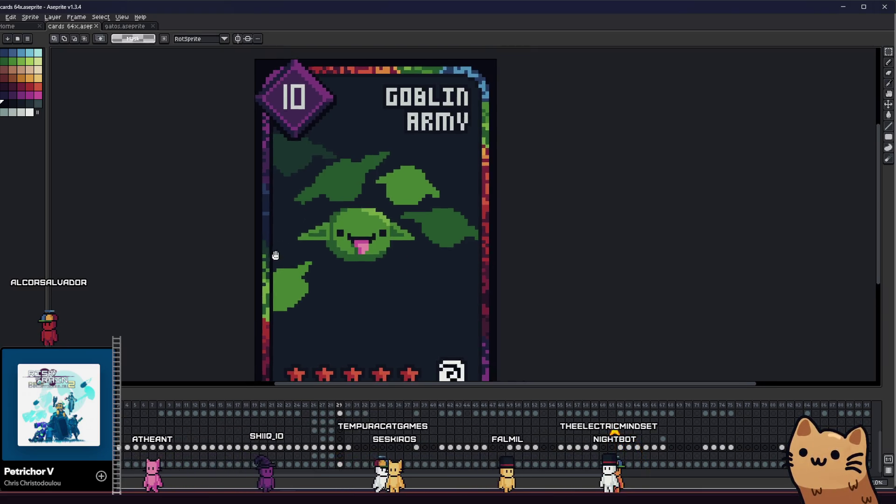
pyautogui.press('i')
pyautogui.scroll(-3, 357, 210)
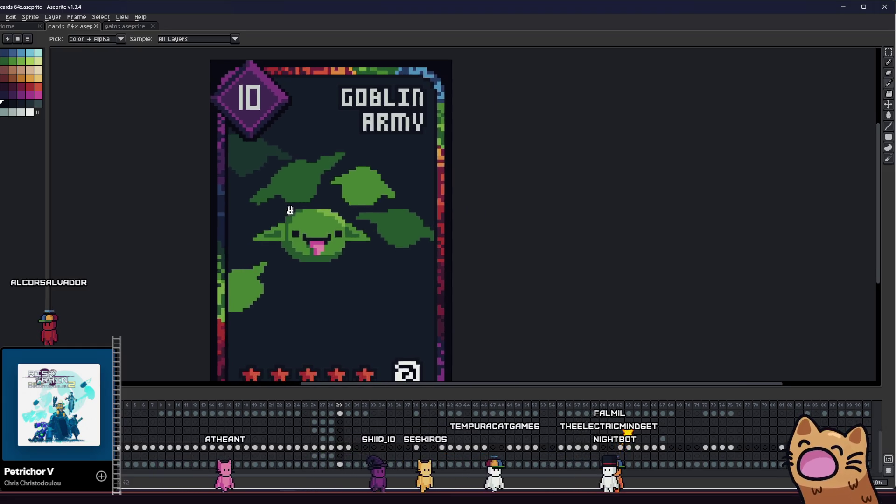
pyautogui.scroll(3, 362, 211)
pyautogui.scroll(-1, 367, 213)
pyautogui.scroll(4, 366, 213)
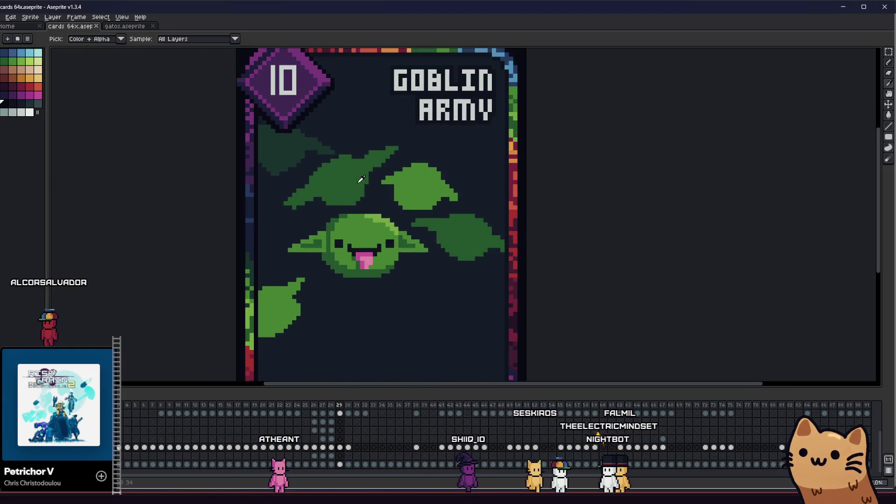
# Alternate between the pencil and the eyedropper to prepare dark blocks on the leaf
pyautogui.press('b')
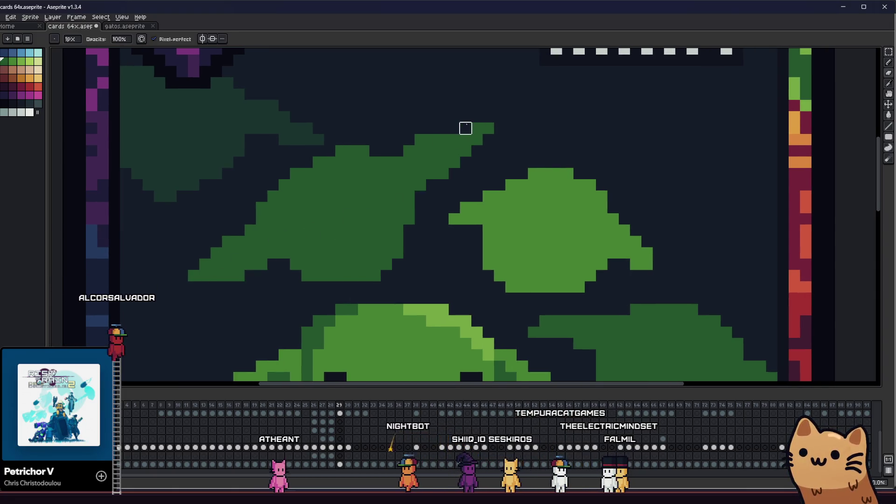
pyautogui.scroll(-3, 454, 140)
pyautogui.scroll(3, 484, 231)
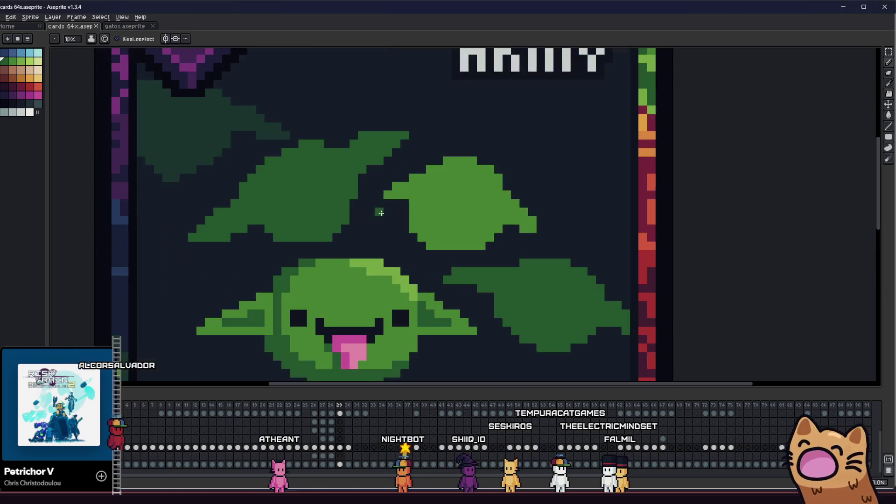
pyautogui.scroll(1, 485, 230)
pyautogui.scroll(-3, 434, 146)
pyautogui.scroll(3, 363, 186)
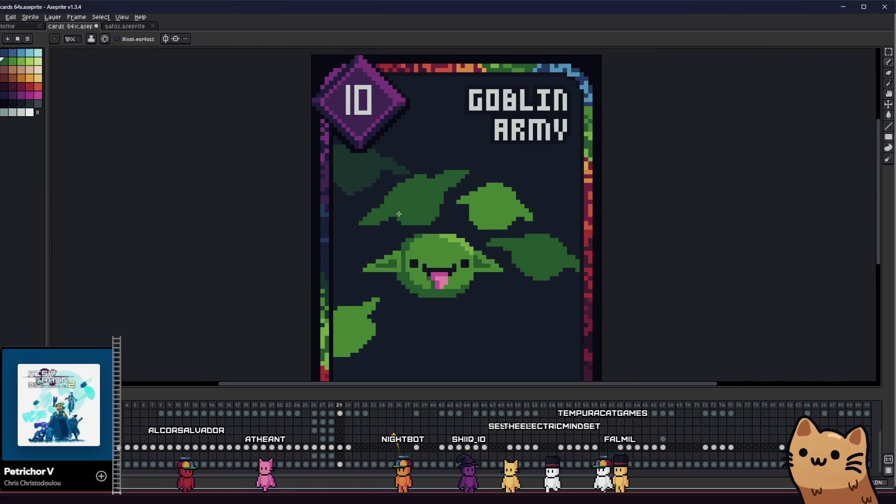
pyautogui.press('i')
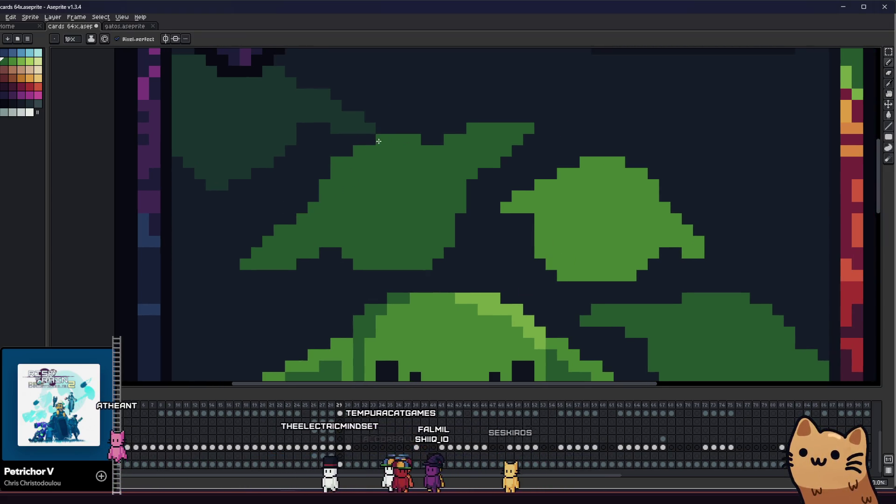
pyautogui.scroll(-3, 369, 140)
pyautogui.press('i')
pyautogui.scroll(4, 368, 199)
pyautogui.scroll(-3, 368, 199)
pyautogui.scroll(2, 299, 236)
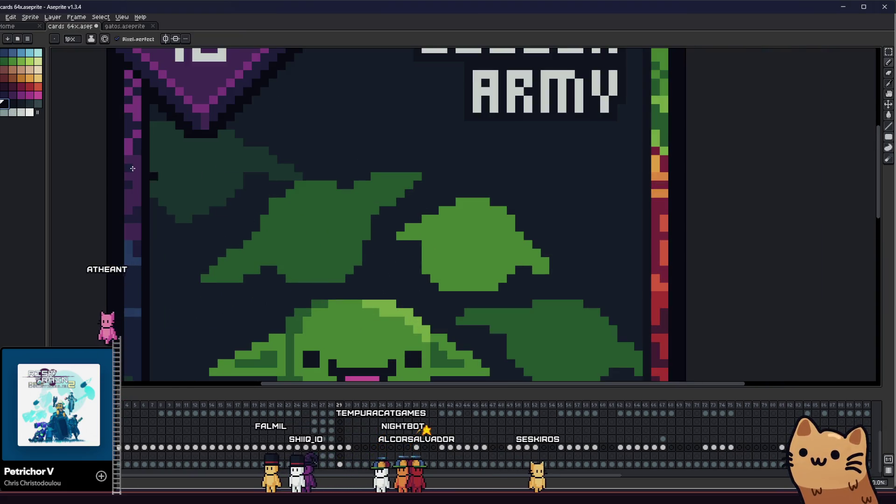
pyautogui.scroll(2, 285, 223)
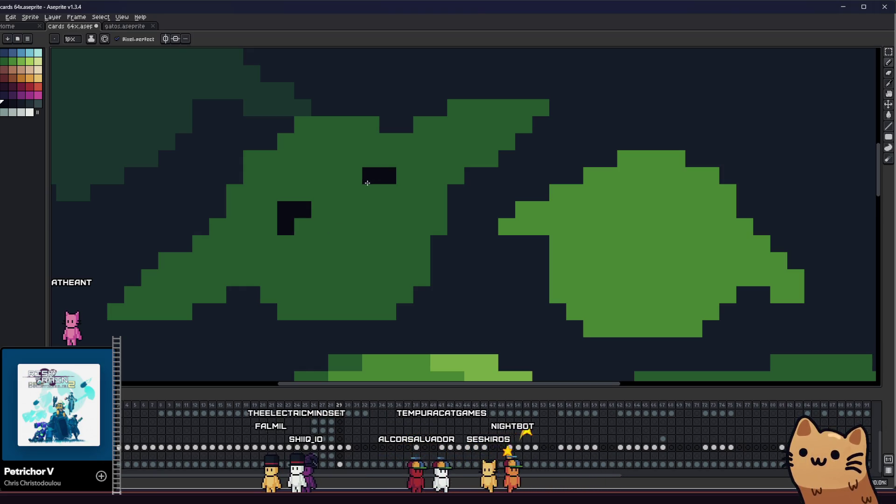
# Complete both dark eye squares on the leaf by filling each missing corner
pyautogui.scroll(-3, 368, 183)
pyautogui.scroll(4, 294, 183)
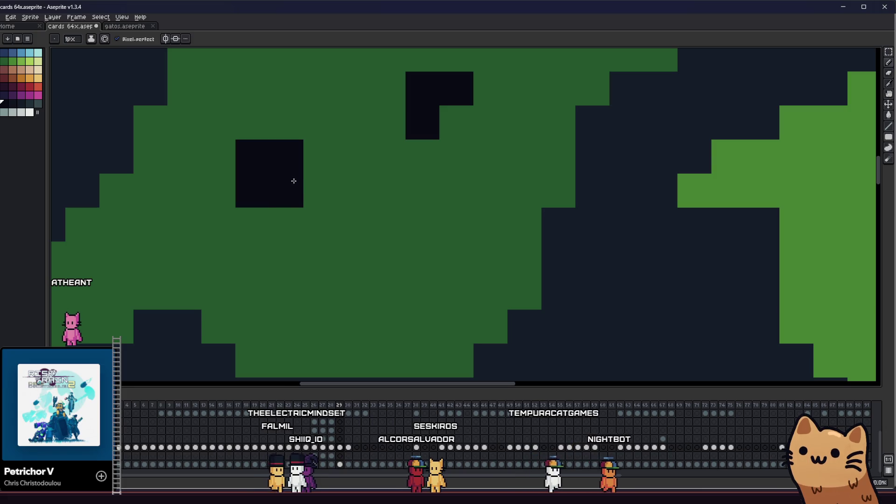
pyautogui.rightClick(294, 183)
pyautogui.keyDown('alt'); pyautogui.click(299, 135); pyautogui.keyUp('alt')
pyautogui.keyDown('alt'); pyautogui.click(290, 156); pyautogui.keyUp('alt')
pyautogui.click(292, 183)
pyautogui.click(458, 126)
# Add a dark pixel beside the upper goblin's eye
pyautogui.scroll(-2, 426, 177)
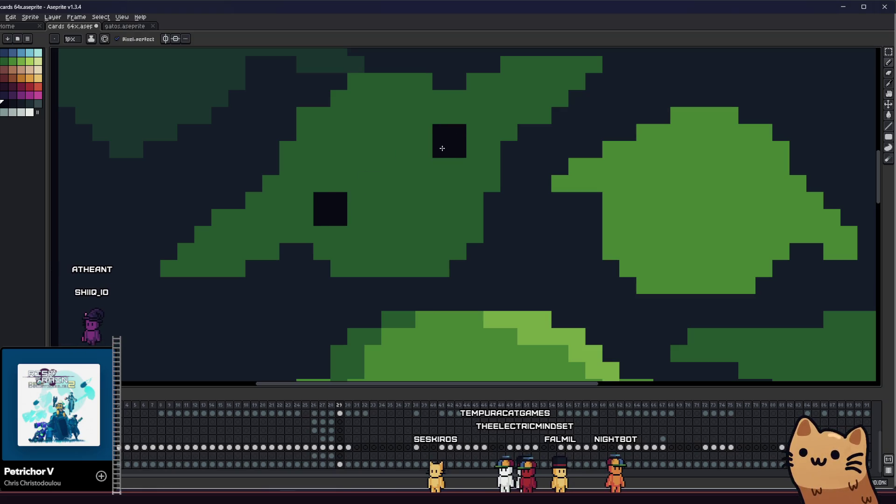
pyautogui.scroll(-5, 360, 204)
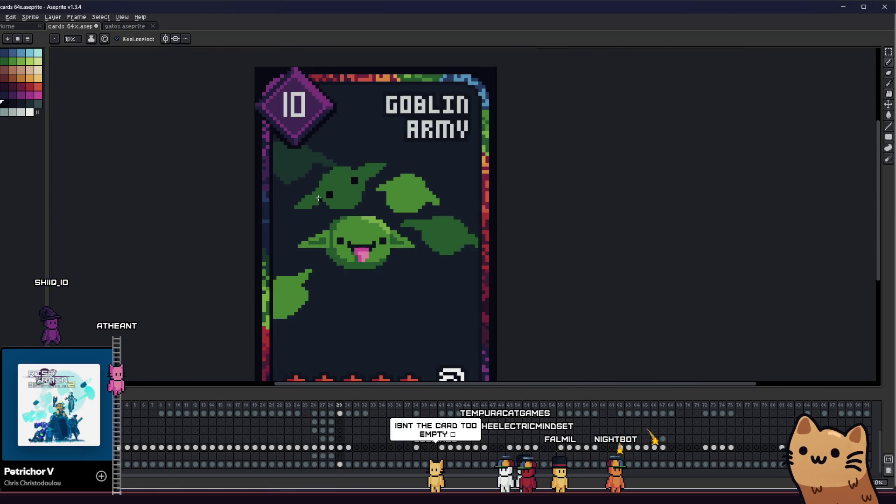
pyautogui.moveTo(256, 216); pyautogui.dragTo(288, 215)
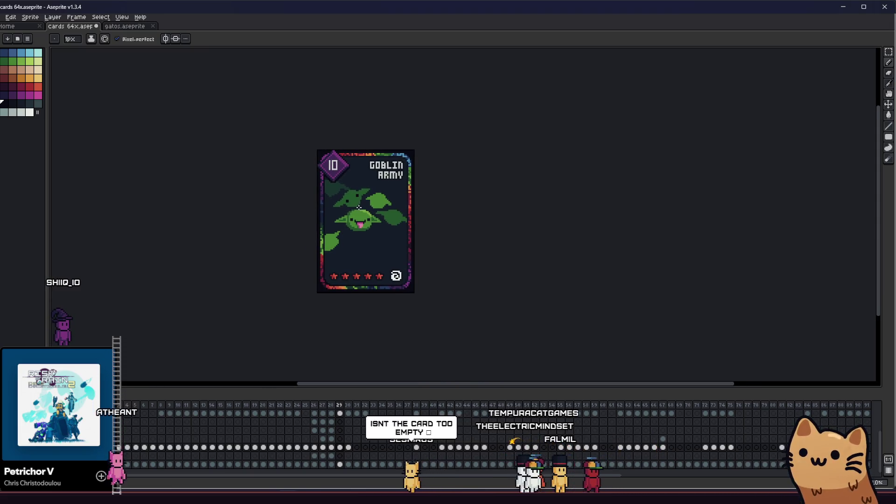
pyautogui.scroll(5, 344, 197)
pyautogui.scroll(3, 405, 170)
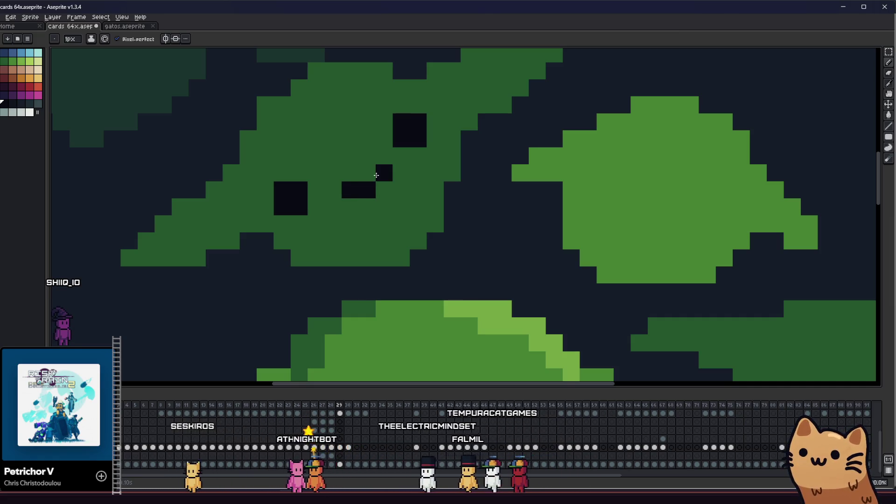
pyautogui.click(371, 176)
pyautogui.scroll(-4, 370, 176)
pyautogui.moveTo(320, 226); pyautogui.dragTo(431, 244)
pyautogui.scroll(-4, 453, 253)
pyautogui.scroll(4, 362, 252)
# Draw a slanted dark mark on the upper goblin's face, undoing a misplaced pixel
pyautogui.moveTo(362, 251); pyautogui.dragTo(154, 260)
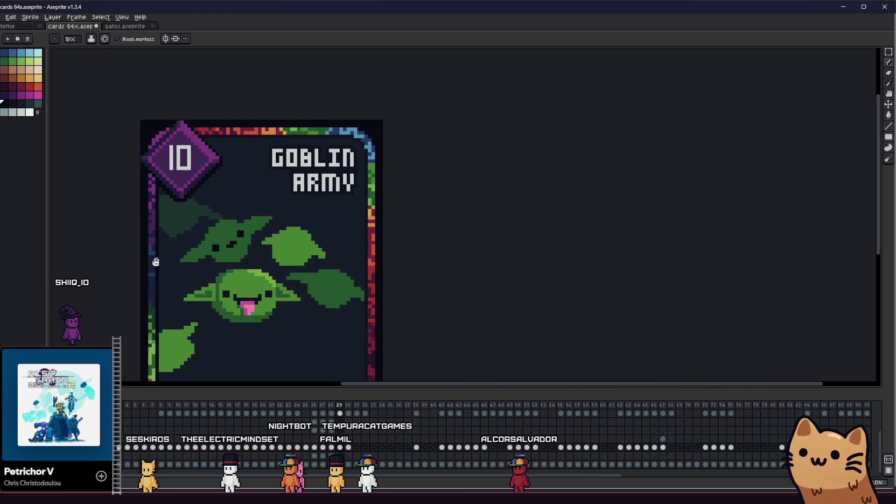
pyautogui.scroll(2, 192, 149)
pyautogui.moveTo(230, 230)
pyautogui.mouseDown()
pyautogui.moveTo(294, 230)
pyautogui.moveTo(443, 203)
pyautogui.mouseUp()
pyautogui.scroll(3, 443, 203)
pyautogui.click(434, 222)
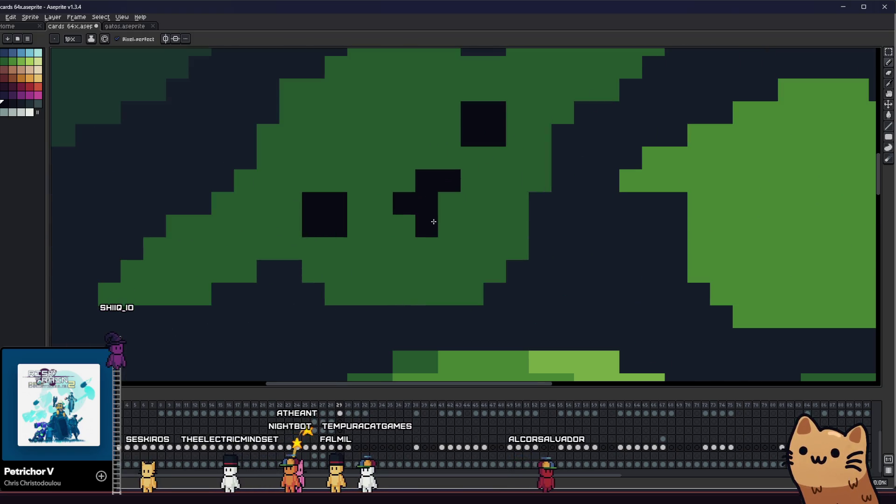
pyautogui.hotkey('ctrl', 'z')
pyautogui.hotkey('ctrl', 'z')
pyautogui.click(399, 203)
pyautogui.click(446, 182)
pyautogui.moveTo(427, 203); pyautogui.dragTo(404, 226)
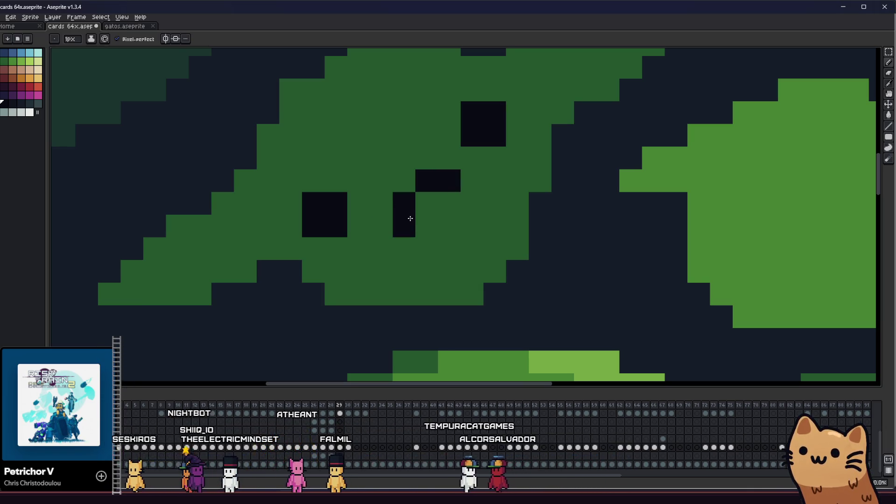
pyautogui.moveTo(245, 230); pyautogui.dragTo(264, 233)
pyautogui.scroll(-10, 264, 234)
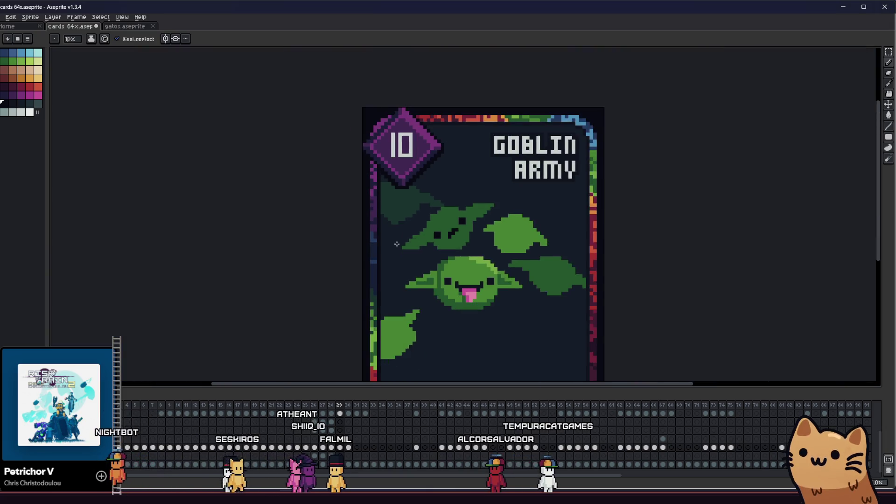
# Save the Goblin Army card file
pyautogui.hotkey('ctrl', 's')
pyautogui.scroll(-1, 217, 245)
pyautogui.scroll(6, 238, 252)
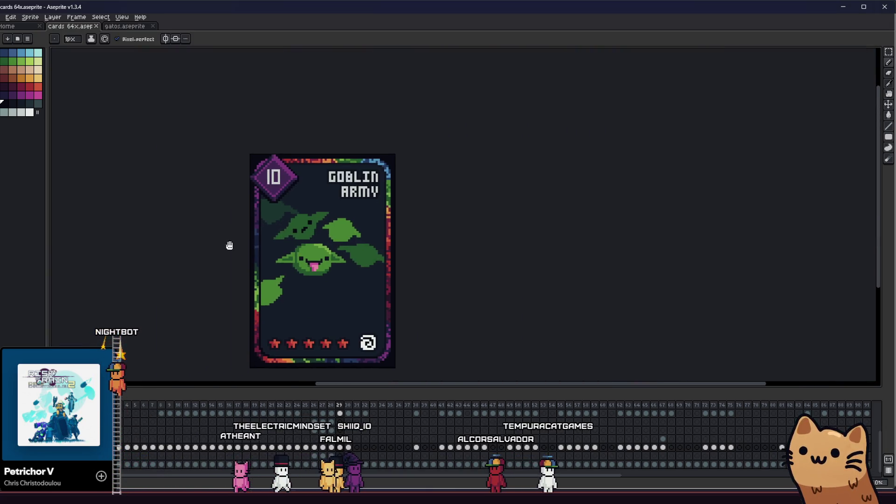
# Turn the stray dark pixel beside the upper goblin's eye back to green
pyautogui.moveTo(244, 256)
pyautogui.mouseDown()
pyautogui.moveTo(458, 250)
pyautogui.moveTo(250, 226)
pyautogui.mouseUp()
pyautogui.scroll(7, 361, 206)
pyautogui.click(313, 155)
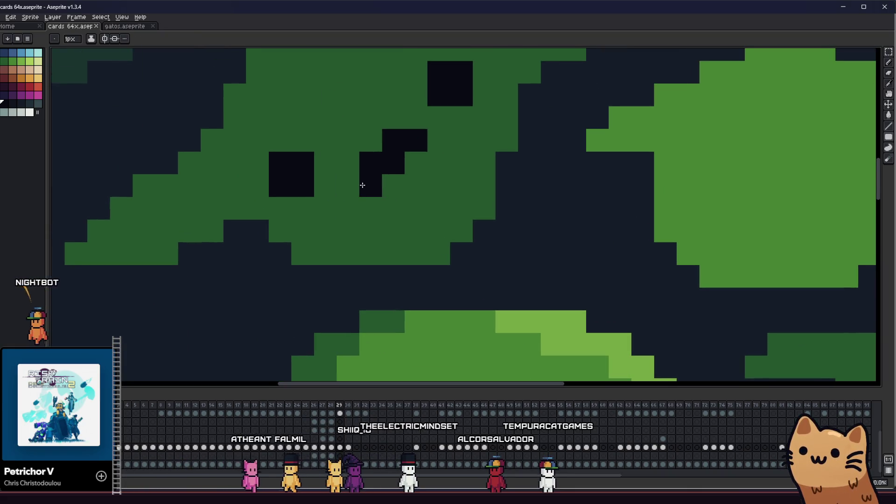
pyautogui.scroll(-3, 350, 206)
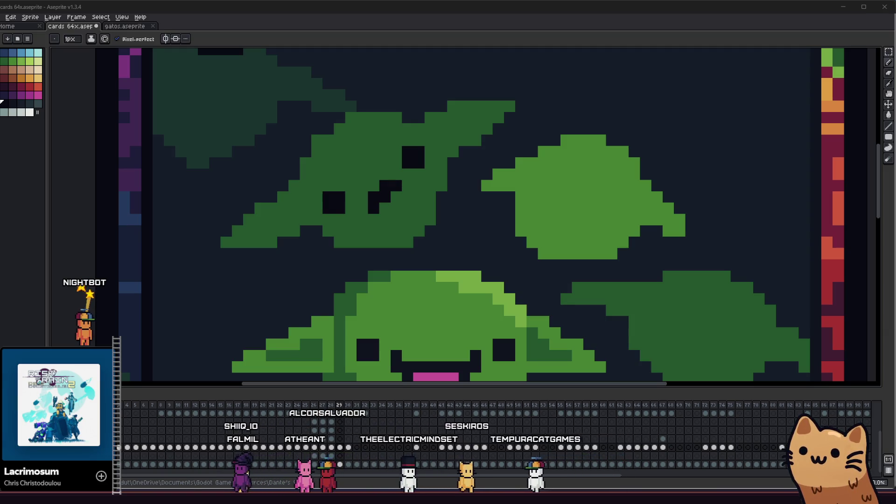
pyautogui.scroll(-3, 293, 300)
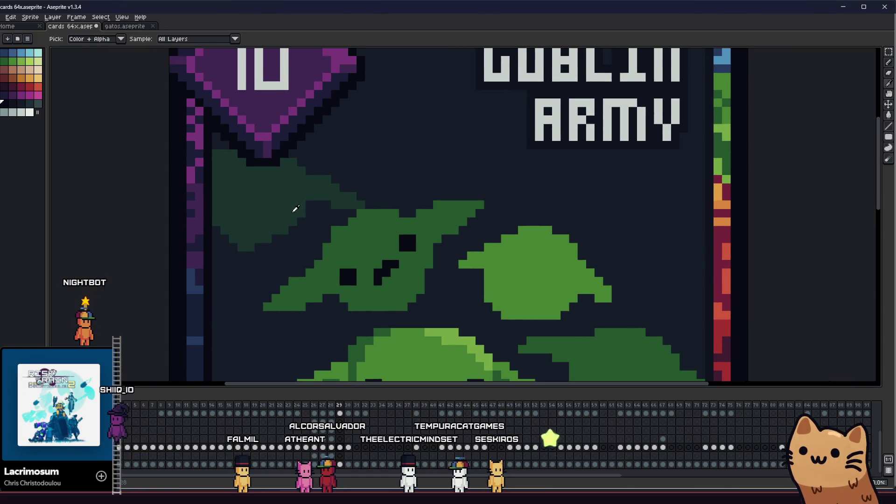
pyautogui.scroll(-2, 232, 249)
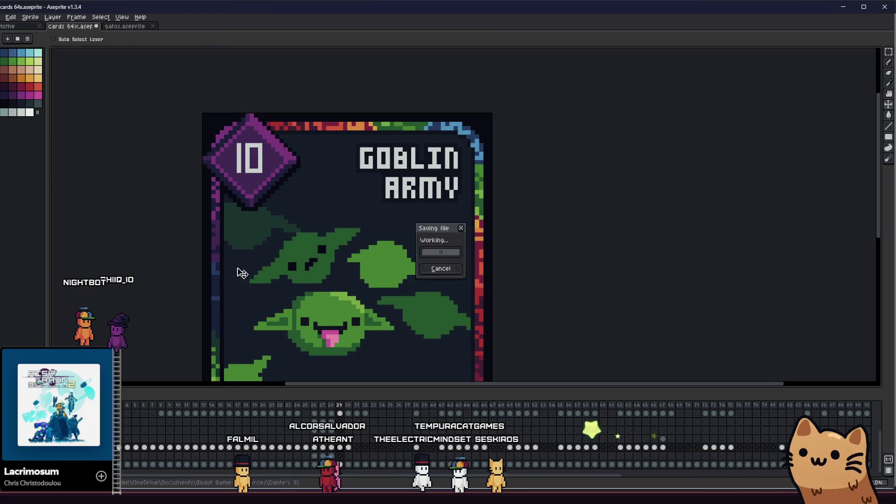
pyautogui.scroll(6, 257, 266)
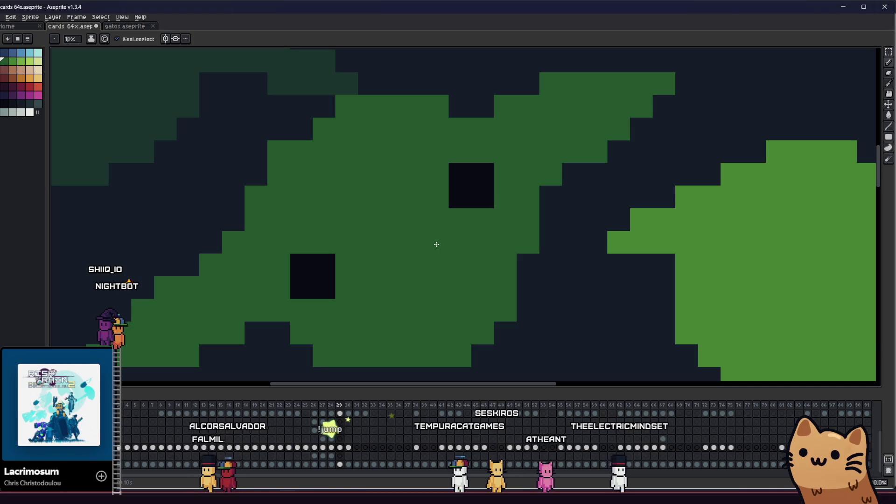
# Extend the upper goblin's mouth leftward with two dark pixels into a lopsided smirk
pyautogui.click(437, 242)
pyautogui.click(438, 242)
pyautogui.click(397, 263)
pyautogui.click(374, 274)
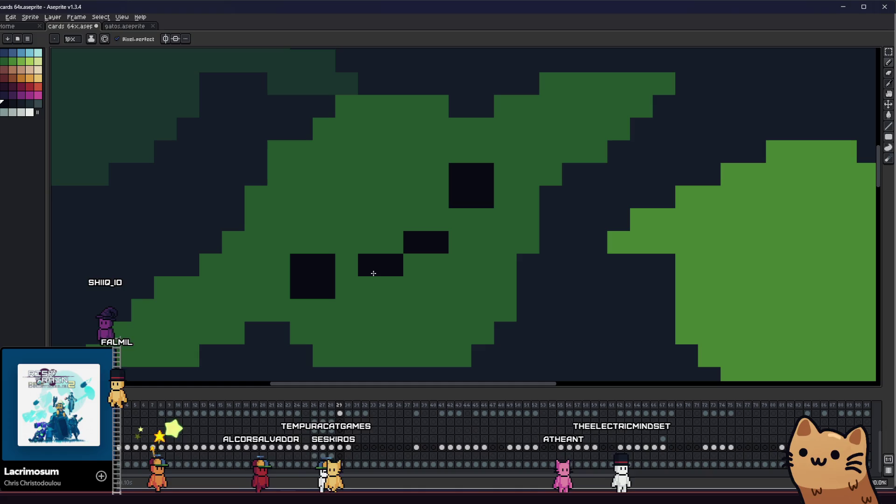
pyautogui.scroll(-5, 374, 273)
pyautogui.moveTo(294, 296)
pyautogui.mouseDown()
pyautogui.moveTo(130, 305)
pyautogui.moveTo(227, 304)
pyautogui.mouseUp()
pyautogui.scroll(4, 395, 272)
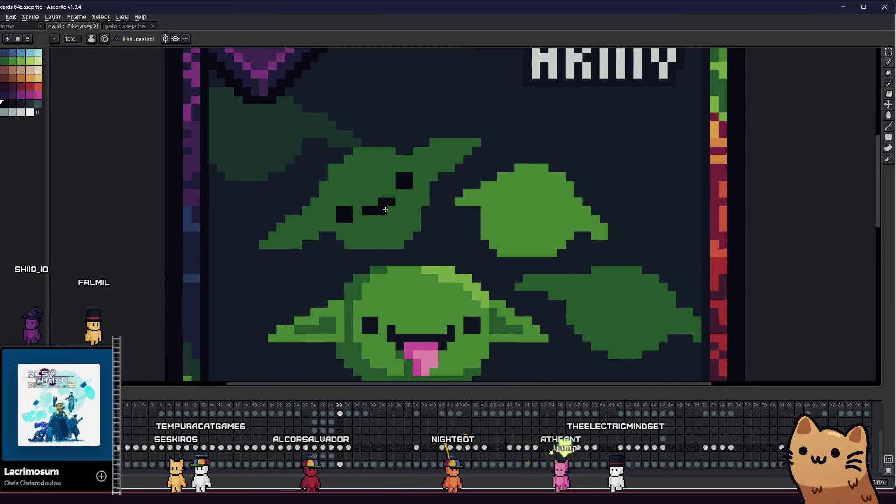
pyautogui.moveTo(256, 261)
pyautogui.mouseDown()
pyautogui.moveTo(394, 280)
pyautogui.moveTo(534, 280)
pyautogui.mouseUp()
pyautogui.scroll(-3, 496, 282)
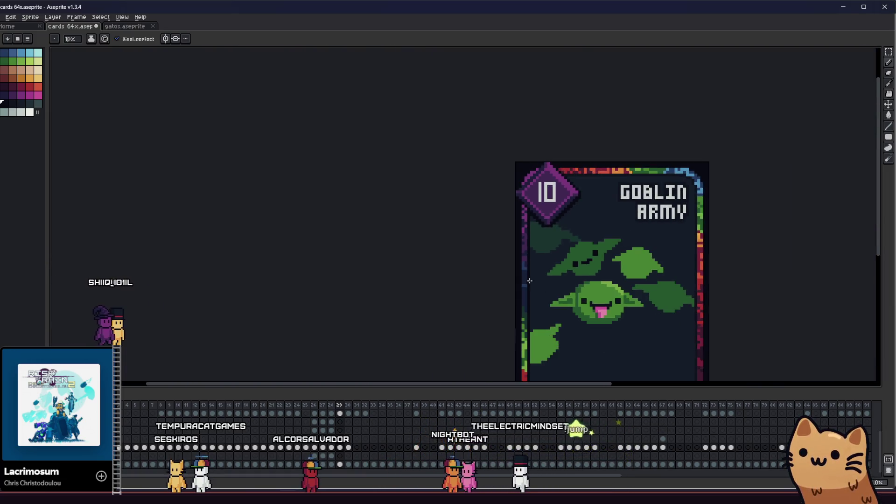
pyautogui.scroll(2, 496, 282)
pyautogui.hscroll(3, 504, 275)
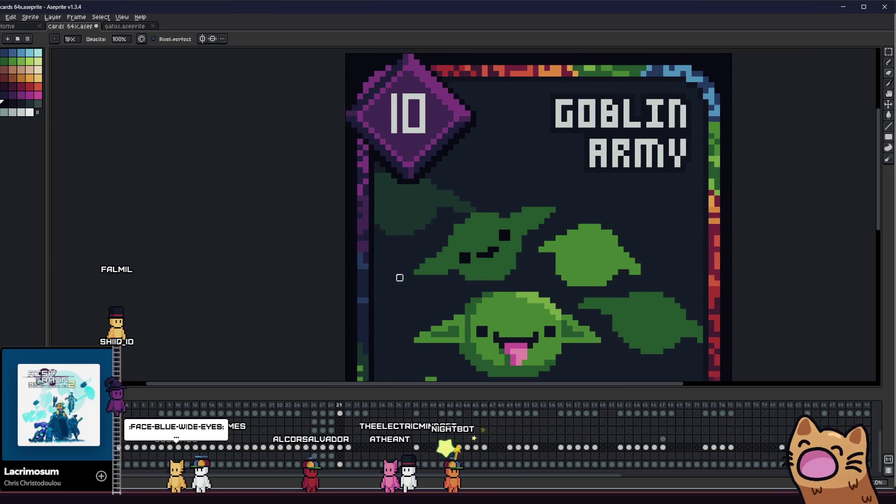
pyautogui.hscroll(2, 355, 278)
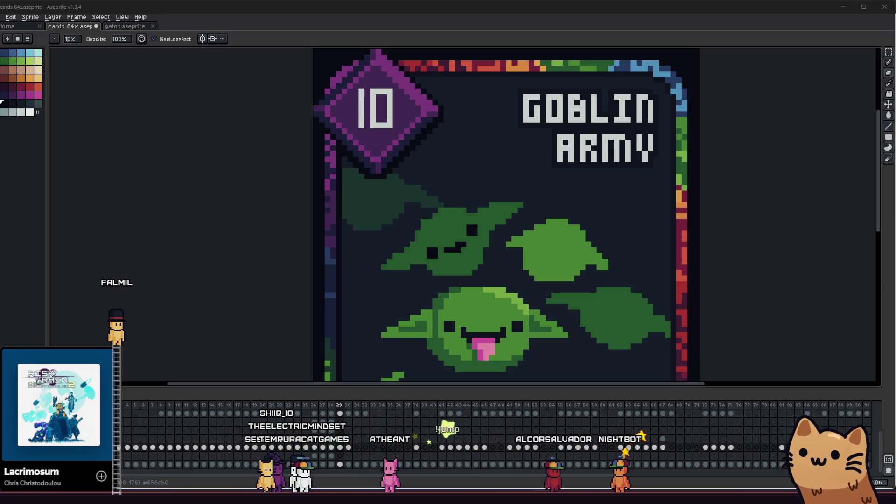
# Sample the goblin's green and return to the pencil
pyautogui.moveTo(426, 239); pyautogui.dragTo(326, 232)
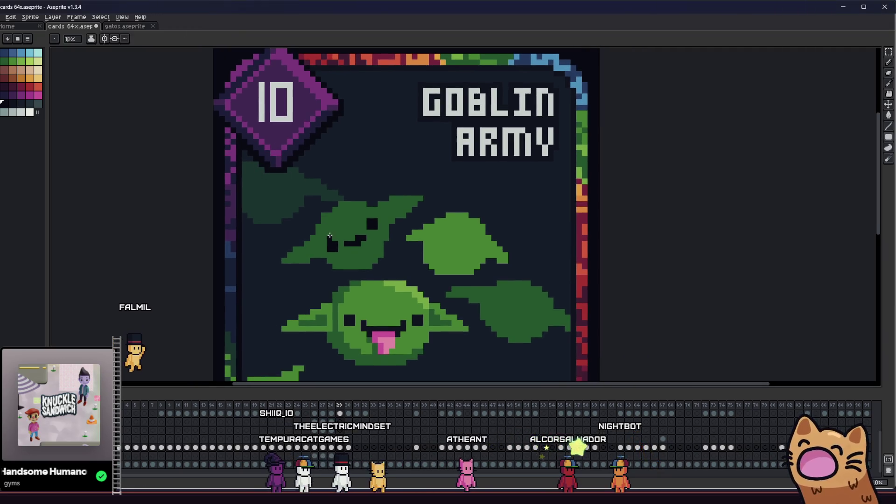
pyautogui.scroll(4, 356, 237)
pyautogui.click(398, 214)
pyautogui.press('b')
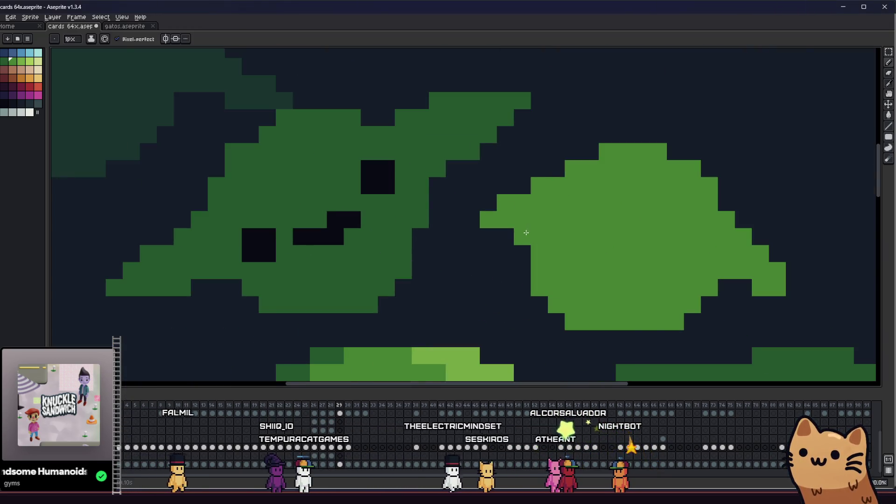
pyautogui.scroll(-4, 526, 232)
pyautogui.scroll(4, 512, 222)
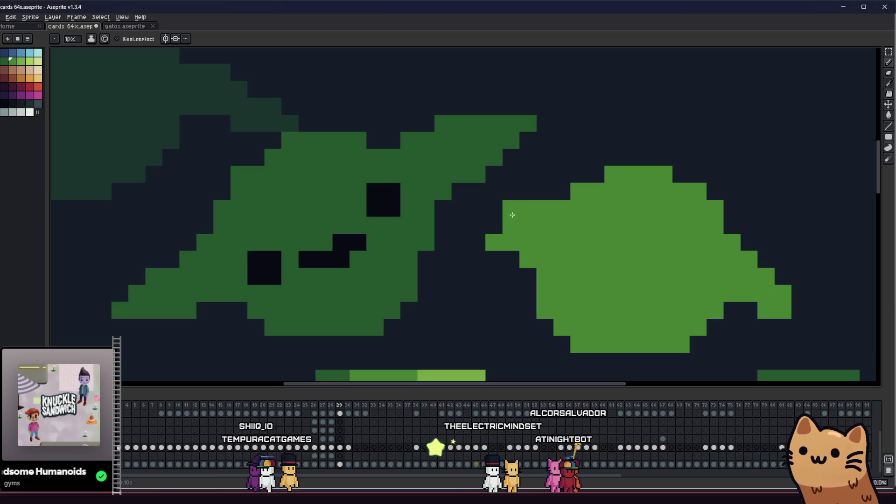
pyautogui.scroll(-4, 420, 245)
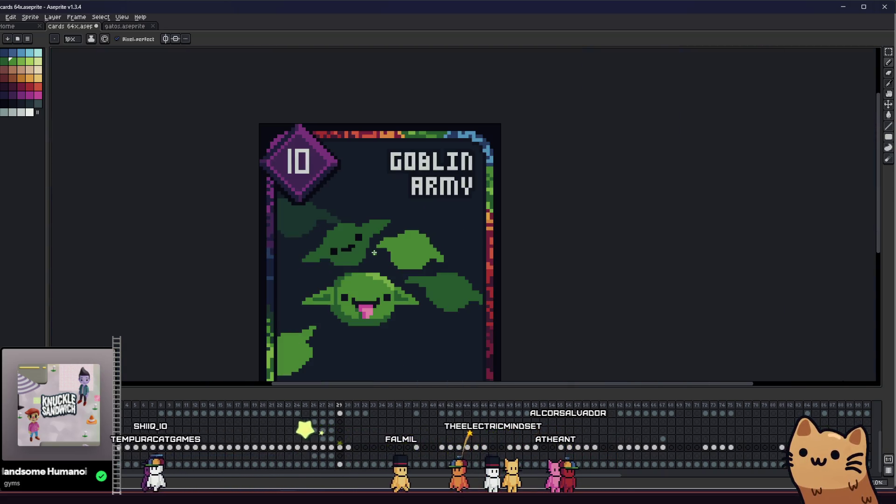
pyautogui.scroll(2, 411, 242)
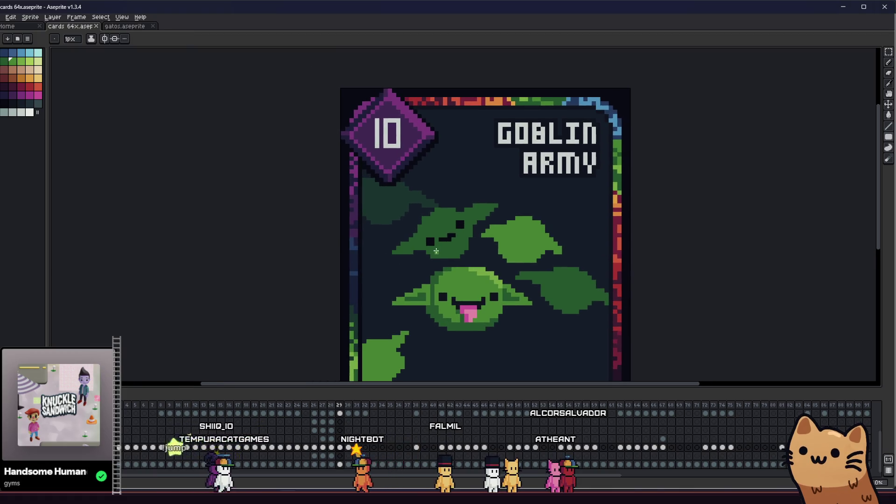
# Zoom in on the upper goblin and sample colours from the canvas with the Eyedropper
pyautogui.scroll(1, 449, 257)
pyautogui.moveTo(416, 255); pyautogui.dragTo(299, 235)
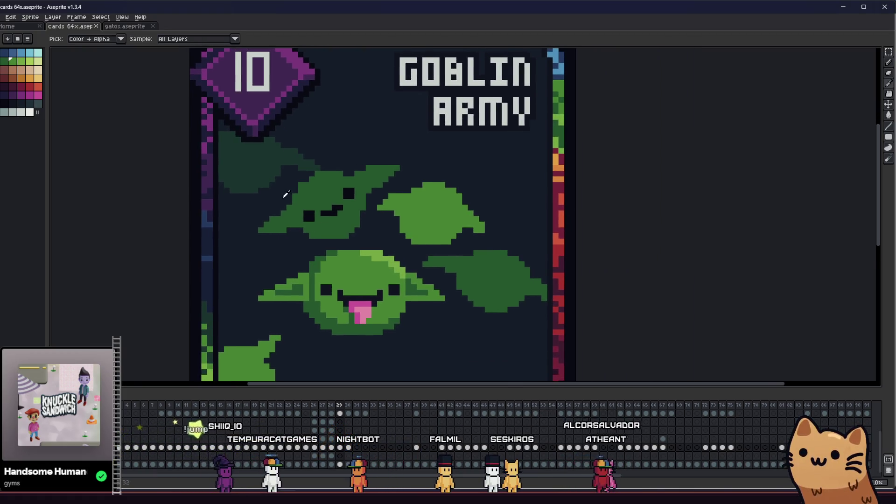
pyautogui.scroll(3, 286, 195)
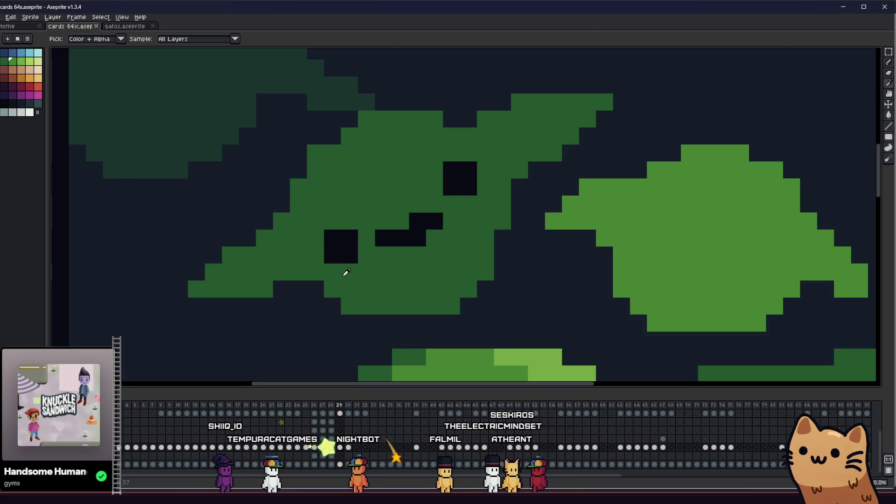
pyautogui.scroll(-1, 347, 273)
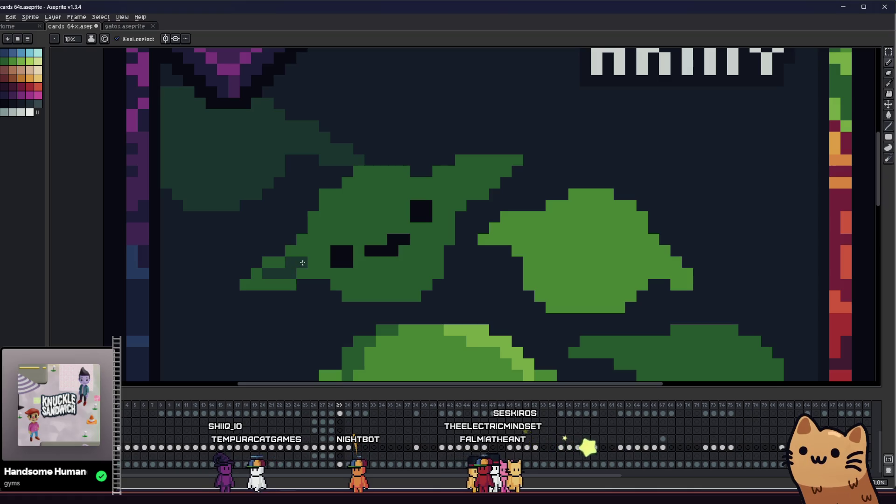
pyautogui.scroll(-3, 311, 260)
pyautogui.scroll(5, 243, 285)
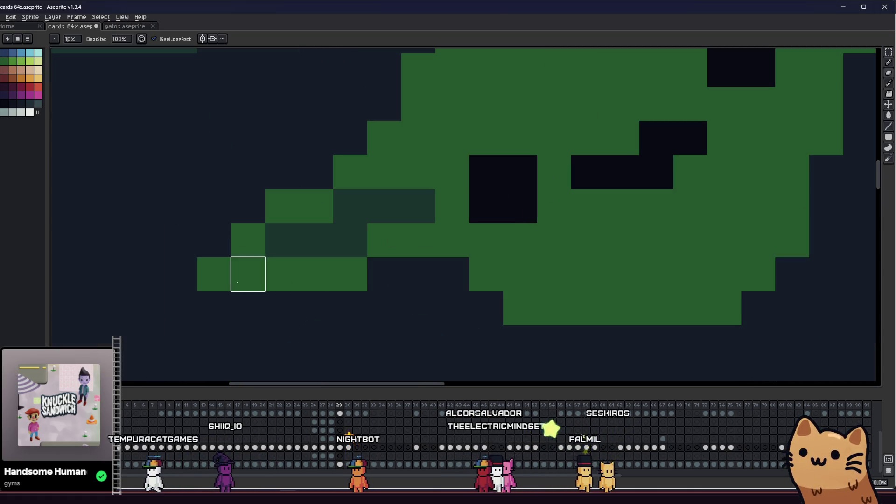
pyautogui.scroll(-5, 214, 275)
pyautogui.press('i')
pyautogui.scroll(3, 318, 271)
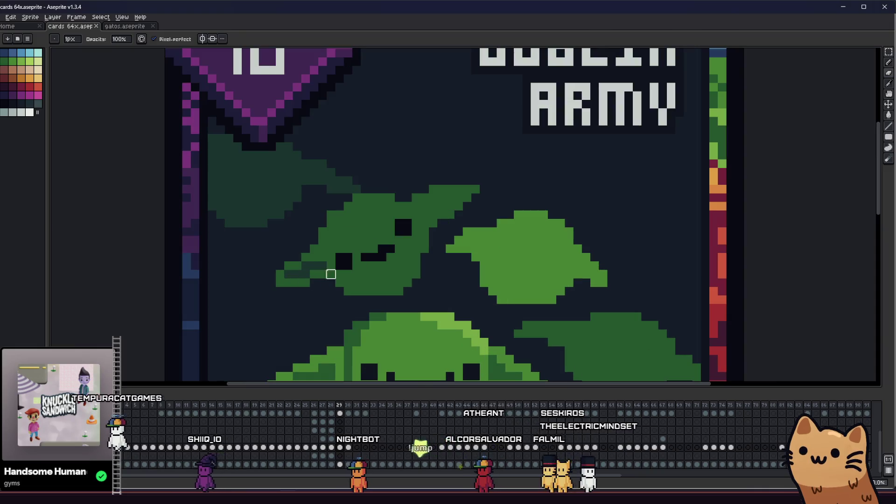
pyautogui.press('b')
pyautogui.scroll(3, 437, 198)
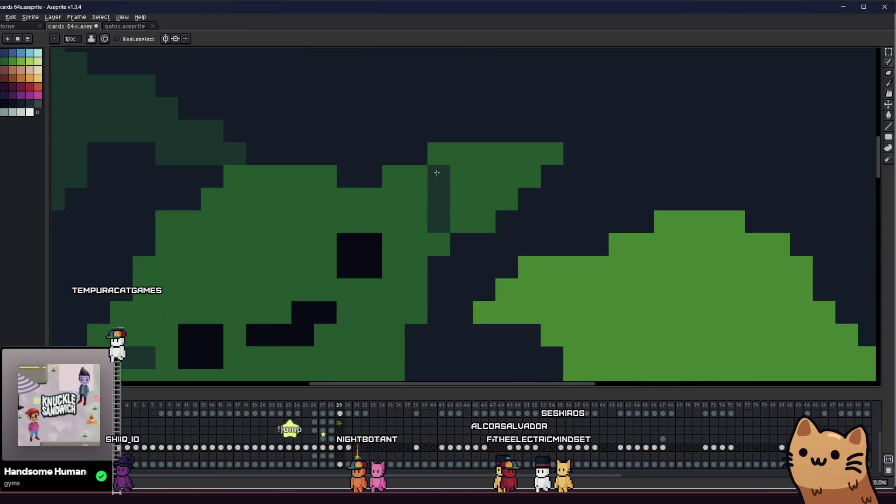
# Recolour three pixels on the upper goblin's head with background and mid-green tones
pyautogui.click(438, 154)
pyautogui.click(438, 176)
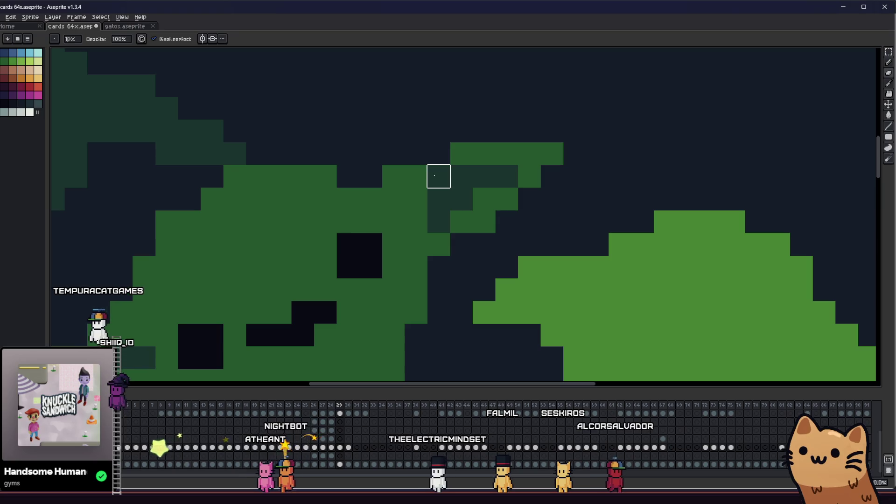
pyautogui.keyDown('alt'); pyautogui.click(424, 172); pyautogui.keyUp('alt')
pyautogui.scroll(-5, 424, 199)
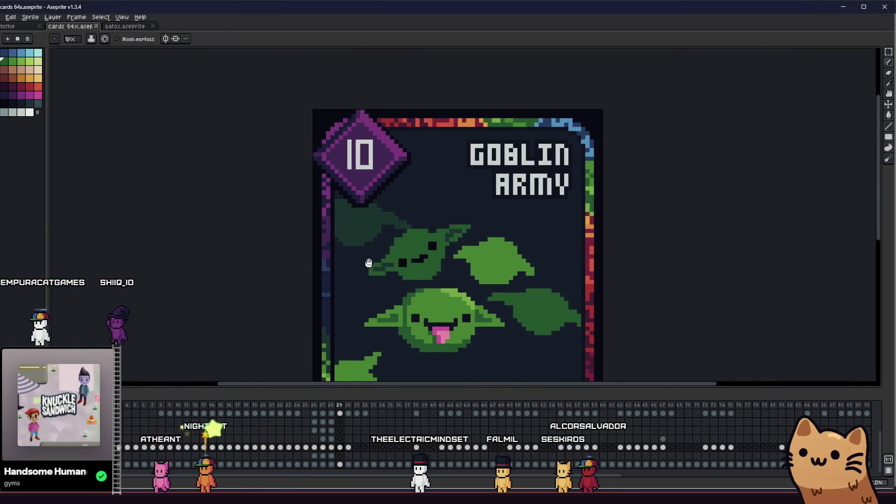
pyautogui.press('i')
pyautogui.scroll(-2, 297, 258)
pyautogui.scroll(6, 304, 215)
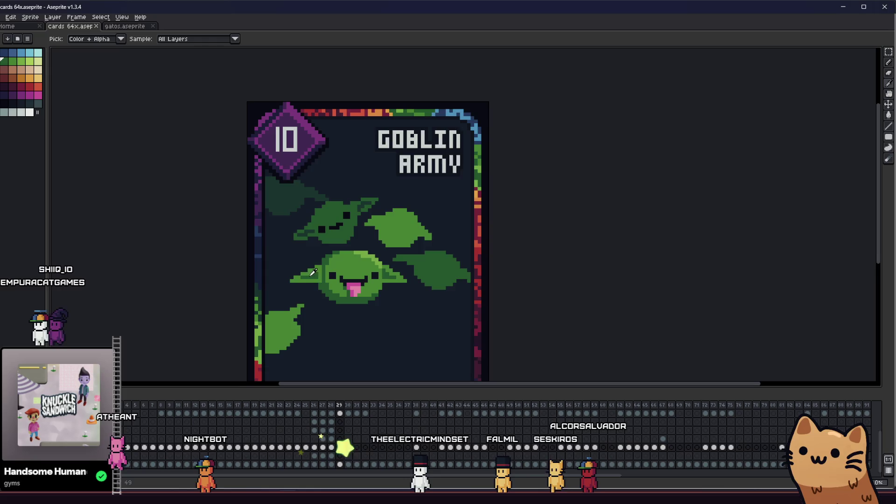
pyautogui.scroll(1, 312, 201)
pyautogui.press('b')
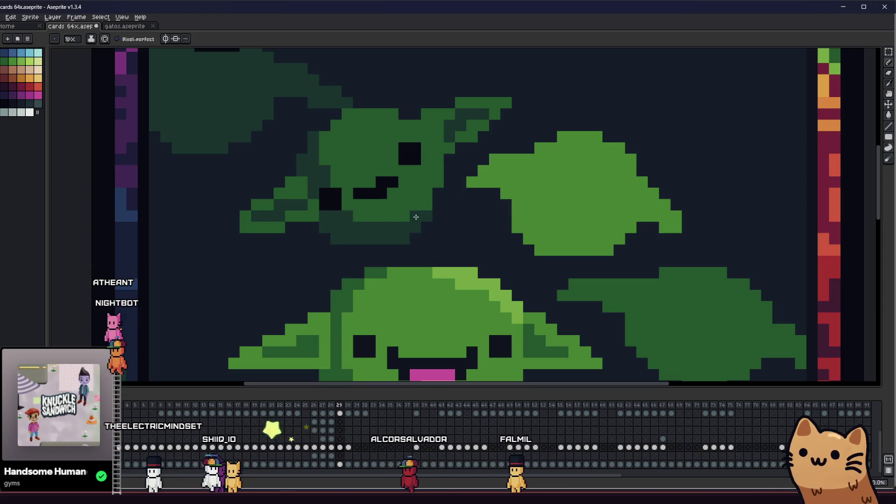
# Save the Goblin Army card and pan back to the upper goblin
pyautogui.scroll(-4, 343, 218)
pyautogui.hotkey('ctrl', 's')
pyautogui.scroll(3, 311, 217)
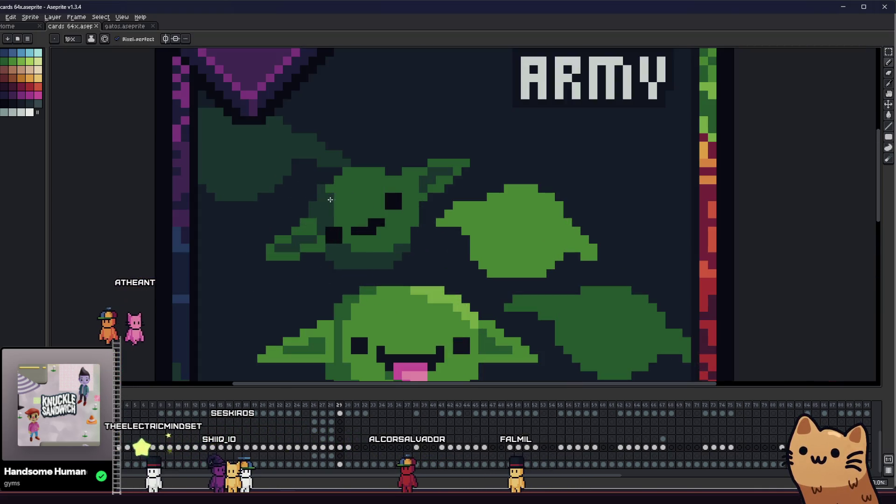
pyautogui.scroll(-5, 349, 172)
pyautogui.hotkey('ctrl', 's')
pyautogui.scroll(2, 328, 221)
pyautogui.moveTo(324, 218); pyautogui.dragTo(254, 251)
pyautogui.scroll(3, 308, 240)
pyautogui.moveTo(308, 240); pyautogui.dragTo(382, 252)
pyautogui.scroll(-5, 326, 245)
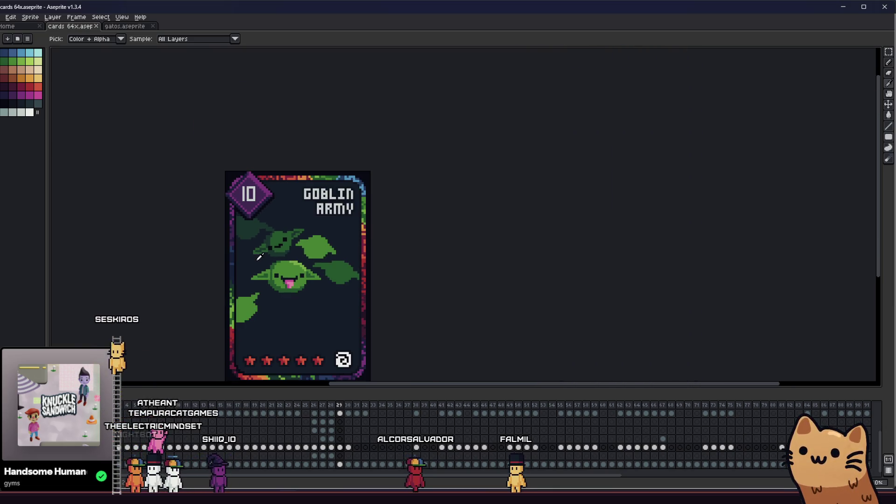
# Zoom onto the upper goblin's face and add a dark pixel to its features
pyautogui.scroll(8, 263, 253)
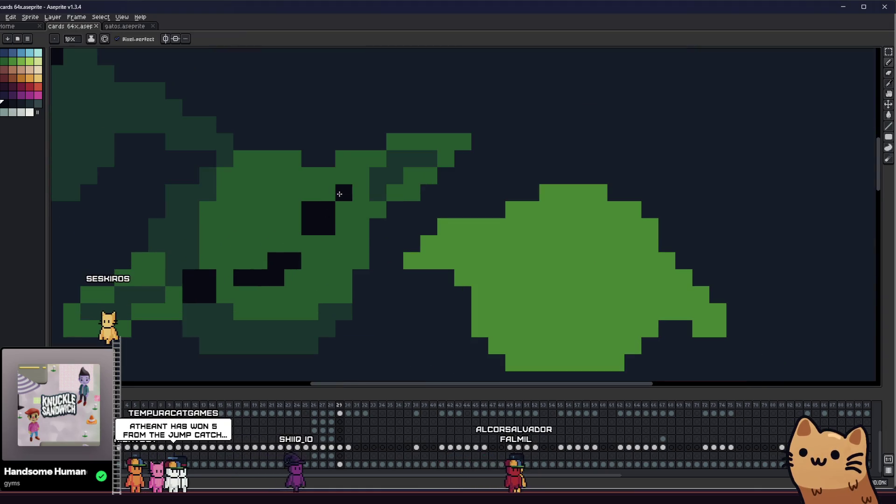
pyautogui.moveTo(147, 278); pyautogui.dragTo(218, 263)
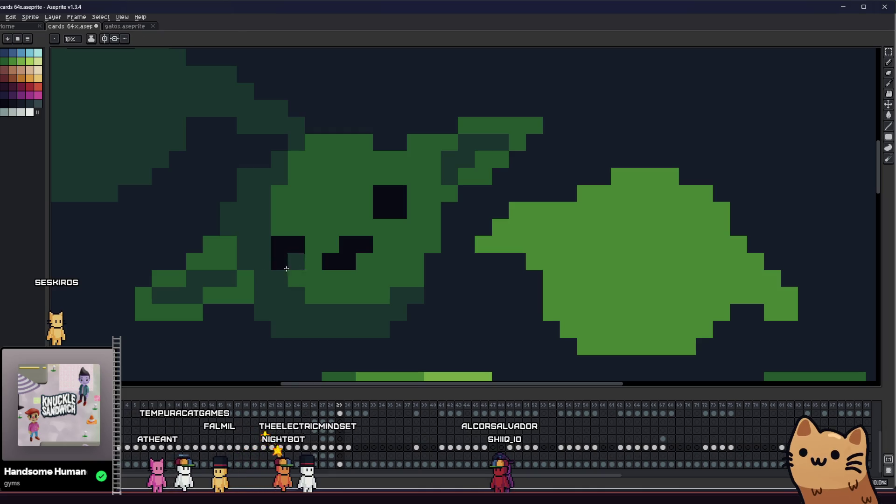
pyautogui.scroll(-4, 282, 276)
pyautogui.scroll(-2, 280, 280)
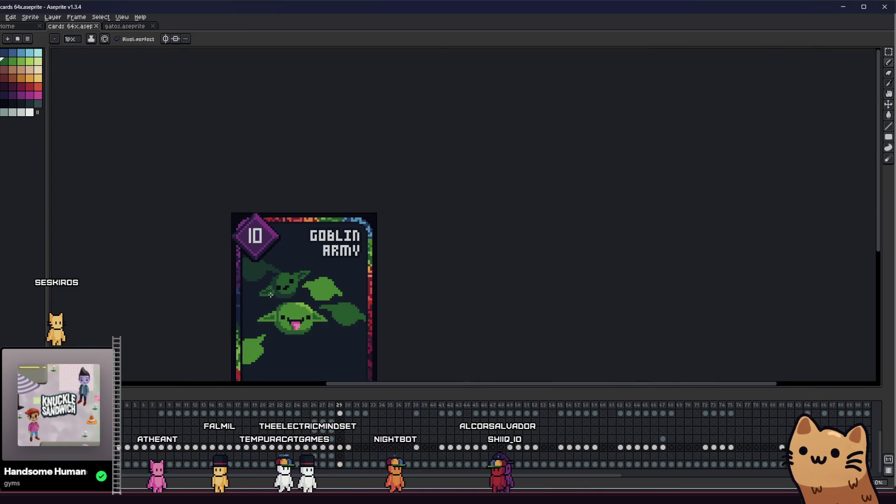
pyautogui.scroll(4, 294, 281)
pyautogui.scroll(2, 294, 280)
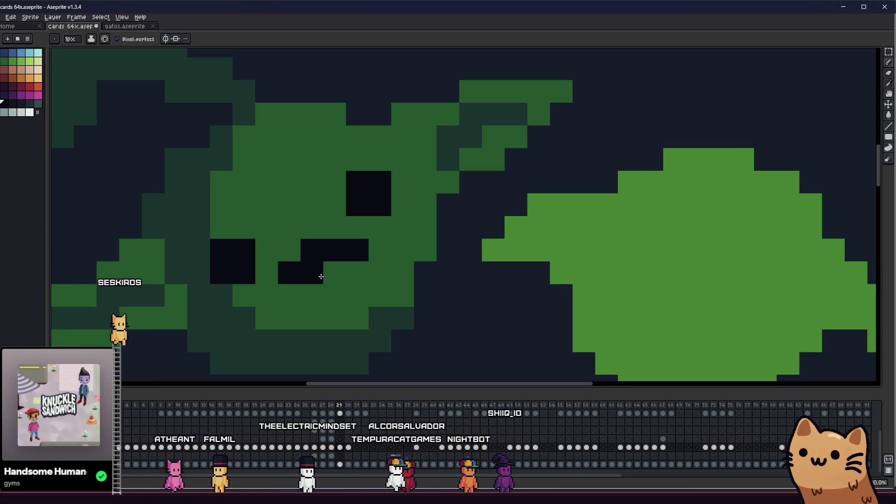
pyautogui.click(298, 229)
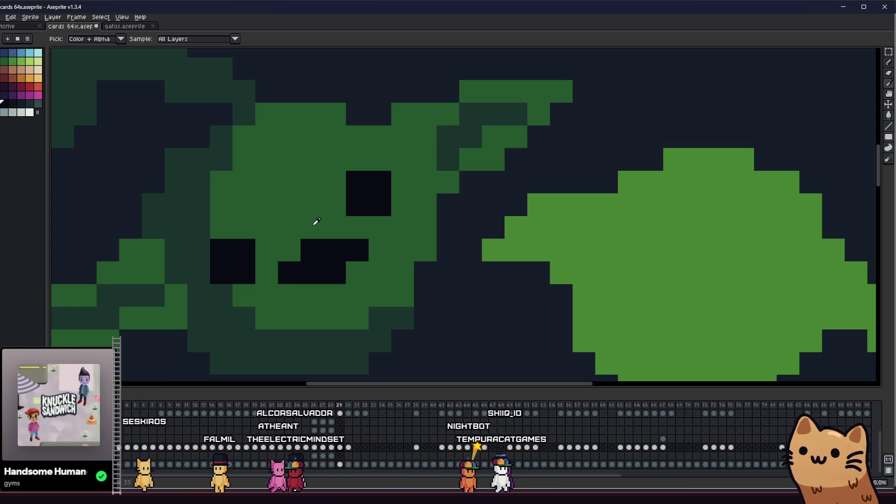
# Save the Goblin Army card file with Ctrl+S
pyautogui.scroll(-5, 289, 271)
pyautogui.scroll(-4, 289, 273)
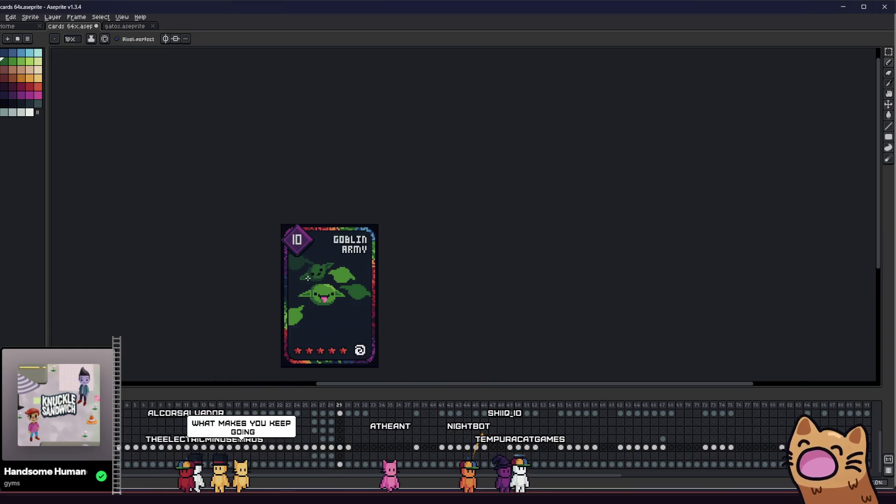
pyautogui.scroll(3, 308, 275)
pyautogui.hscroll(-2, 321, 276)
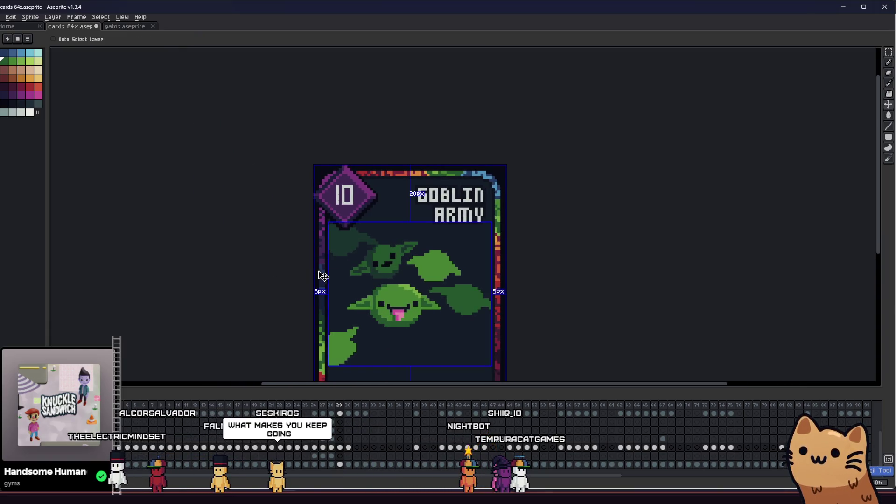
pyautogui.scroll(6, 374, 260)
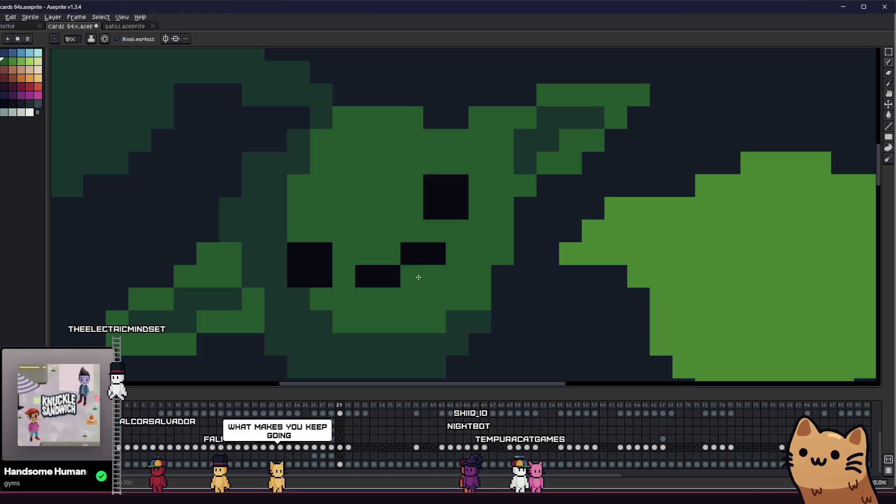
pyautogui.scroll(-5, 290, 289)
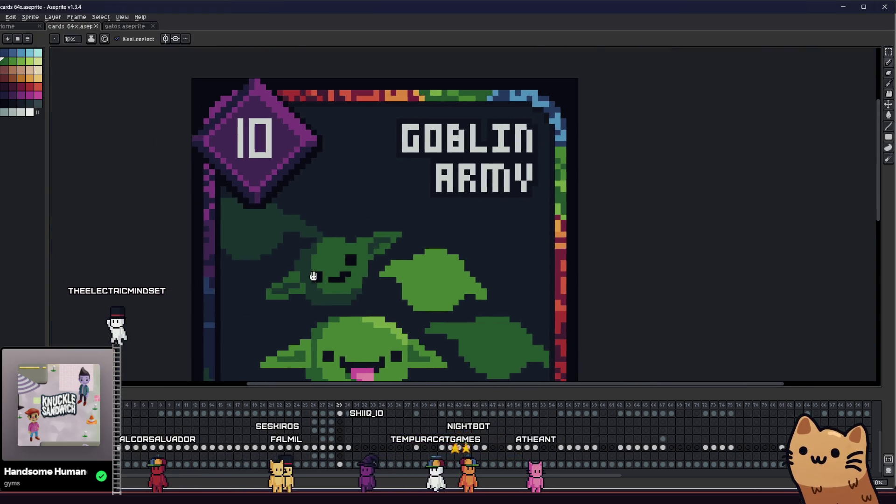
pyautogui.scroll(4, 292, 281)
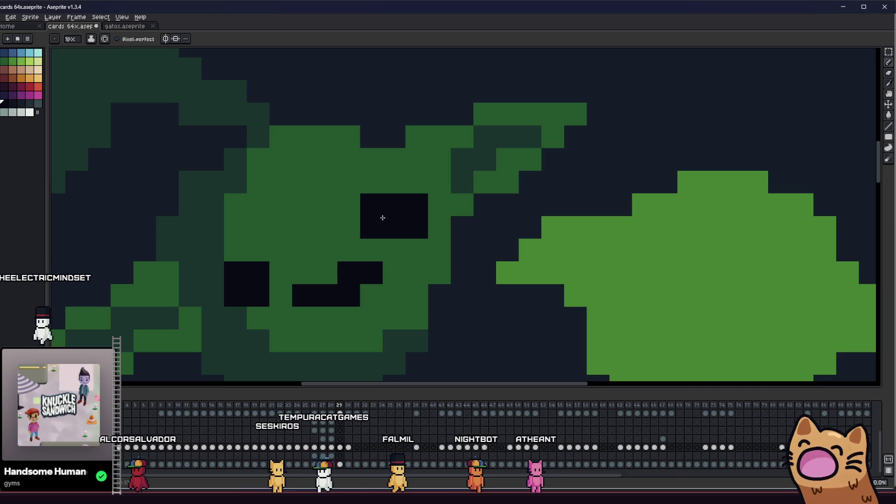
pyautogui.scroll(-5, 330, 256)
pyautogui.hotkey('ctrl', 's')
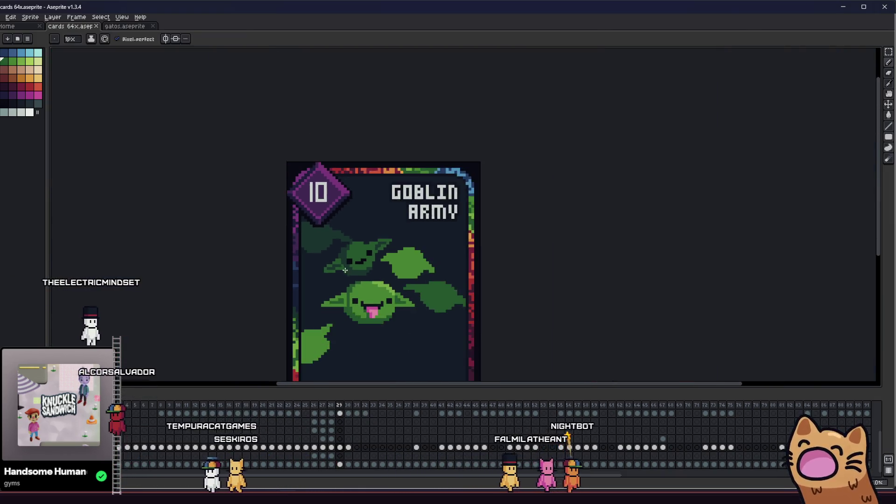
# Sample a dark colour with Alt and paint a short row of dark pixels on the goblin
pyautogui.scroll(5, 331, 256)
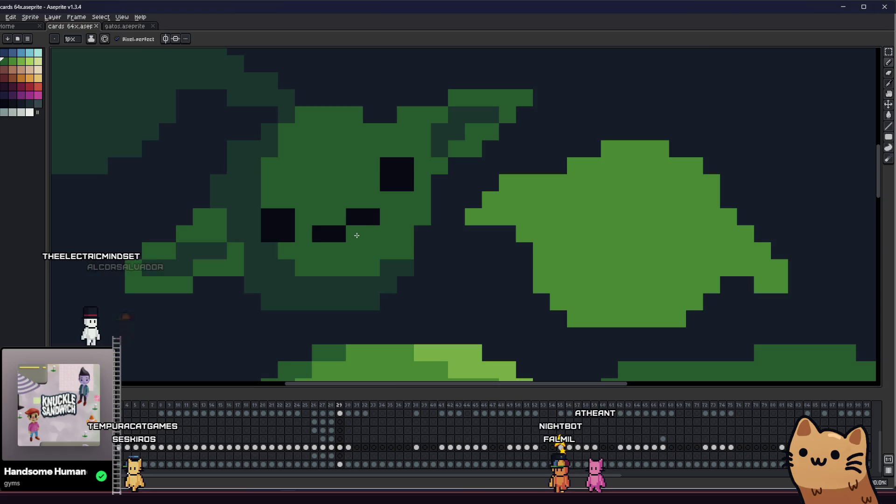
pyautogui.scroll(-5, 372, 237)
pyautogui.moveTo(272, 274)
pyautogui.mouseDown()
pyautogui.moveTo(167, 262)
pyautogui.moveTo(197, 266)
pyautogui.mouseUp()
pyautogui.scroll(4, 257, 246)
pyautogui.moveTo(258, 246); pyautogui.dragTo(346, 237)
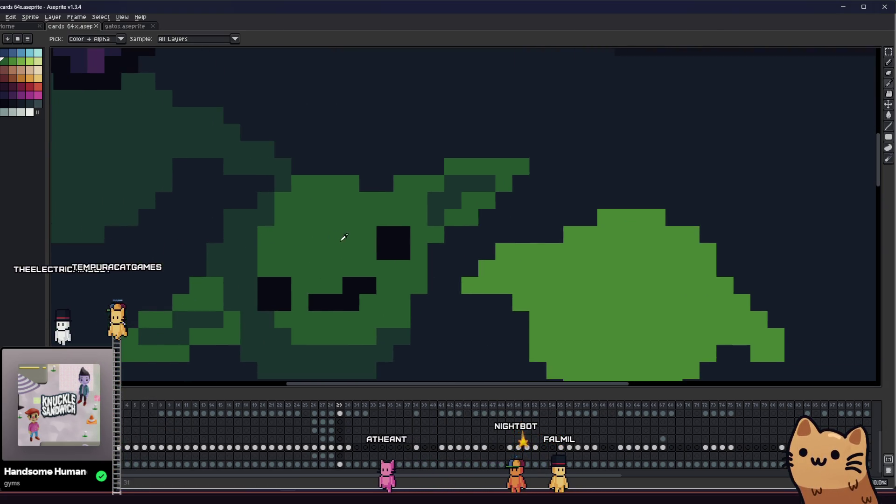
pyautogui.scroll(-3, 245, 238)
pyautogui.scroll(-1, 320, 262)
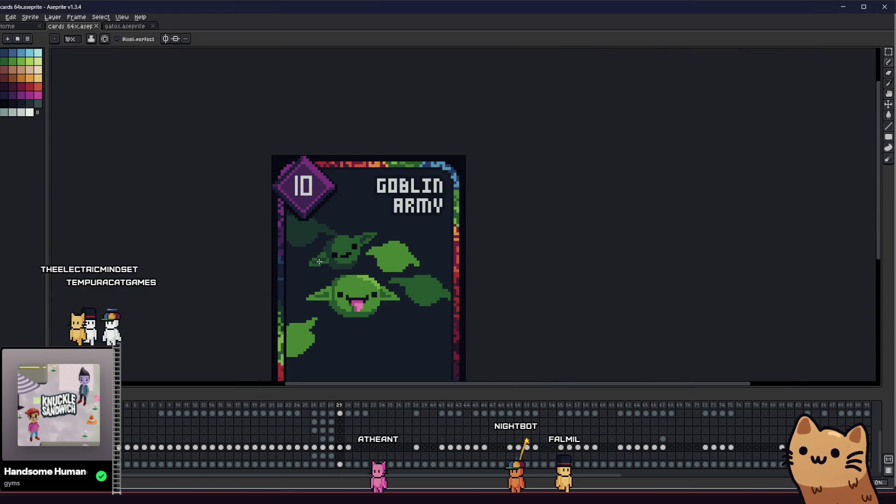
pyautogui.press('alt')
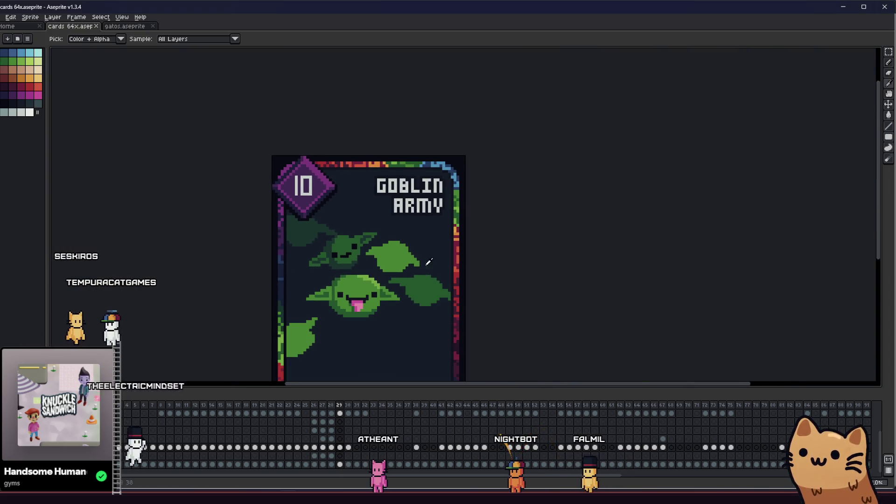
pyautogui.hscroll(-3, 429, 262)
pyautogui.scroll(1, 423, 260)
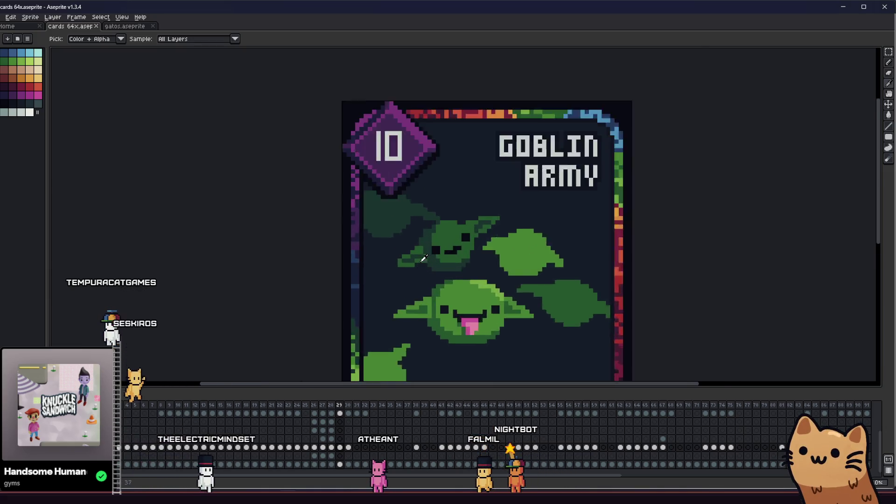
pyautogui.scroll(2, 423, 260)
pyautogui.scroll(4, 426, 206)
pyautogui.hscroll(-1, 408, 244)
pyautogui.moveTo(477, 217); pyautogui.dragTo(426, 217)
# Sample a colour, darken a green pixel on the goblin, and save the card
pyautogui.keyDown('alt'); pyautogui.click(404, 196); pyautogui.keyUp('alt')
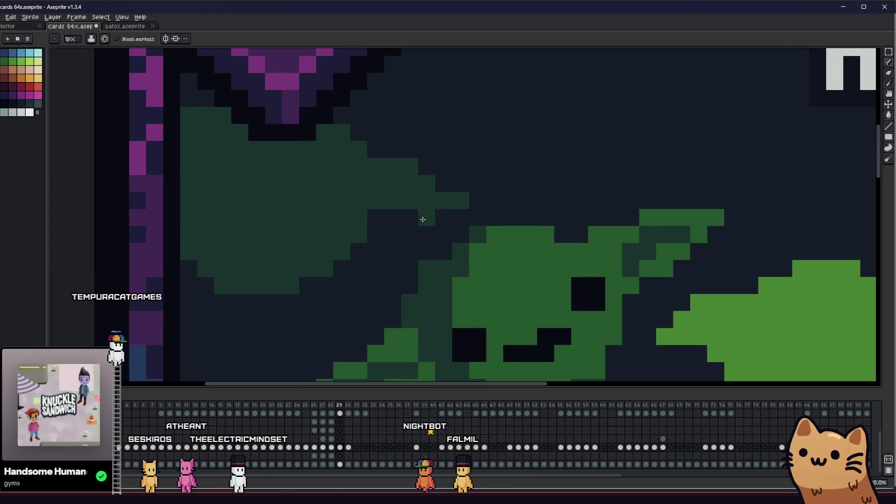
pyautogui.scroll(-3, 392, 216)
pyautogui.hotkey('ctrl', 's')
pyautogui.scroll(2, 412, 233)
pyautogui.scroll(-2, 412, 208)
pyautogui.scroll(2, 426, 230)
pyautogui.click(437, 232)
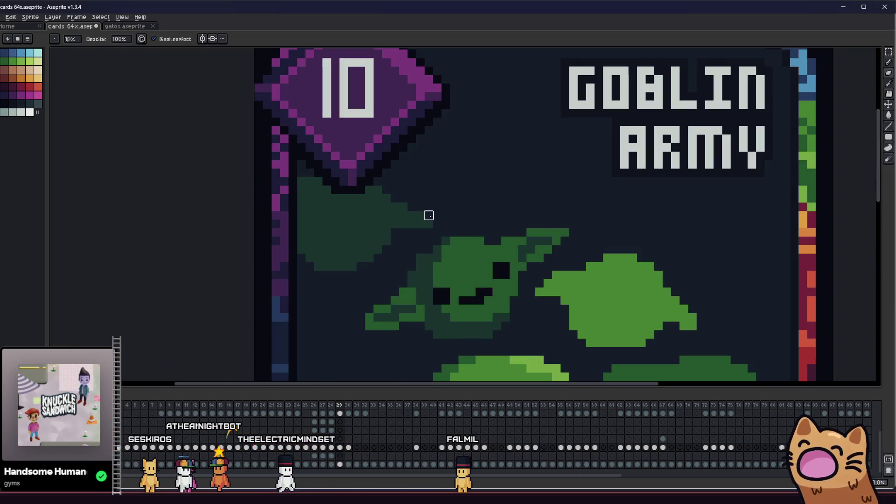
pyautogui.scroll(4, 361, 241)
pyautogui.hotkey('ctrl', 's')
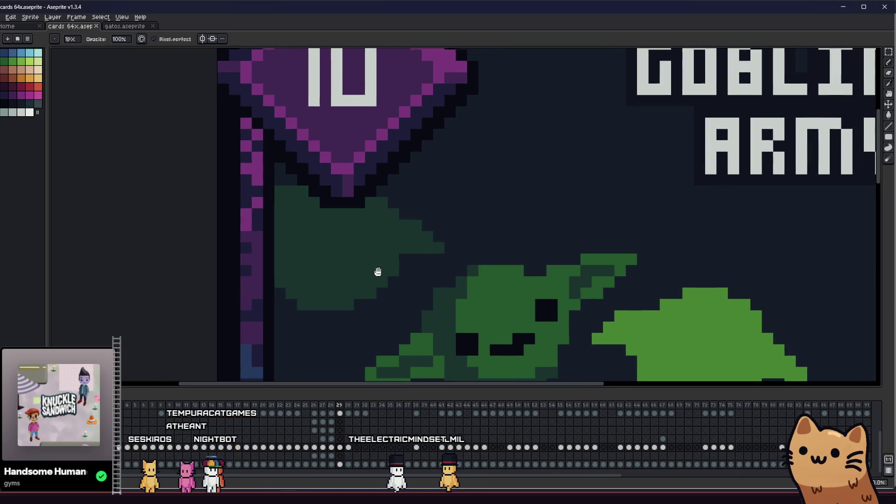
pyautogui.hscroll(-4, 384, 283)
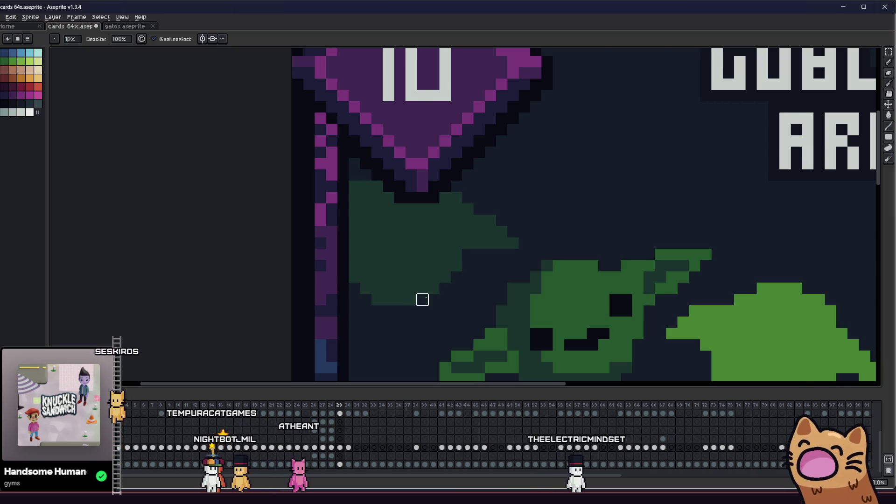
pyautogui.scroll(-3, 365, 310)
pyautogui.scroll(4, 369, 306)
pyautogui.hotkey('ctrl', 's')
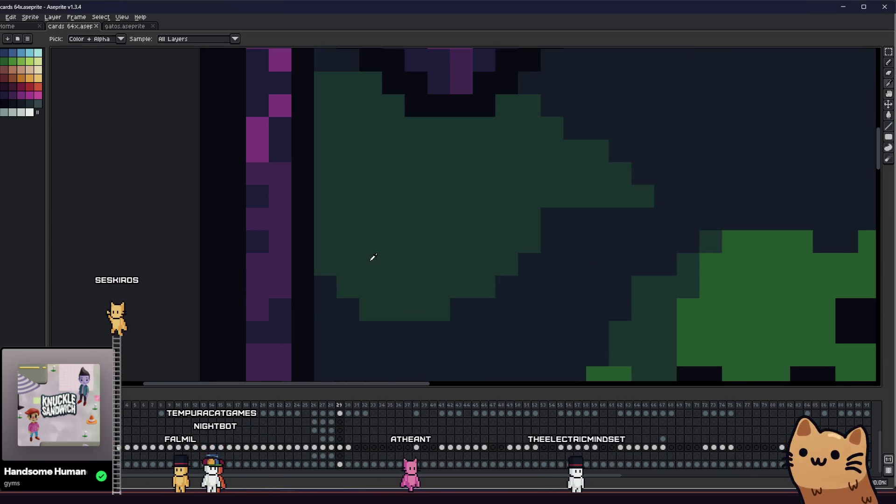
# Extend the faded dark-green goblin head under the purple 10 diamond with green pixels
pyautogui.scroll(-3, 320, 288)
pyautogui.scroll(3, 293, 236)
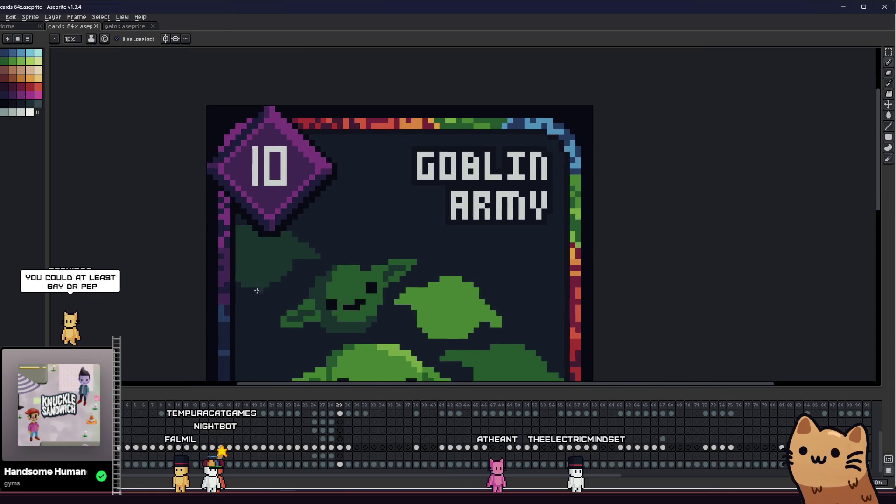
pyautogui.scroll(1, 354, 238)
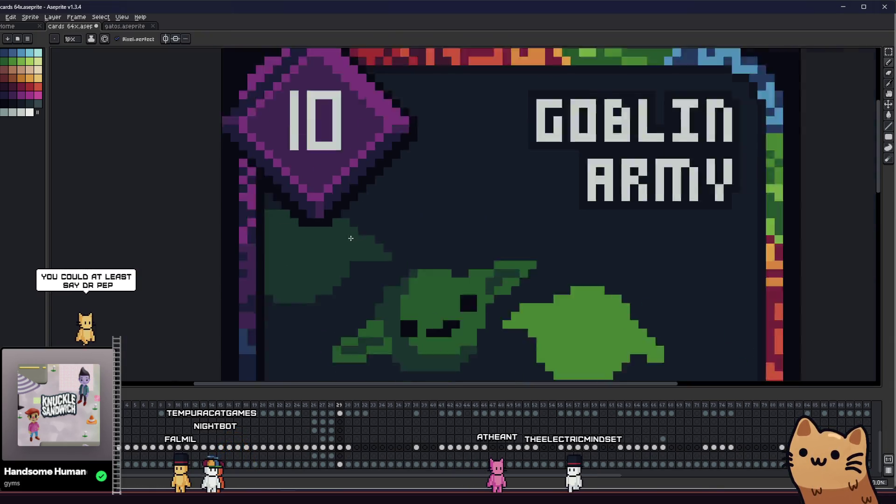
pyautogui.scroll(-3, 350, 234)
pyautogui.scroll(2, 342, 265)
pyautogui.scroll(-3, 358, 234)
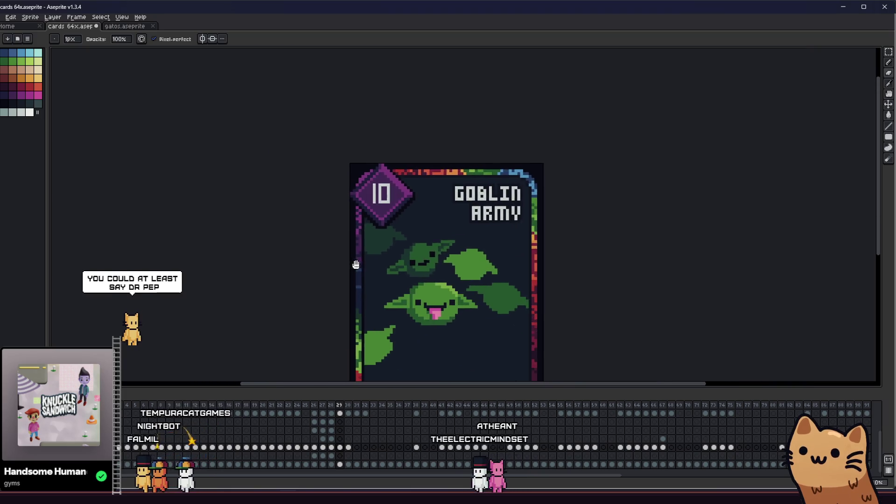
pyautogui.scroll(3, 355, 261)
pyautogui.click(377, 243)
pyautogui.scroll(3, 378, 243)
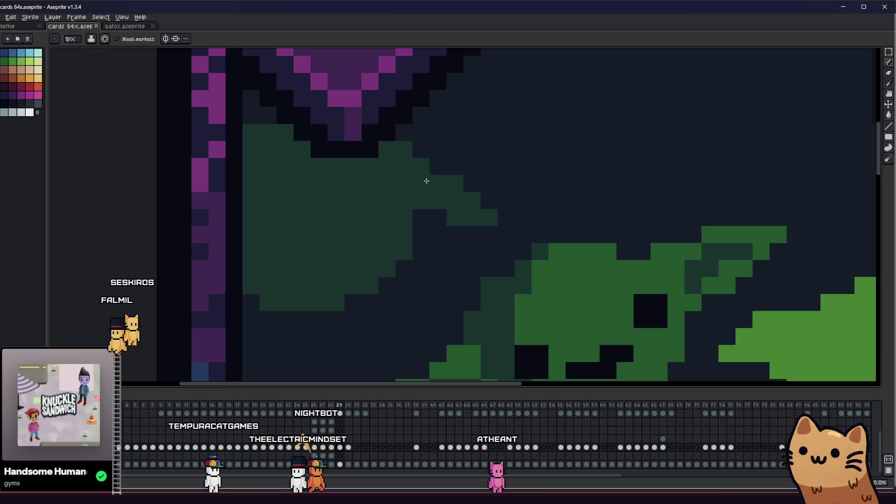
pyautogui.press('b')
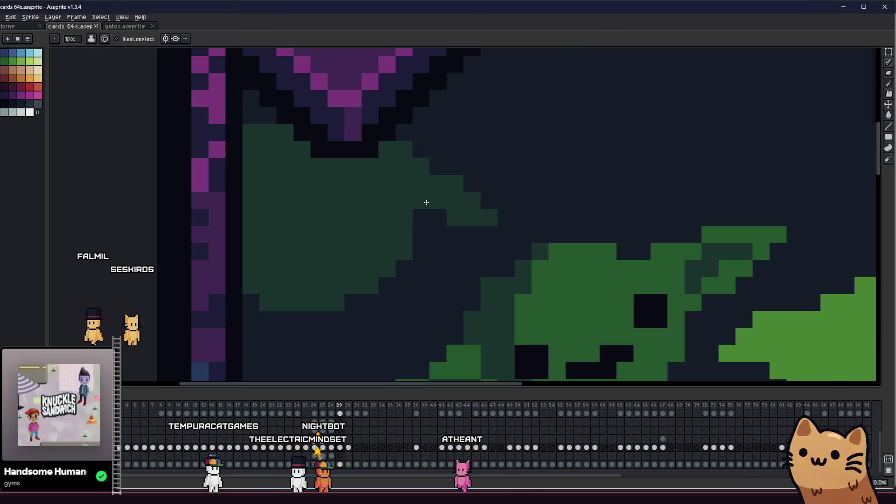
pyautogui.scroll(1, 426, 220)
pyautogui.moveTo(426, 220)
pyautogui.mouseDown()
pyautogui.moveTo(496, 257)
pyautogui.moveTo(548, 262)
pyautogui.mouseUp()
# Sample a dark colour and draw a flat horizontal mouth on the faded goblin
pyautogui.scroll(-3, 537, 261)
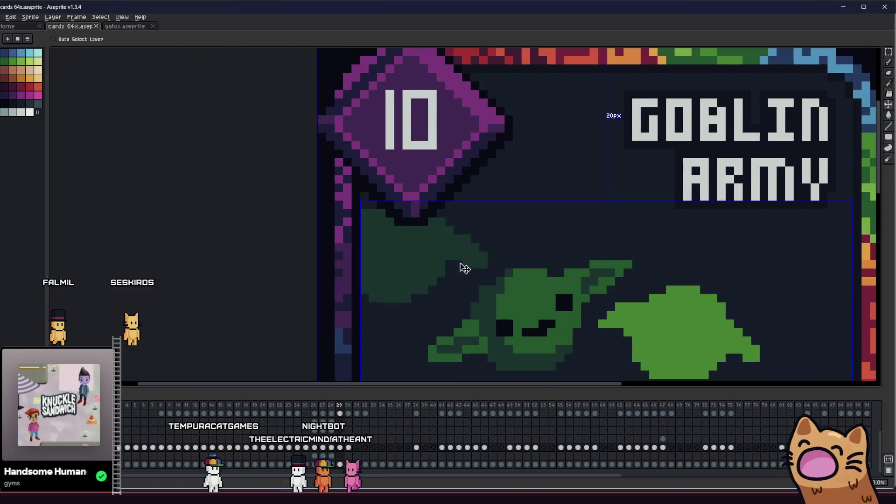
pyautogui.scroll(2, 497, 258)
pyautogui.scroll(-5, 497, 257)
pyautogui.press('i')
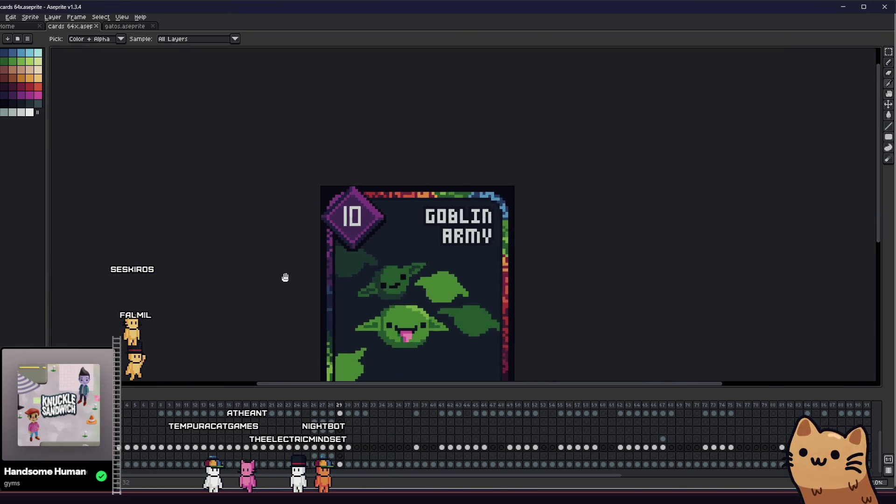
pyautogui.scroll(4, 281, 261)
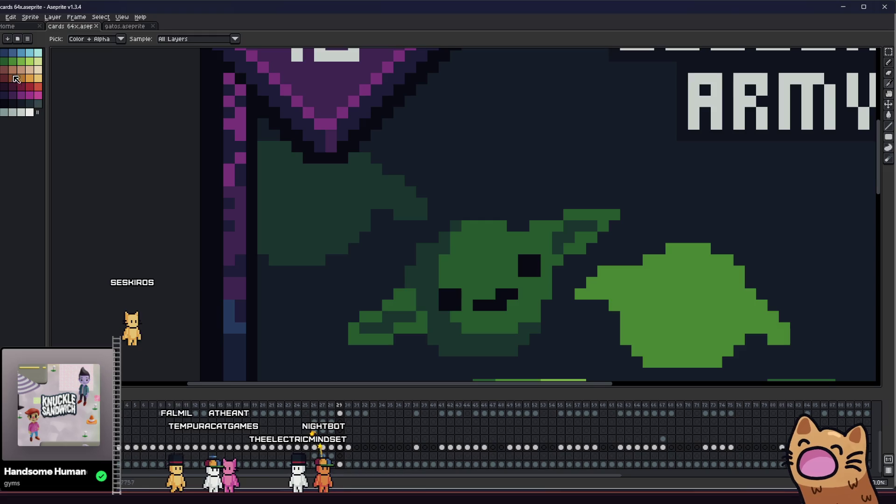
pyautogui.press('b')
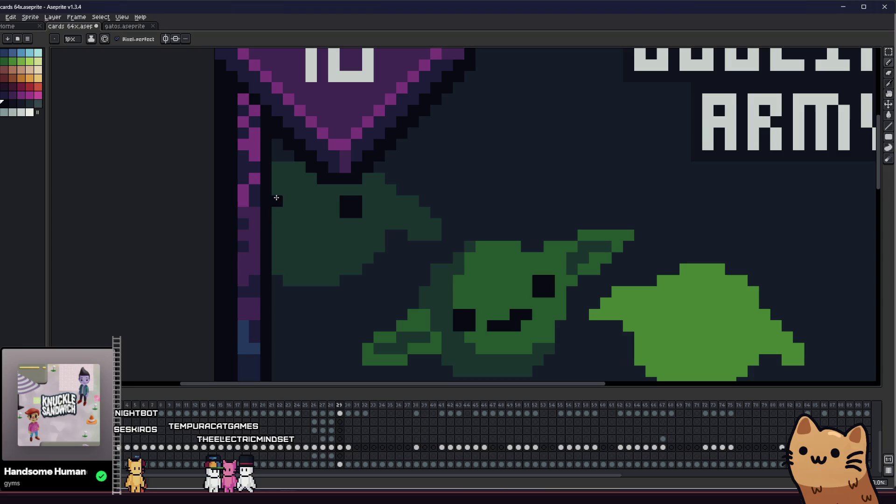
pyautogui.moveTo(322, 235)
pyautogui.mouseDown()
pyautogui.moveTo(288, 235)
pyautogui.moveTo(149, 278)
pyautogui.moveTo(93, 282)
pyautogui.mouseUp()
# Touch up a final pixel on the new third goblin's head with the Pencil
pyautogui.hscroll(-3, 293, 237)
pyautogui.scroll(1, 293, 238)
pyautogui.scroll(-3, 319, 214)
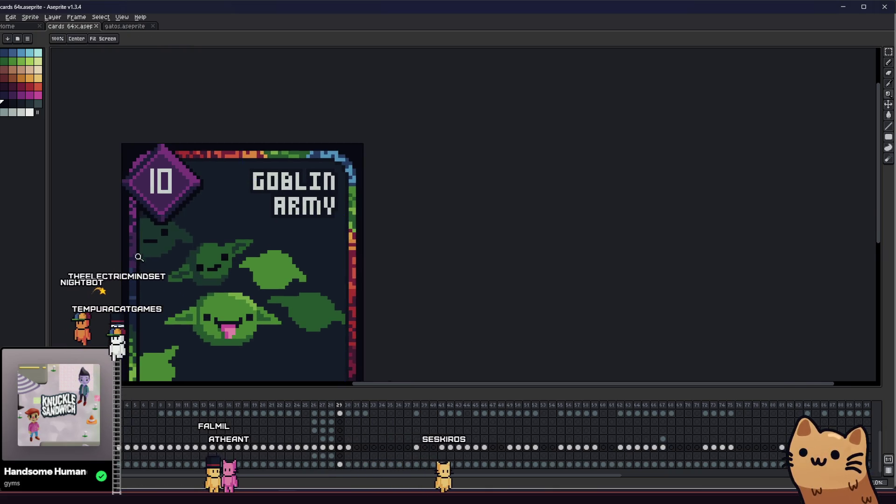
pyautogui.scroll(5, 108, 252)
pyautogui.scroll(-4, 319, 220)
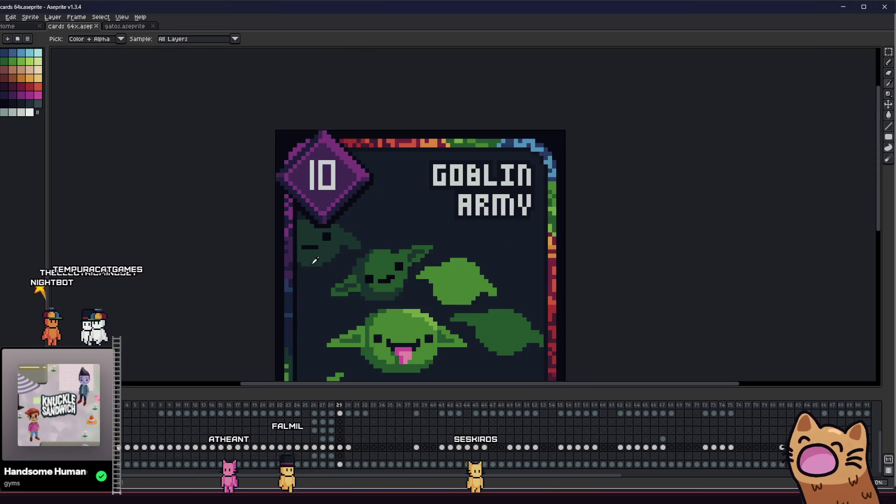
pyautogui.hscroll(2, 299, 243)
pyautogui.scroll(4, 291, 247)
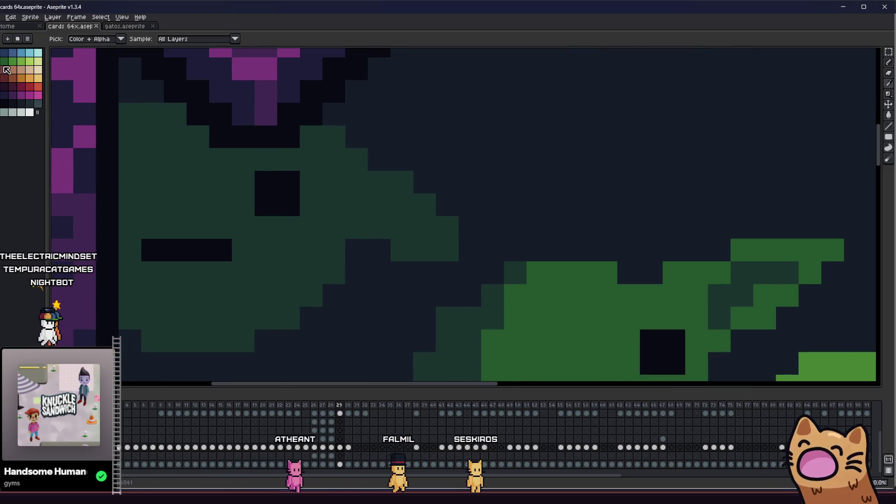
pyautogui.scroll(-3, 278, 223)
pyautogui.scroll(-3, 278, 223)
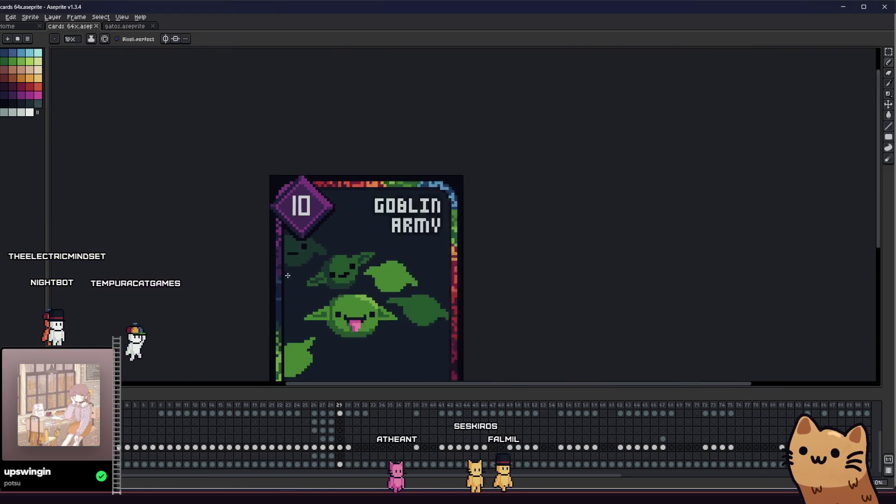
pyautogui.scroll(2, 301, 268)
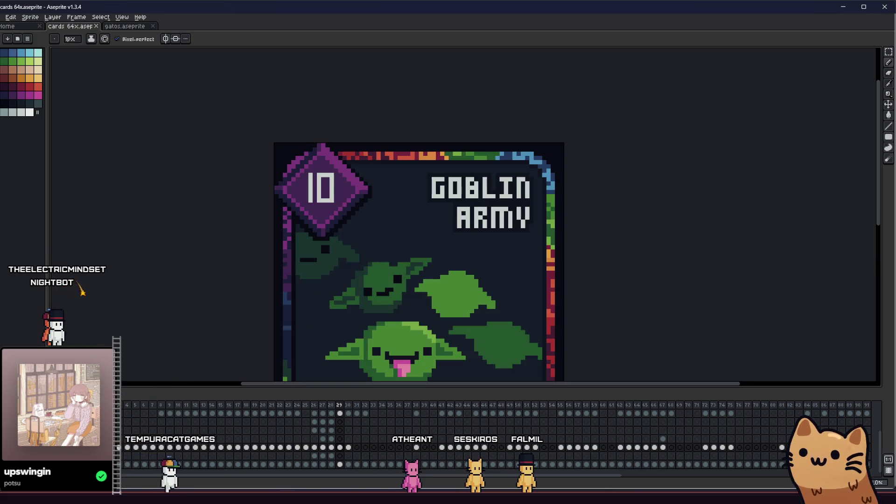
pyautogui.scroll(2, 279, 293)
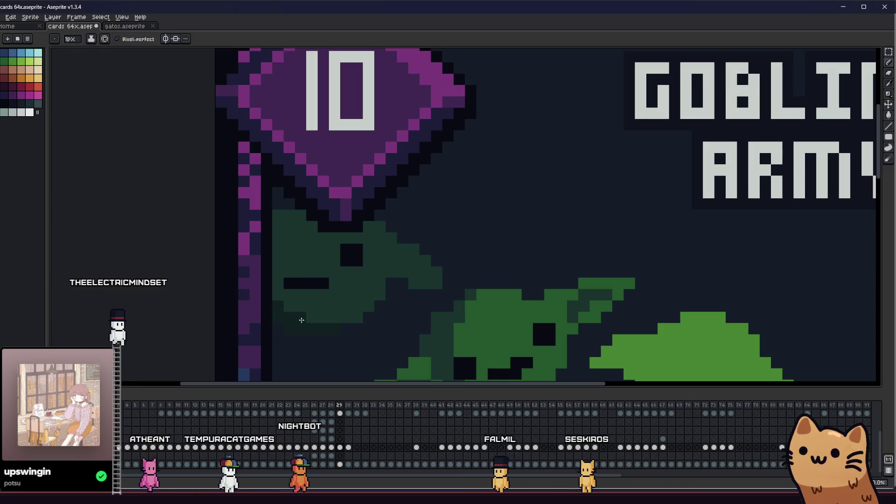
pyautogui.scroll(-4, 304, 318)
pyautogui.scroll(2, 301, 276)
pyautogui.scroll(-1, 300, 226)
pyautogui.press('b')
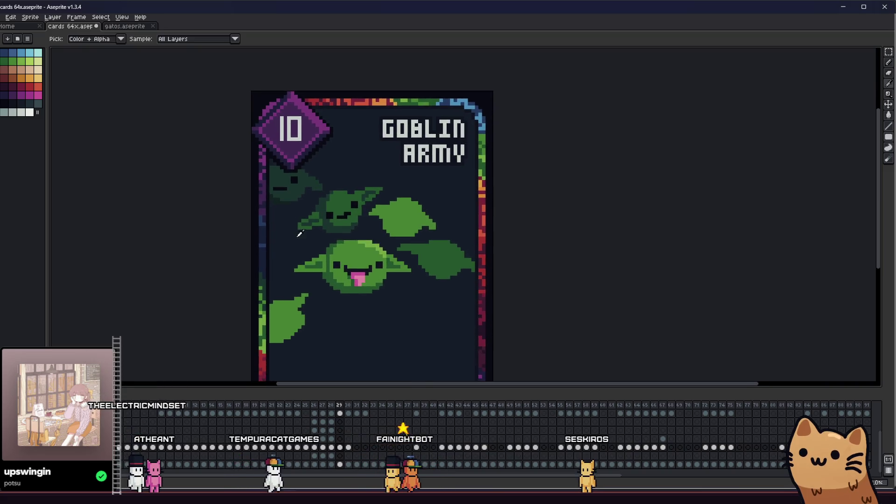
pyautogui.scroll(5, 265, 173)
pyautogui.scroll(-3, 238, 233)
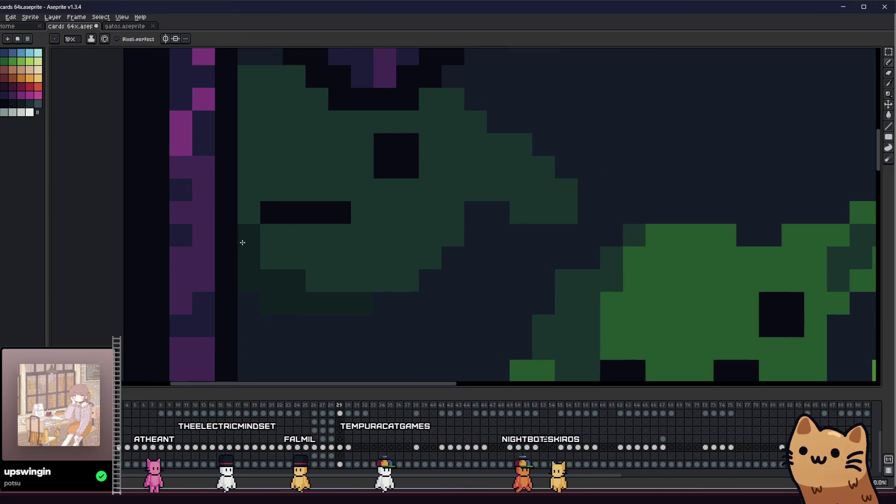
pyautogui.scroll(3, 295, 283)
pyautogui.click(295, 282)
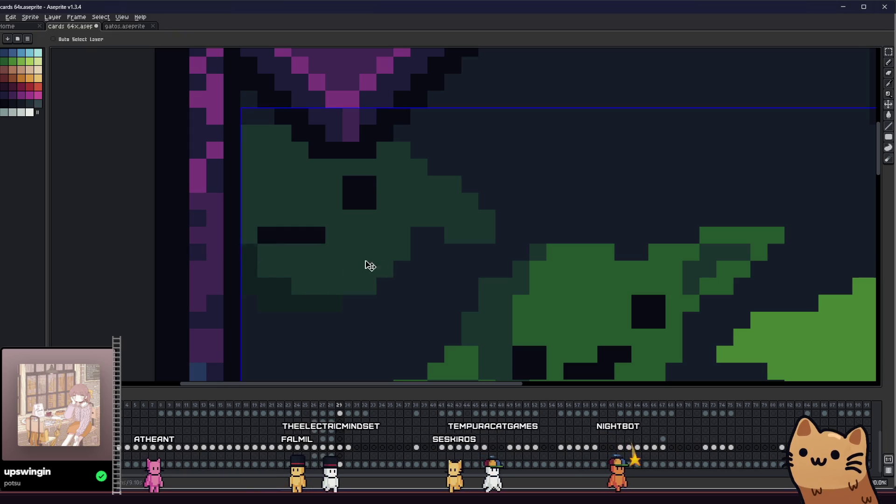
# Darken a stray pixel beside the goblin's head and paint a mid-green pixel on its ear
pyautogui.rightClick(266, 128)
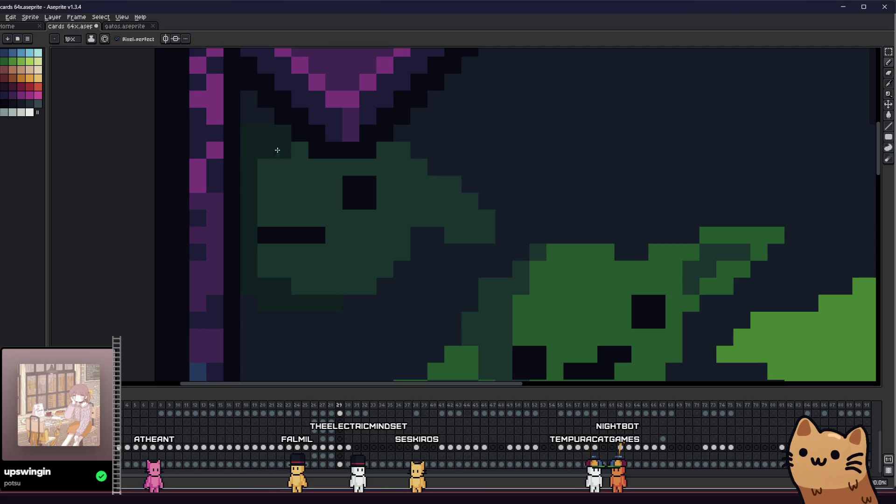
pyautogui.scroll(-3, 261, 164)
pyautogui.scroll(2, 377, 201)
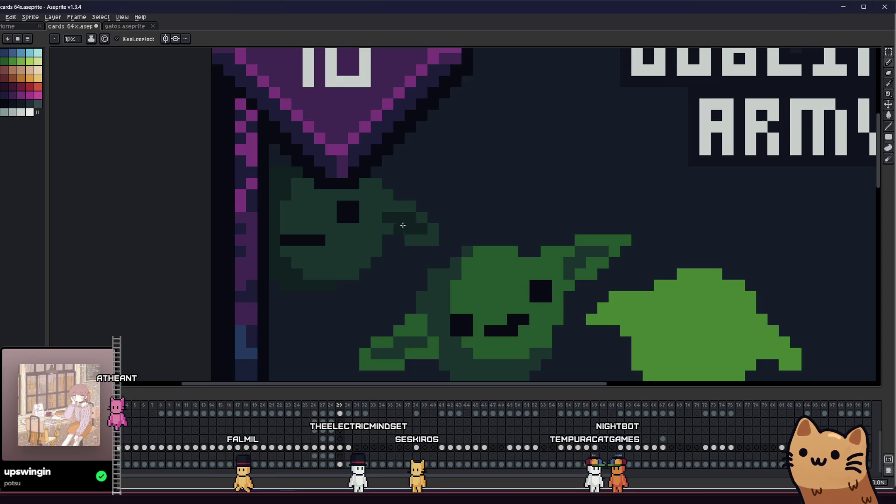
pyautogui.scroll(-2, 387, 233)
pyautogui.scroll(2, 393, 232)
pyautogui.scroll(-3, 397, 224)
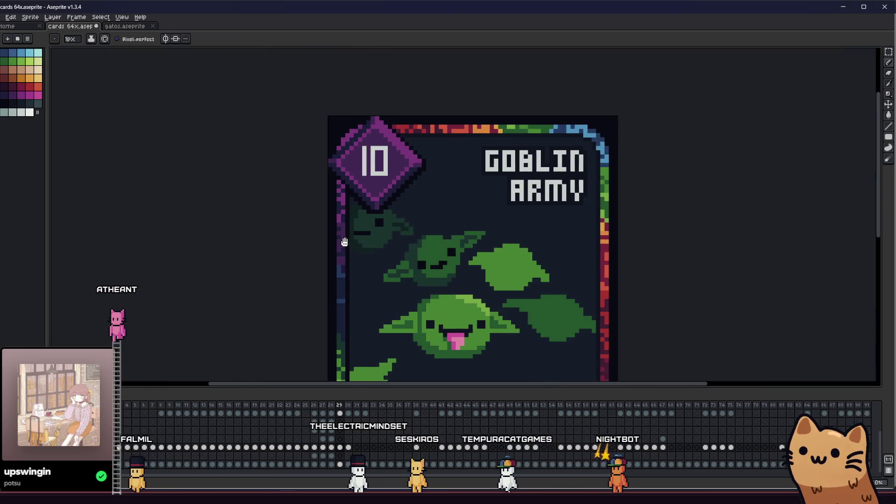
pyautogui.scroll(-2, 262, 250)
pyautogui.scroll(4, 300, 234)
pyautogui.press('i')
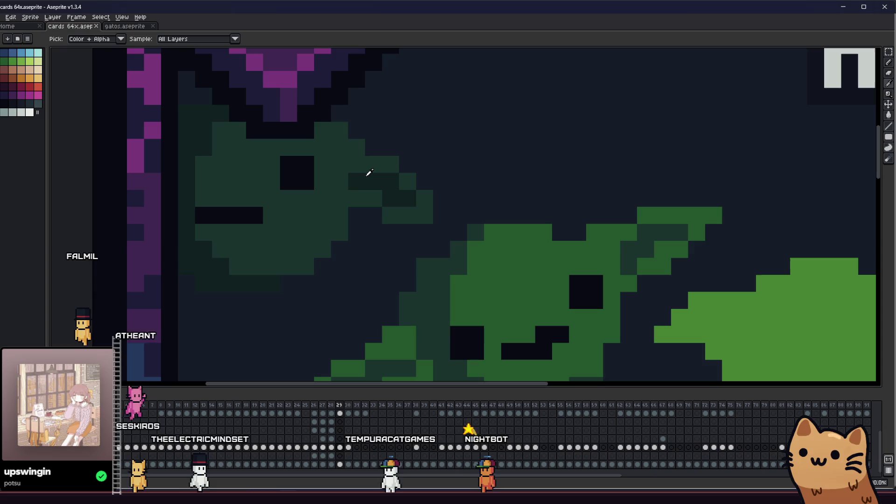
pyautogui.scroll(-5, 360, 198)
pyautogui.press('v')
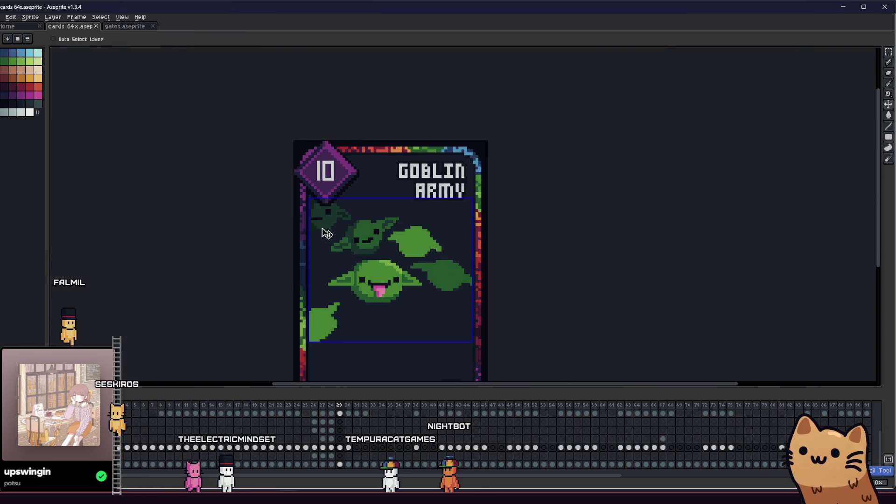
pyautogui.scroll(8, 327, 234)
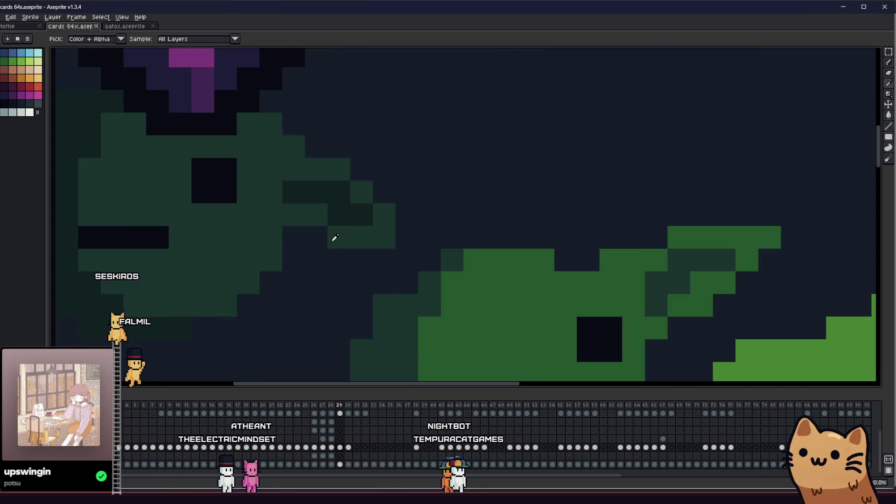
pyautogui.click(341, 215)
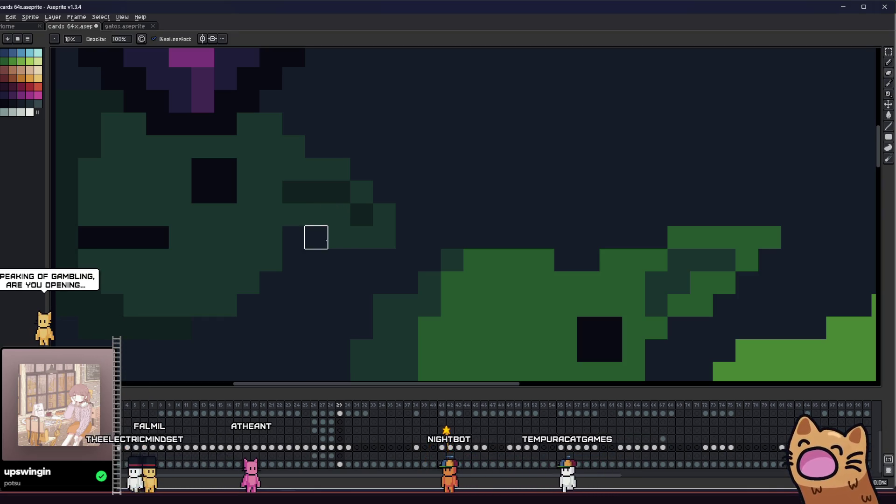
pyautogui.moveTo(291, 240); pyautogui.dragTo(259, 241)
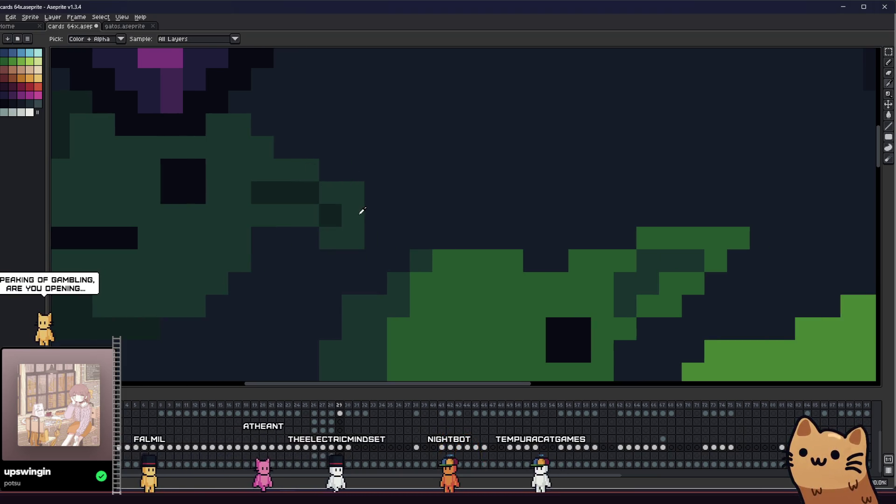
# Save the Goblin Army card with Ctrl+S, then undo the last change
pyautogui.scroll(-5, 370, 220)
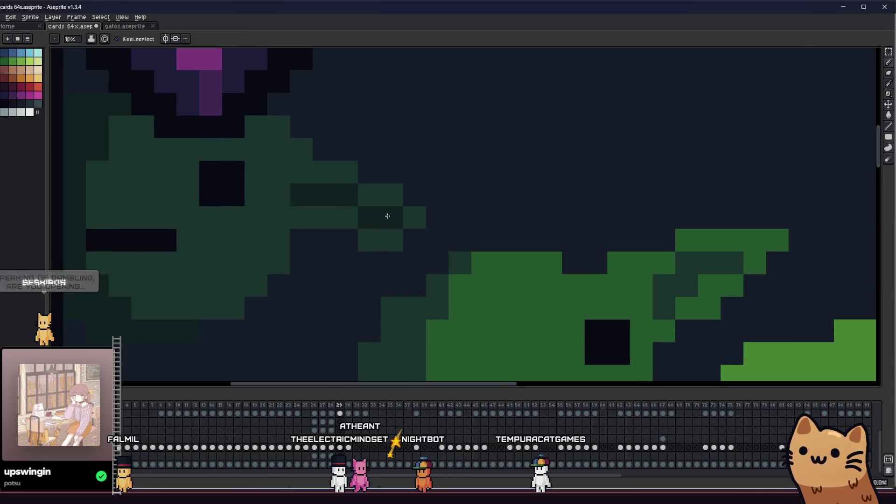
pyautogui.scroll(3, 362, 228)
pyautogui.hotkey('ctrl', 's')
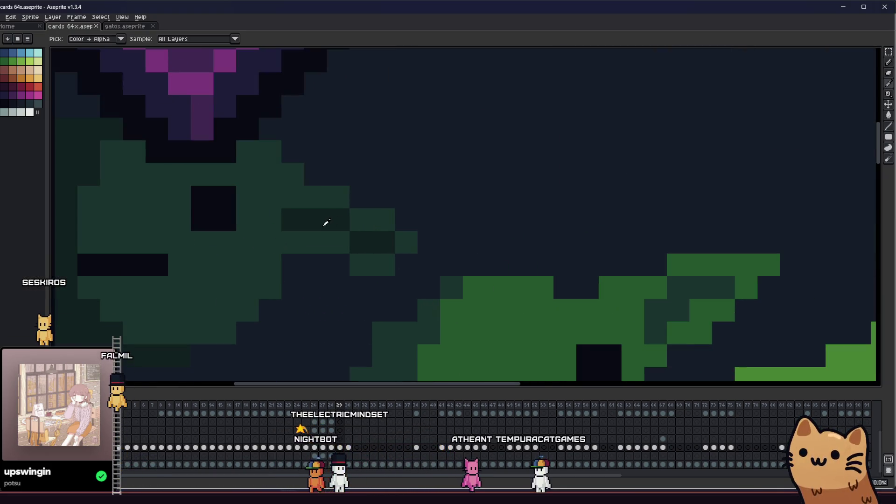
pyautogui.hotkey('ctrl', 'z')
# Sample two greens from the goblin heads with the eyedropper and pan across them
pyautogui.scroll(-4, 288, 237)
pyautogui.scroll(3, 352, 188)
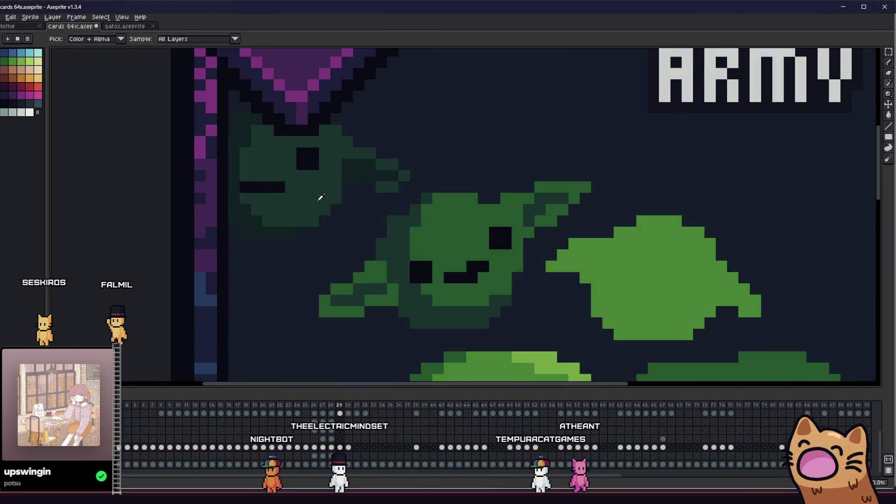
pyautogui.scroll(-2, 323, 194)
pyautogui.scroll(1, 338, 155)
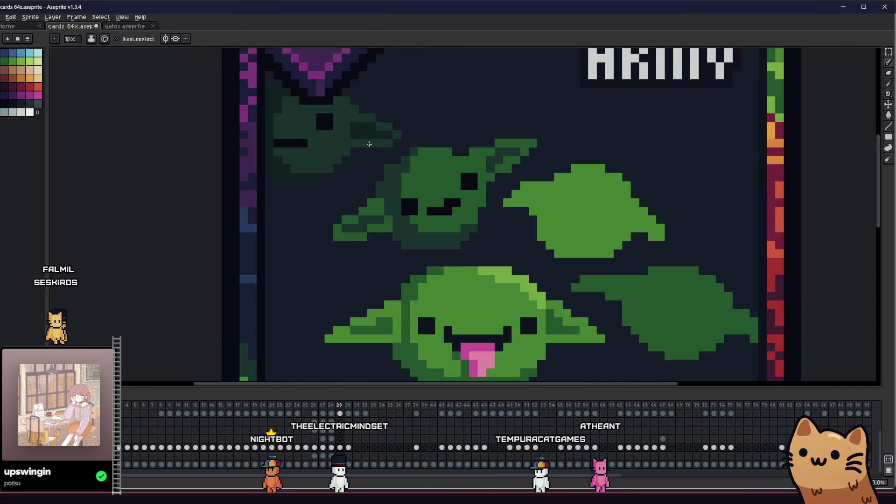
pyautogui.hscroll(1, 319, 181)
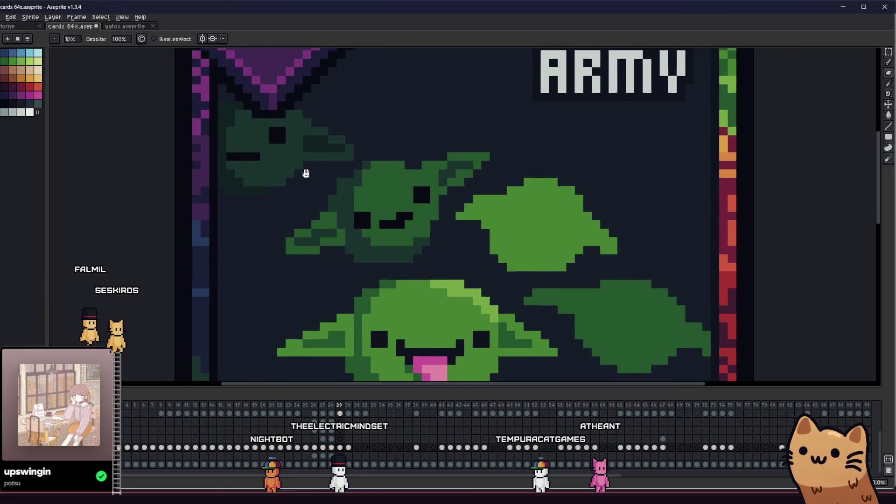
pyautogui.scroll(3, 337, 133)
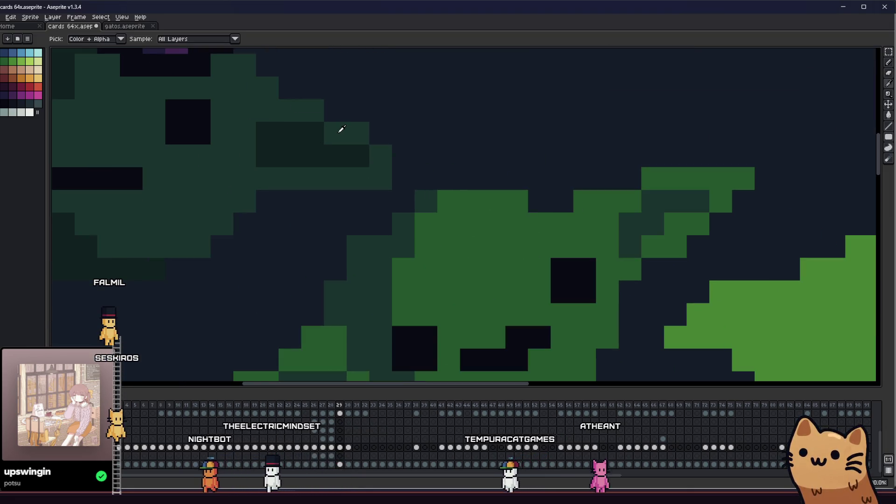
pyautogui.click(319, 135)
pyautogui.click(358, 155)
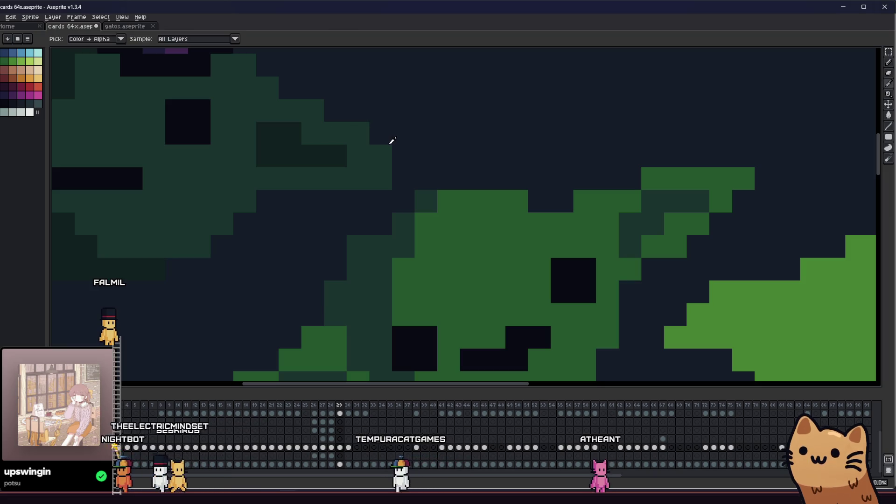
pyautogui.scroll(-2, 288, 206)
pyautogui.scroll(-2, 301, 199)
pyautogui.moveTo(301, 199)
pyautogui.mouseDown()
pyautogui.moveTo(243, 208)
pyautogui.moveTo(262, 216)
pyautogui.mouseUp()
pyautogui.scroll(2, 300, 190)
pyautogui.scroll(-2, 300, 190)
pyautogui.scroll(-4, 261, 216)
pyautogui.scroll(7, 268, 208)
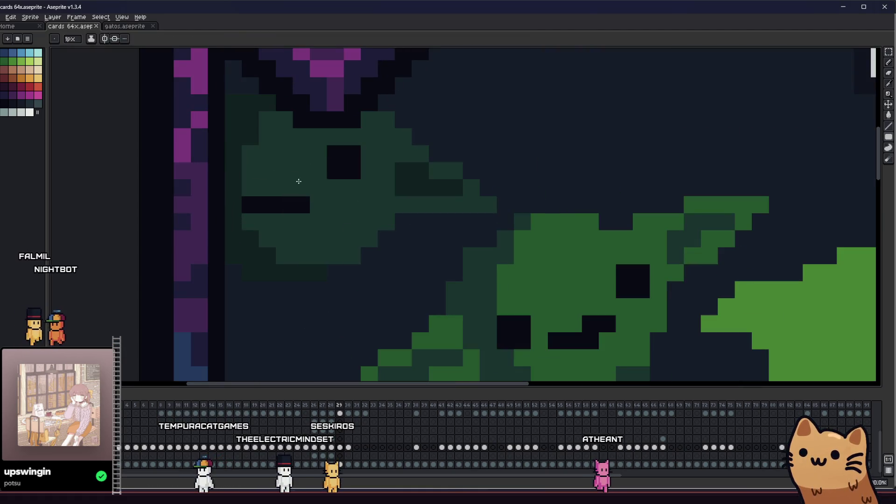
pyautogui.scroll(-4, 254, 191)
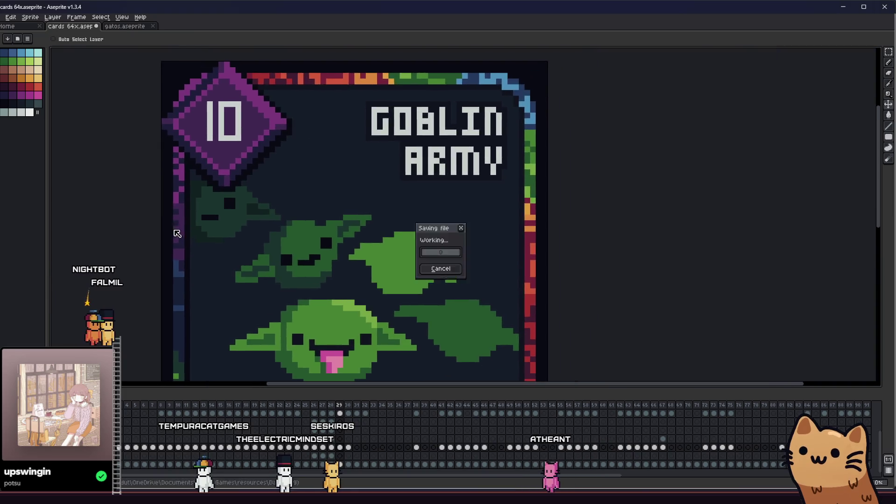
# Switch to the Paint Bucket and pan across the goblin card
pyautogui.scroll(-1, 155, 231)
pyautogui.scroll(4, 154, 231)
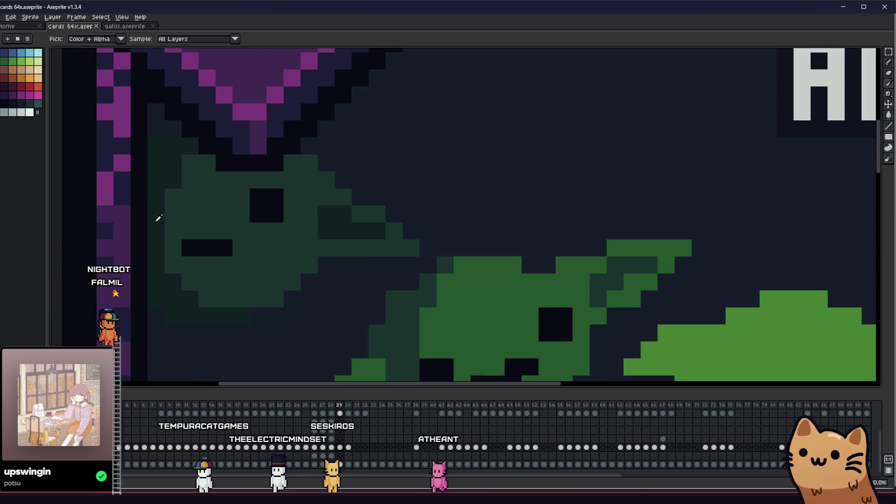
pyautogui.press('g')
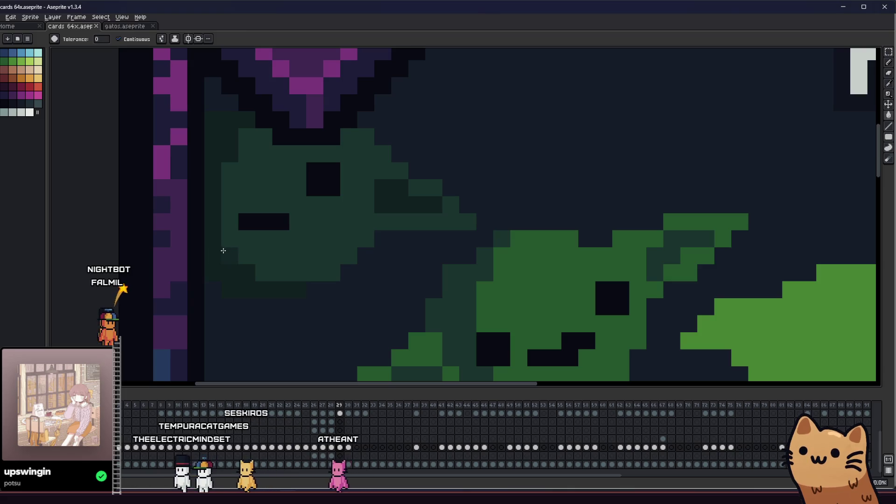
pyautogui.scroll(-4, 392, 199)
pyautogui.moveTo(335, 234); pyautogui.dragTo(212, 249)
pyautogui.scroll(2, 251, 234)
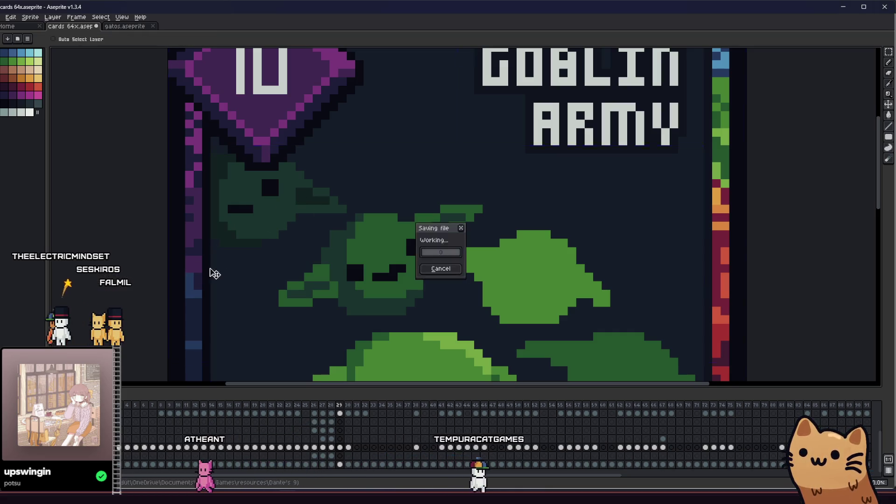
pyautogui.scroll(-3, 229, 264)
pyautogui.press('g')
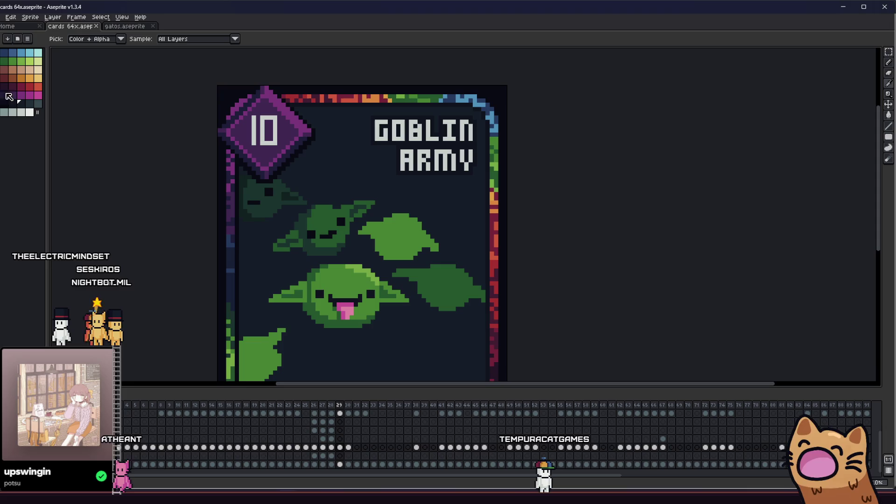
# Select the frame 29 cel and select the entire card canvas
pyautogui.click(340, 456)
pyautogui.scroll(-1, 361, 265)
pyautogui.hotkey('ctrl', 'a')
pyautogui.scroll(-1, 513, 296)
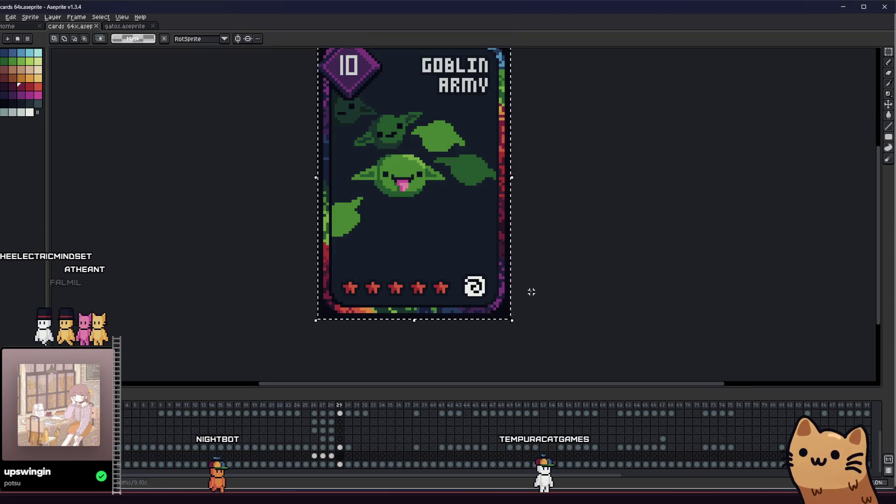
# Clear the selection and extend the dark red line left along the bottom border
pyautogui.hotkey('ctrl', 'd')
pyautogui.scroll(4, 499, 291)
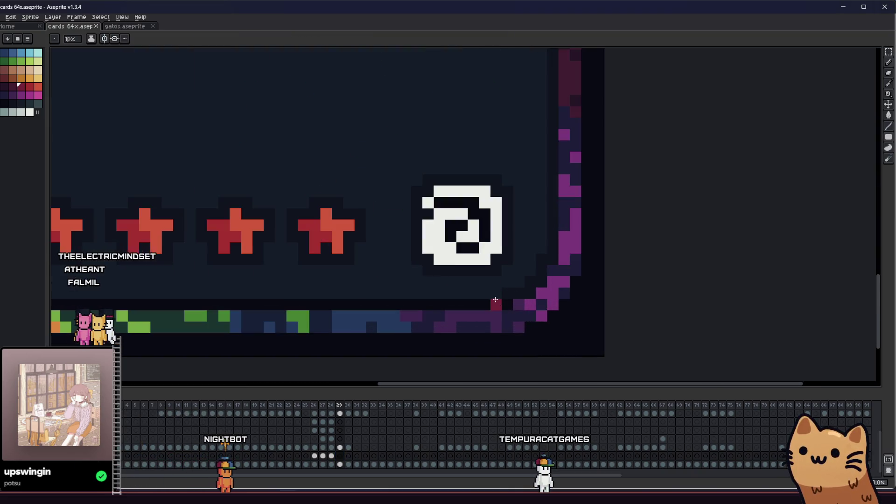
pyautogui.moveTo(359, 297); pyautogui.dragTo(587, 298)
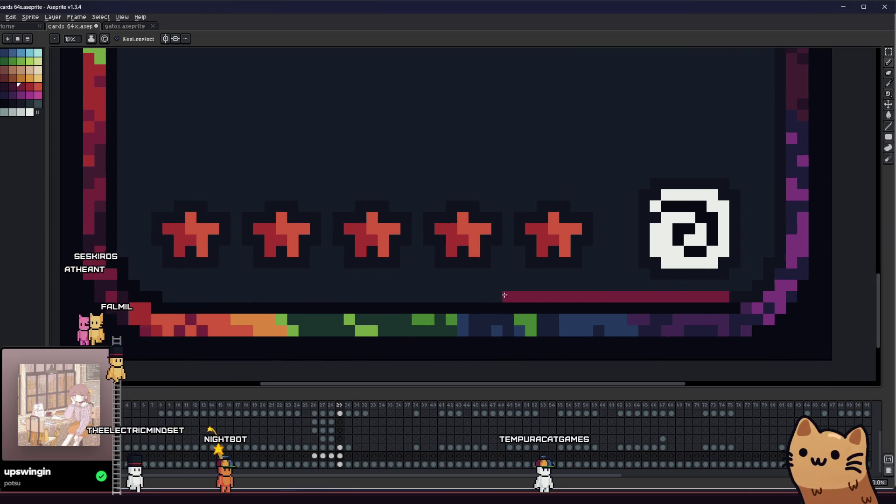
pyautogui.moveTo(337, 295)
pyautogui.mouseDown()
pyautogui.moveTo(164, 296)
pyautogui.moveTo(141, 287)
pyautogui.moveTo(134, 261)
pyautogui.mouseUp()
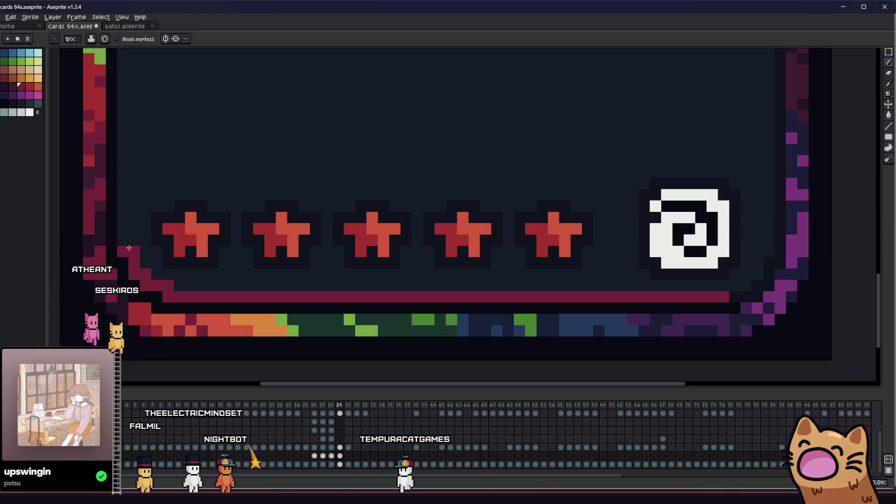
# Fill the card's lower half with crimson
pyautogui.scroll(-3, 129, 248)
pyautogui.scroll(-2, 123, 246)
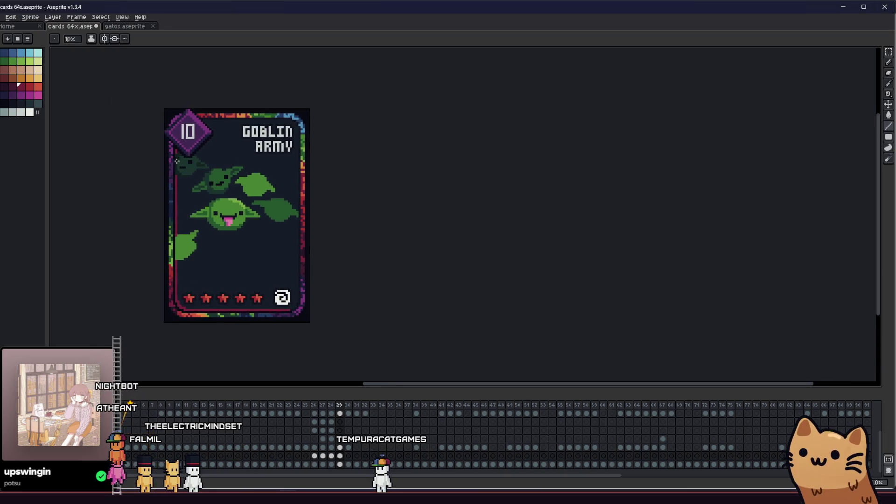
pyautogui.scroll(2, 157, 190)
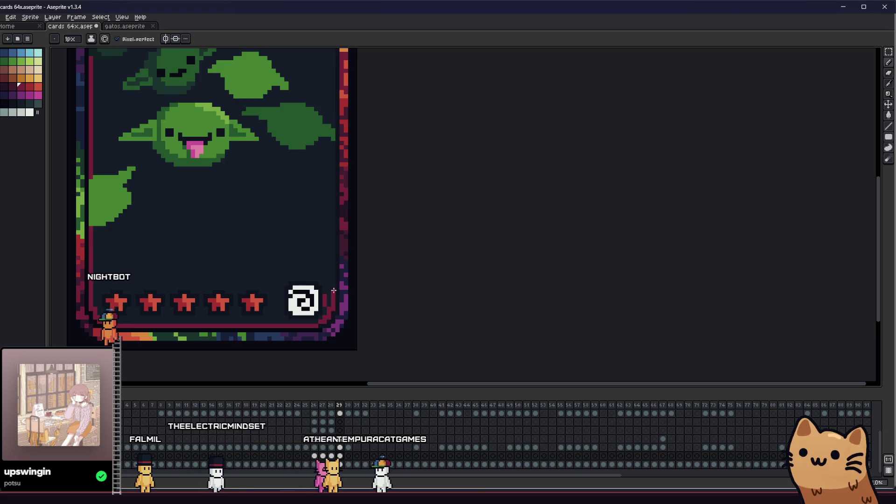
pyautogui.moveTo(335, 271); pyautogui.dragTo(357, 277)
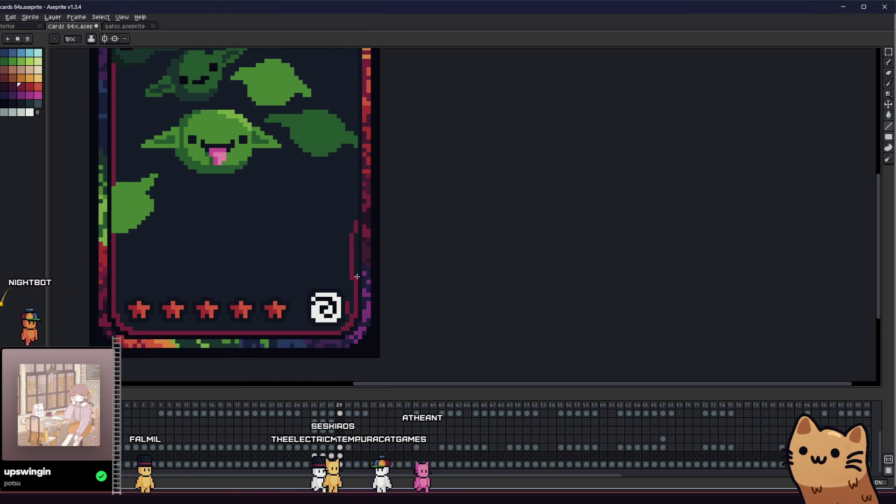
pyautogui.scroll(-1, 357, 277)
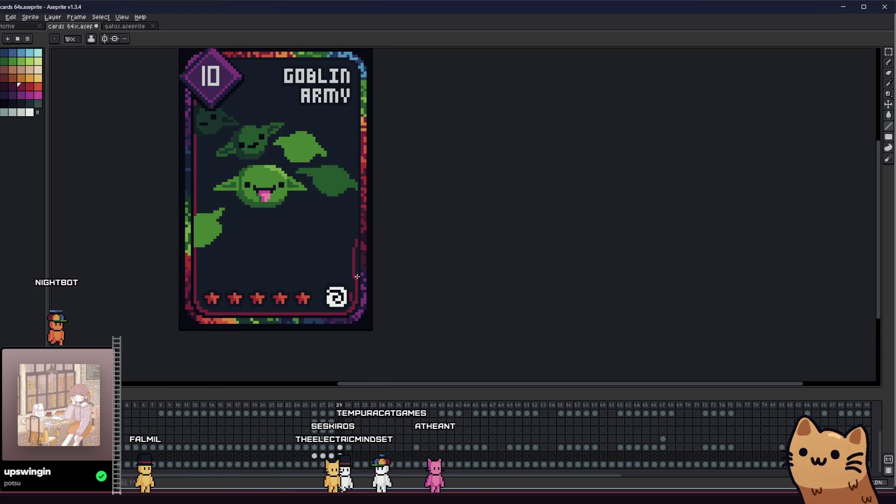
pyautogui.click(198, 185)
# Copy the crimson area, paste it on frame 29 and move it up to cover the top
pyautogui.press('m')
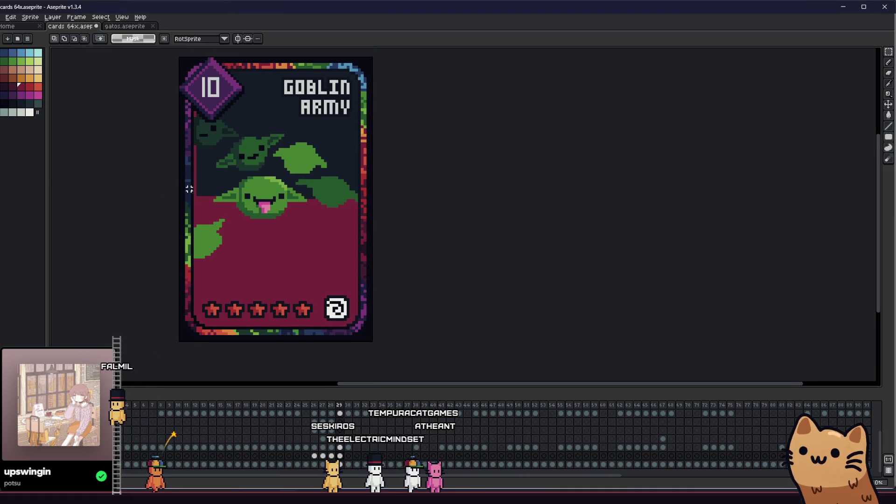
pyautogui.press(',')
pyautogui.press('.')
pyautogui.hotkey('ctrl', 'v')
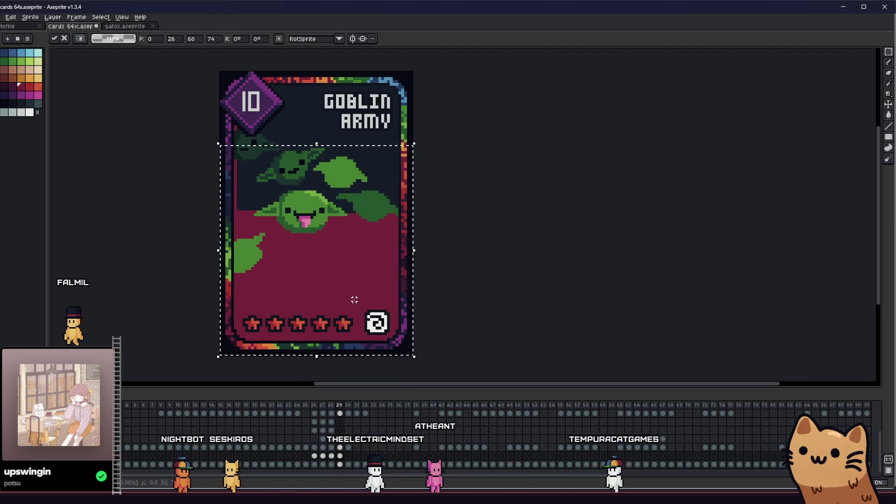
pyautogui.moveTo(348, 299); pyautogui.dragTo(347, 201)
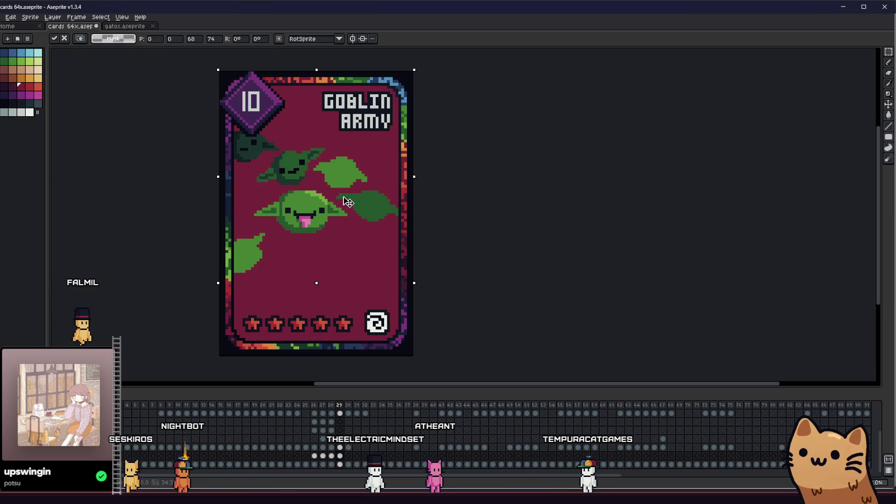
# Pan over the goblins, title and stars to check the crimson background
pyautogui.scroll(4, 390, 110)
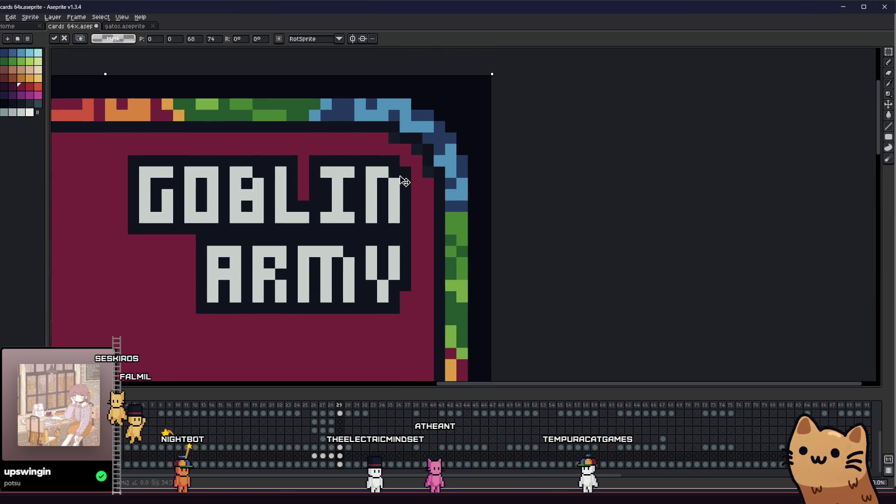
pyautogui.scroll(-2, 406, 181)
pyautogui.scroll(-3, 425, 120)
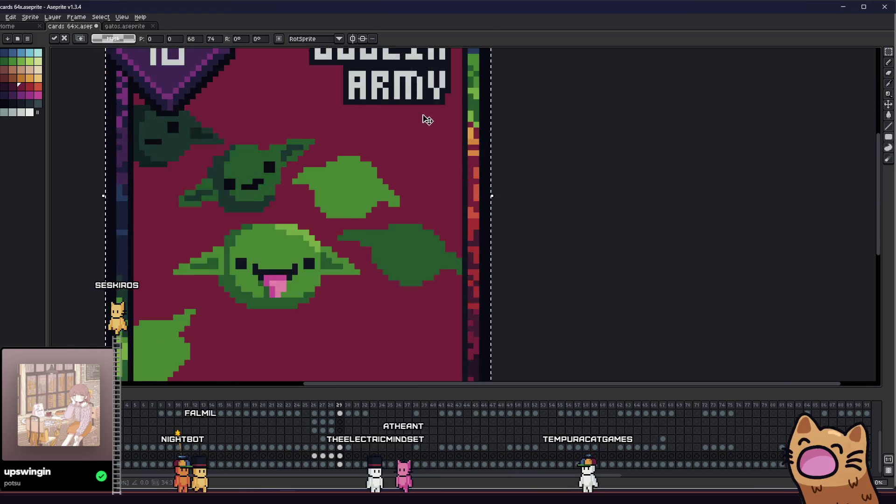
pyautogui.scroll(-1, 393, 232)
pyautogui.moveTo(392, 232)
pyautogui.mouseDown()
pyautogui.moveTo(393, 175)
pyautogui.moveTo(394, 303)
pyautogui.mouseUp()
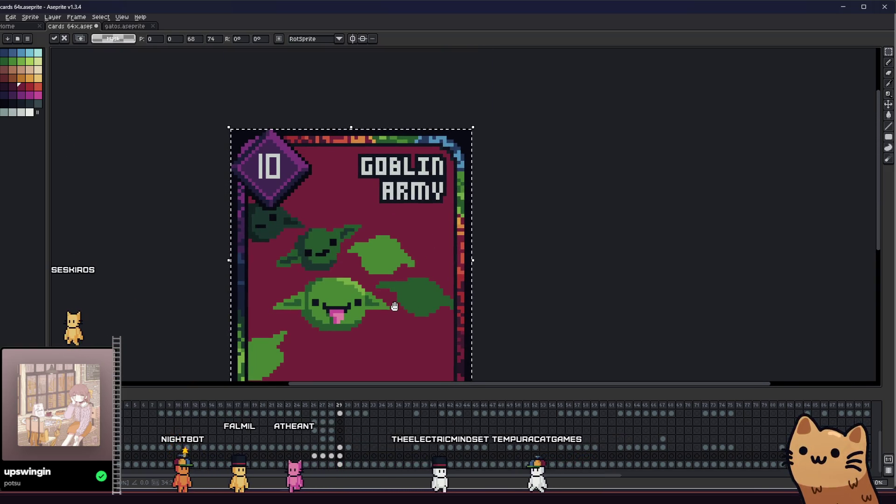
pyautogui.scroll(5, 444, 156)
pyautogui.scroll(-5, 446, 164)
pyautogui.moveTo(411, 257)
pyautogui.mouseDown()
pyautogui.moveTo(410, 107)
pyautogui.moveTo(430, 260)
pyautogui.mouseUp()
pyautogui.scroll(6, 474, 174)
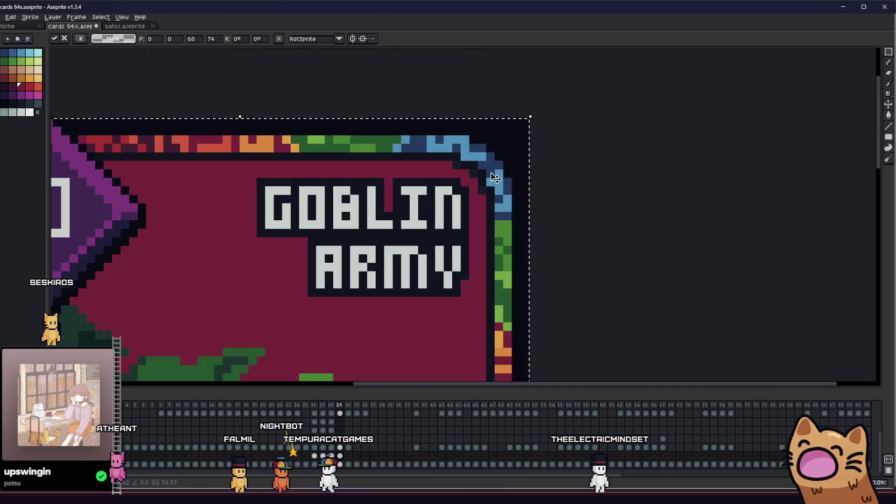
pyautogui.scroll(-4, 397, 348)
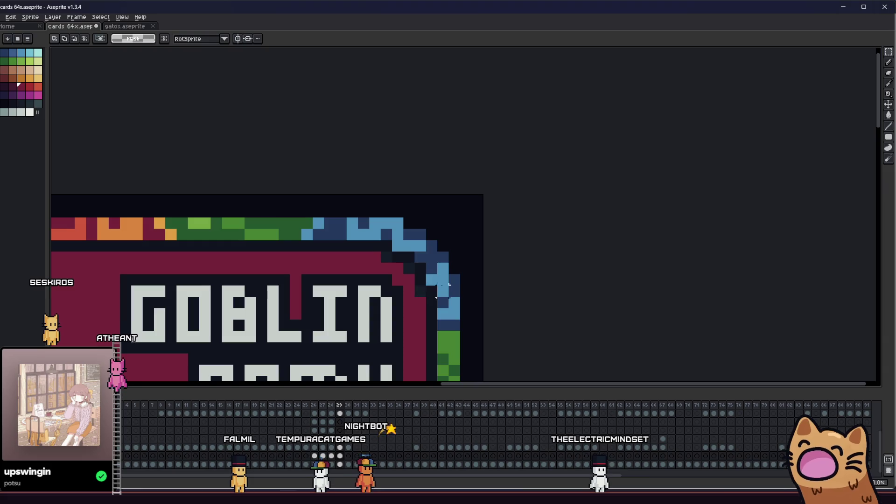
# Move through the Black Hole and UFO card frames to the Goblin Army card and zoom in
pyautogui.scroll(-3, 467, 280)
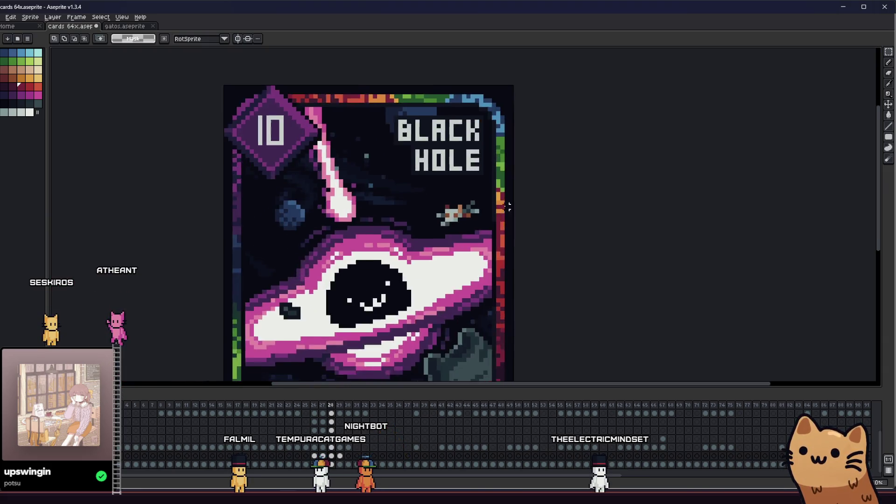
pyautogui.moveTo(502, 209); pyautogui.dragTo(502, 100)
pyautogui.scroll(-1, 467, 233)
pyautogui.scroll(2, 445, 295)
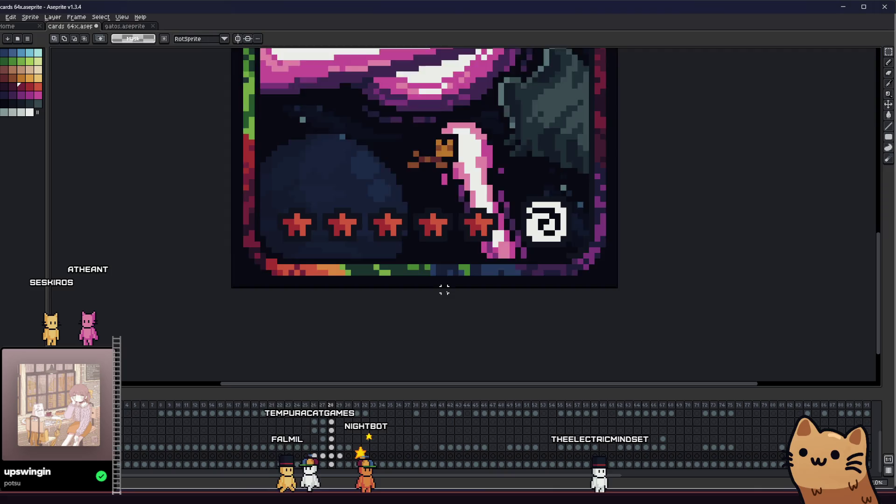
pyautogui.scroll(2, 444, 266)
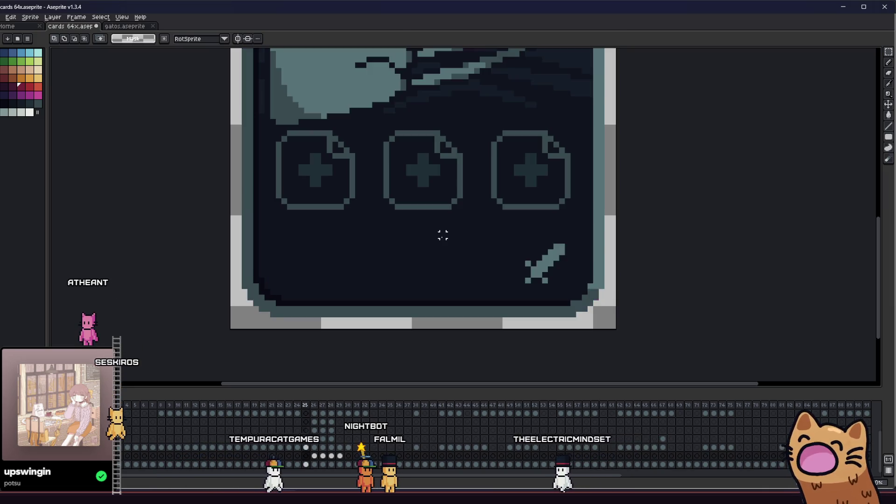
pyautogui.scroll(-1, 434, 233)
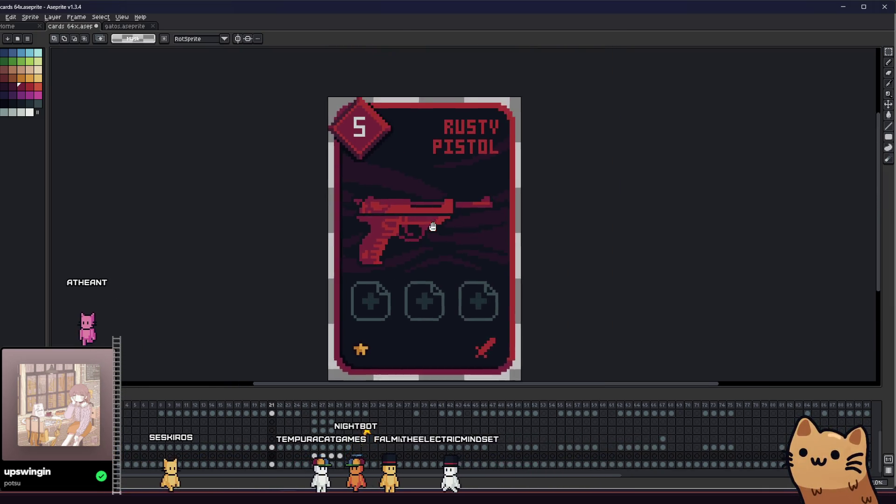
pyautogui.scroll(3, 478, 146)
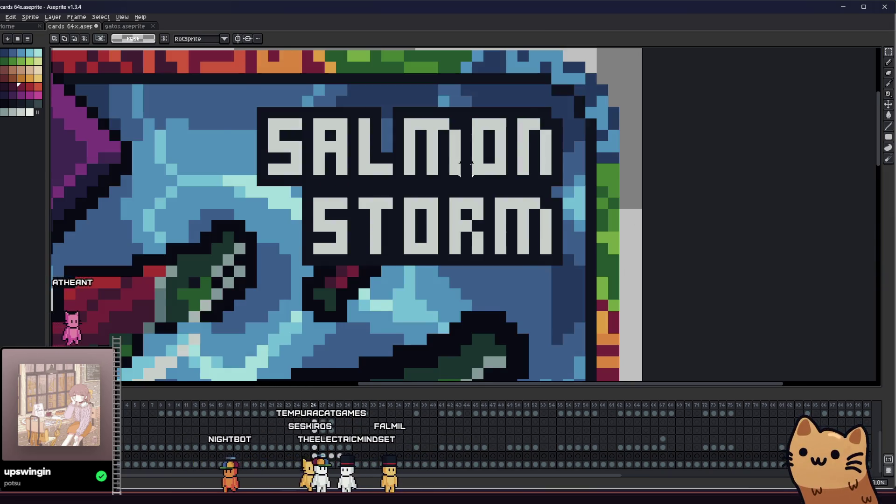
pyautogui.scroll(-3, 466, 163)
pyautogui.scroll(2, 457, 187)
pyautogui.scroll(-2, 448, 206)
pyautogui.scroll(1, 447, 211)
pyautogui.moveTo(447, 211); pyautogui.dragTo(437, 172)
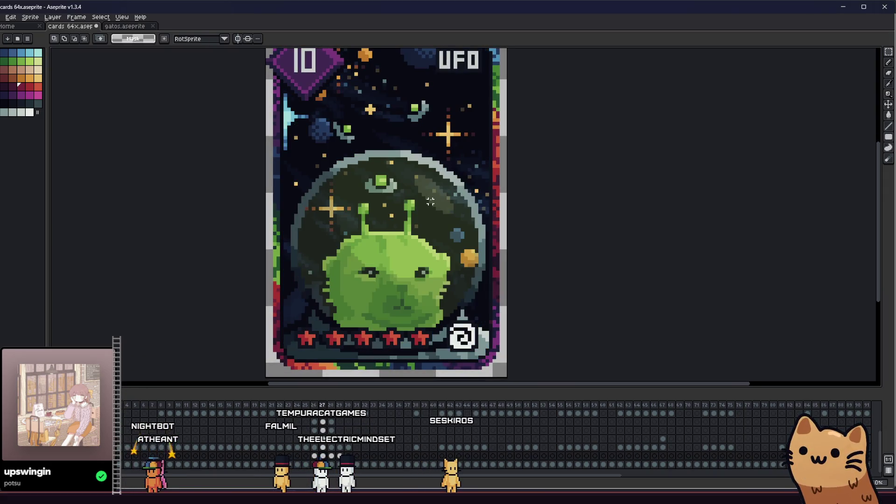
pyautogui.moveTo(430, 202)
pyautogui.mouseDown()
pyautogui.moveTo(423, 240)
pyautogui.moveTo(426, 220)
pyautogui.mouseUp()
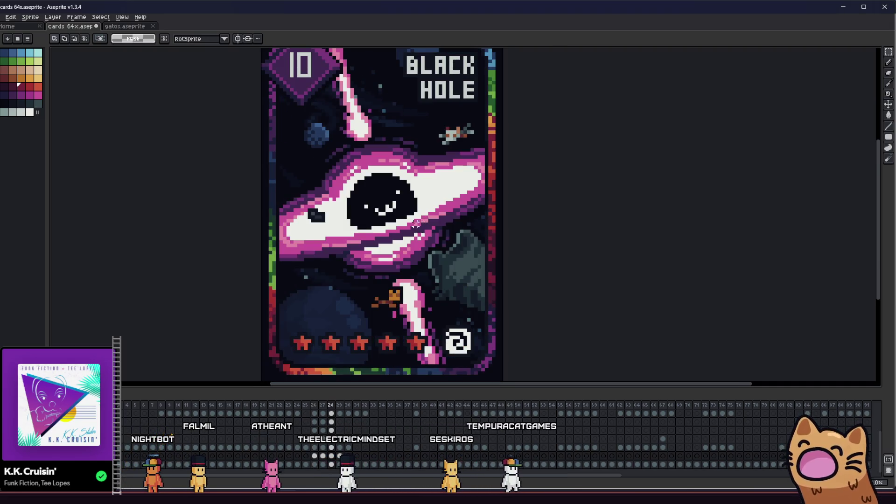
pyautogui.scroll(5, 435, 154)
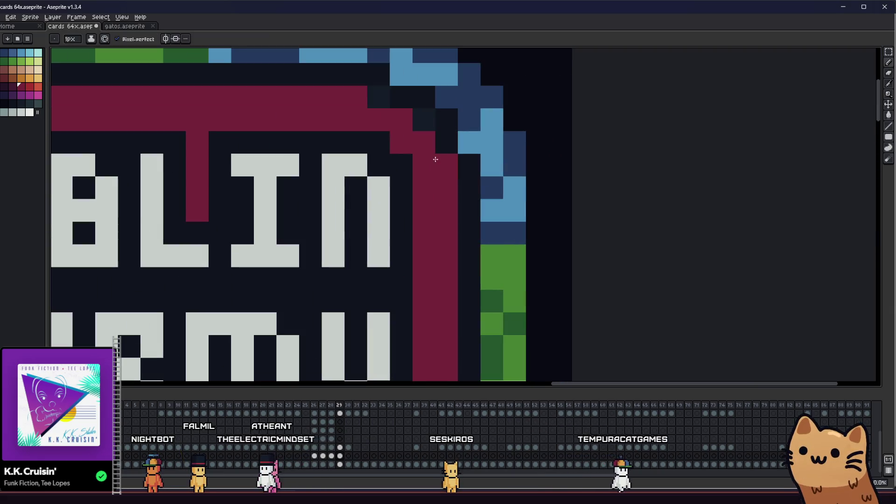
# Fill the crimson card background dark purple with the Paint Bucket
pyautogui.scroll(-5, 377, 93)
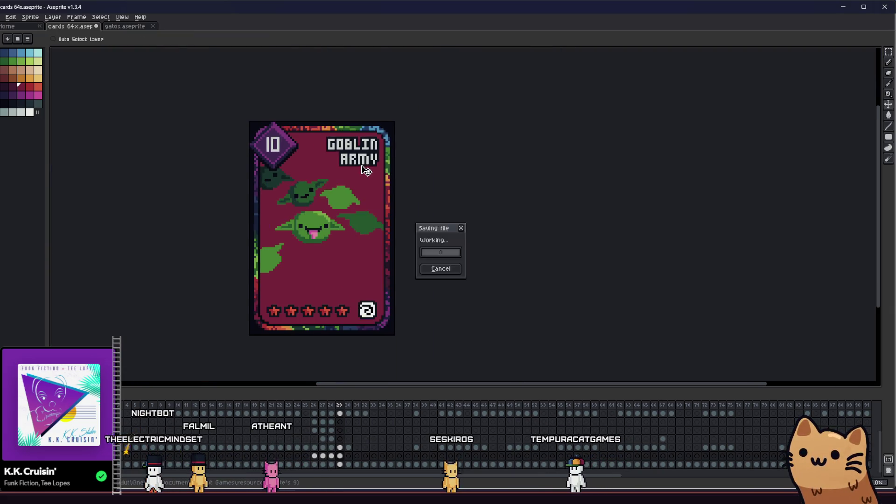
pyautogui.scroll(1, 336, 230)
pyautogui.press('g')
pyautogui.moveTo(266, 194)
pyautogui.mouseDown()
pyautogui.moveTo(190, 220)
pyautogui.moveTo(210, 206)
pyautogui.moveTo(263, 214)
pyautogui.mouseUp()
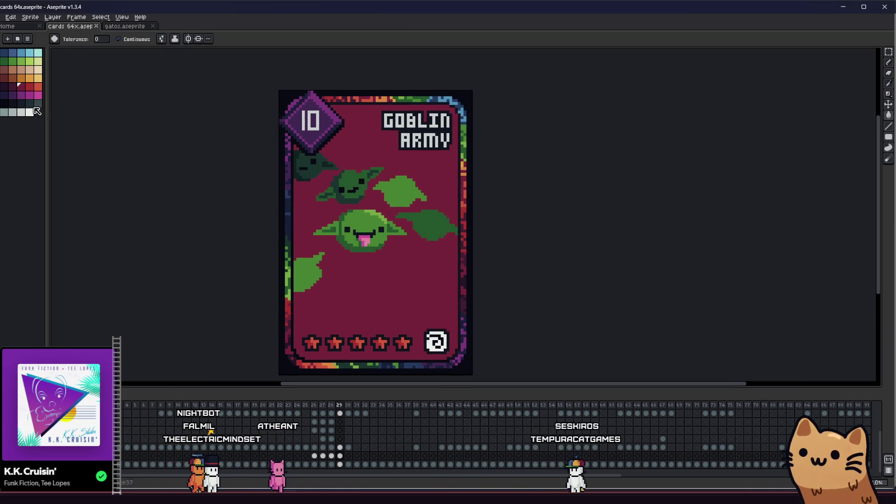
pyautogui.click(360, 274)
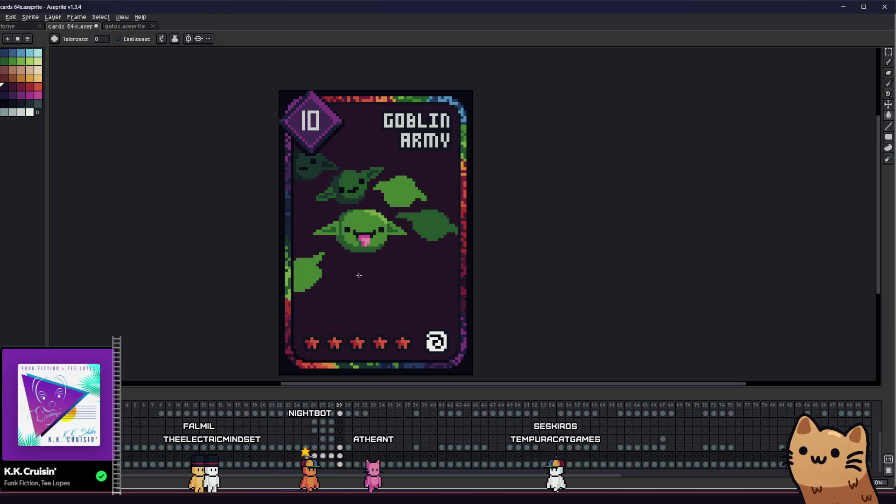
pyautogui.scroll(-3, 355, 271)
pyautogui.scroll(3, 355, 272)
pyautogui.scroll(1, 311, 231)
pyautogui.scroll(1, 311, 232)
# Zoom onto the faded top-left goblin head, switching between Eyedropper and Pencil
pyautogui.press('i')
pyautogui.scroll(-1, 308, 206)
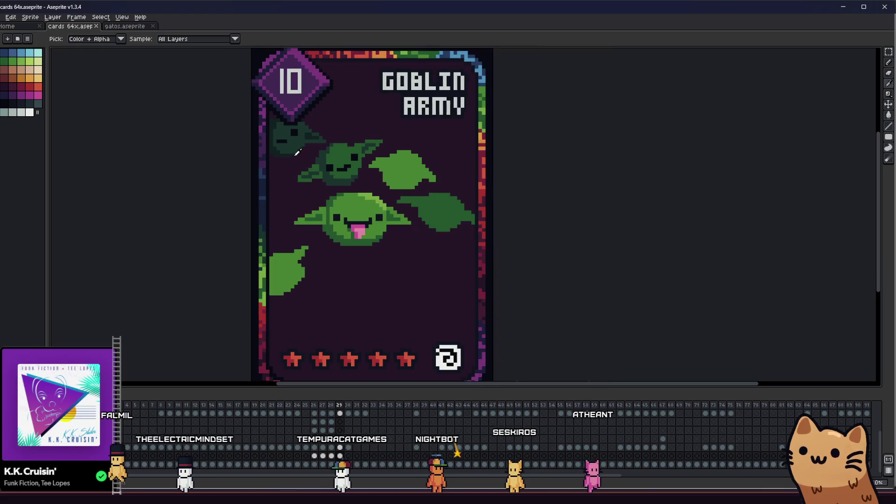
pyautogui.scroll(1, 308, 206)
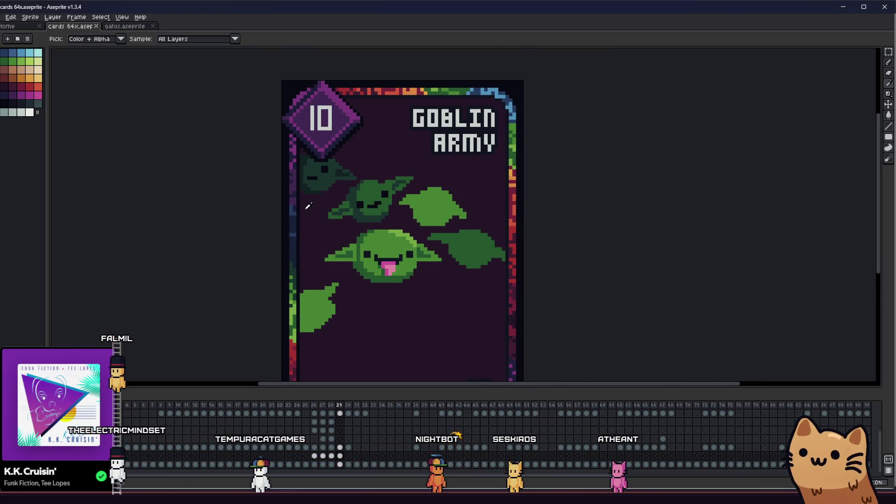
pyautogui.scroll(1, 376, 238)
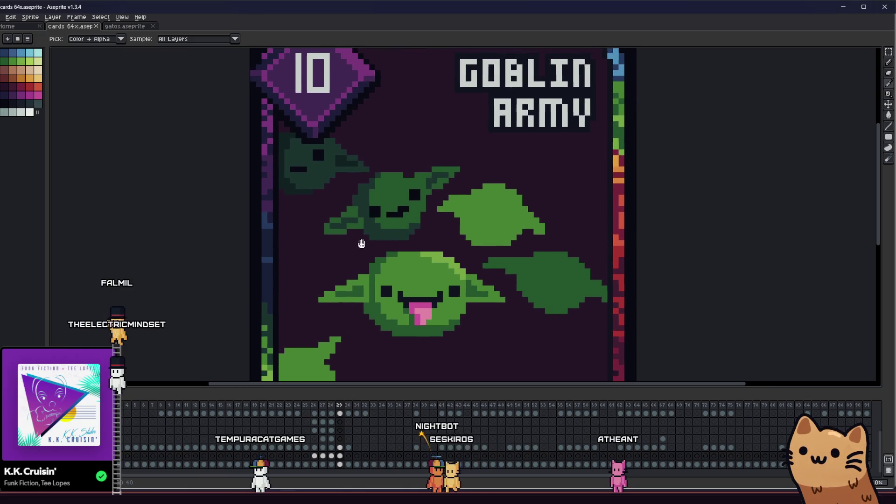
pyautogui.moveTo(340, 252); pyautogui.dragTo(224, 254)
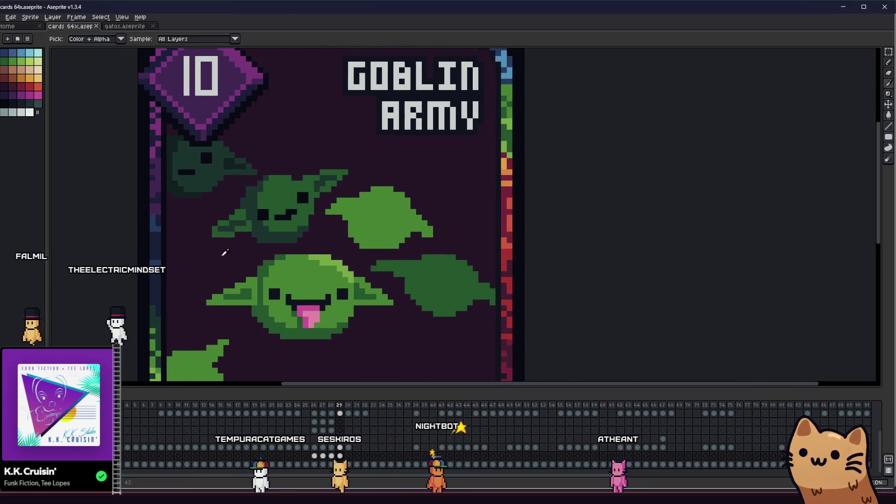
pyautogui.scroll(3, 187, 158)
pyautogui.press('b')
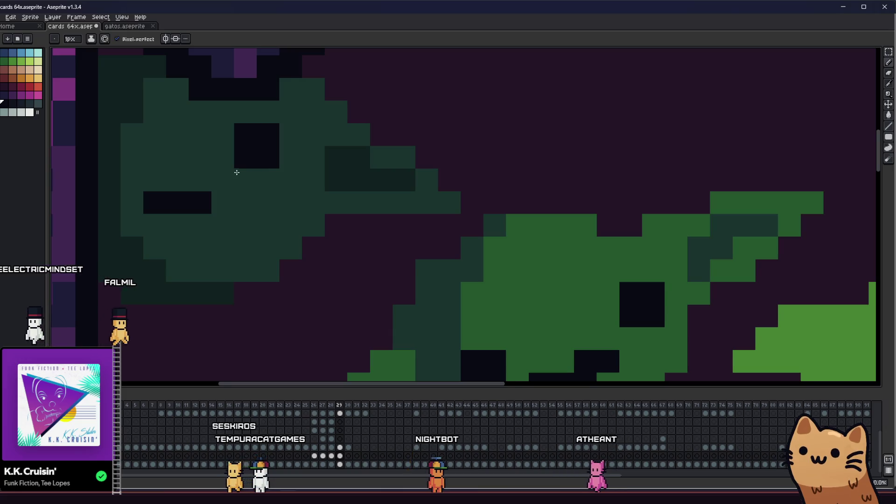
pyautogui.moveTo(234, 171); pyautogui.dragTo(318, 179)
pyautogui.press('i')
pyautogui.scroll(-2, 327, 265)
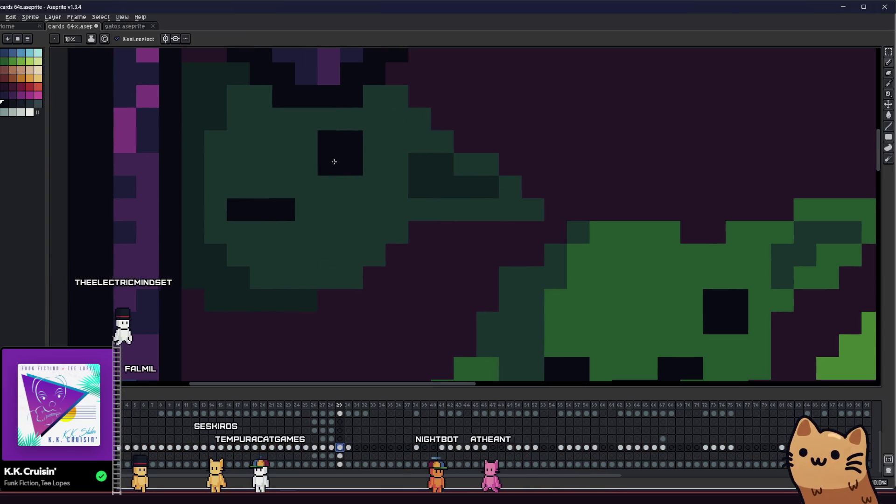
pyautogui.press('b')
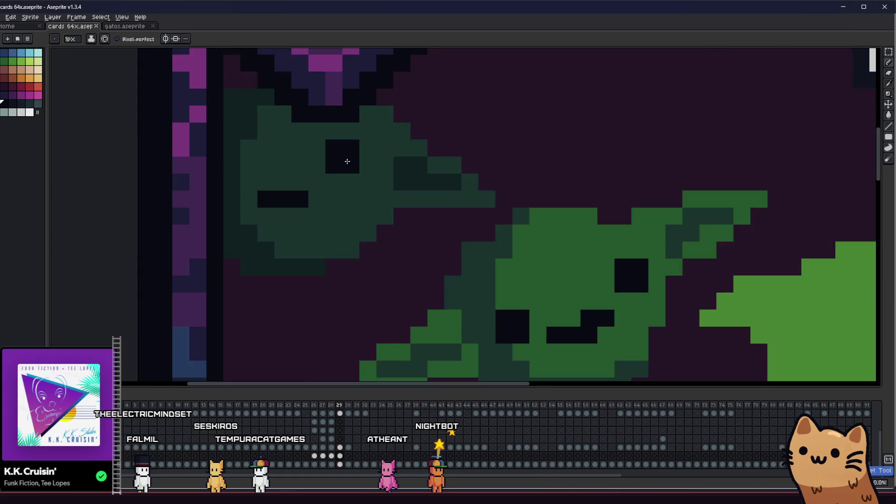
pyautogui.scroll(2, 343, 159)
pyautogui.press('i')
pyautogui.press('b')
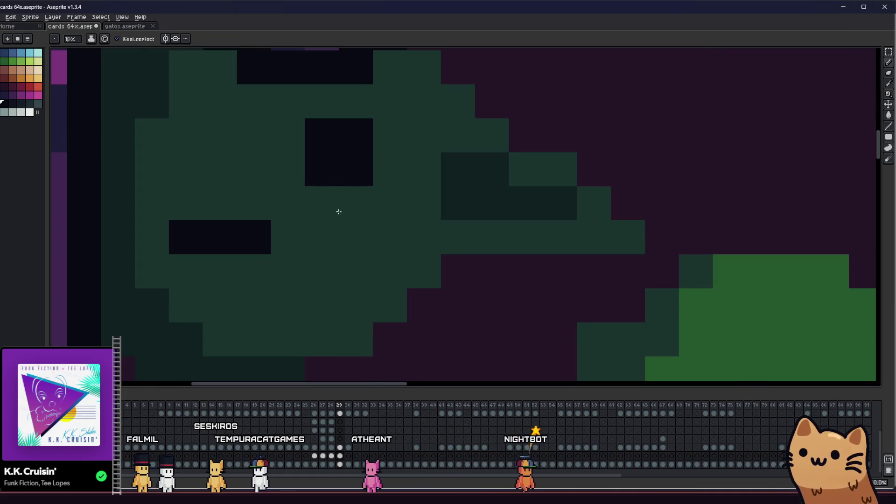
pyautogui.press('i')
# Reshape the faded goblin's eyes with dark pixel rows and green skin pixels
pyautogui.moveTo(327, 202); pyautogui.dragTo(349, 194)
pyautogui.hscroll(-5, 352, 206)
pyautogui.scroll(2, 352, 205)
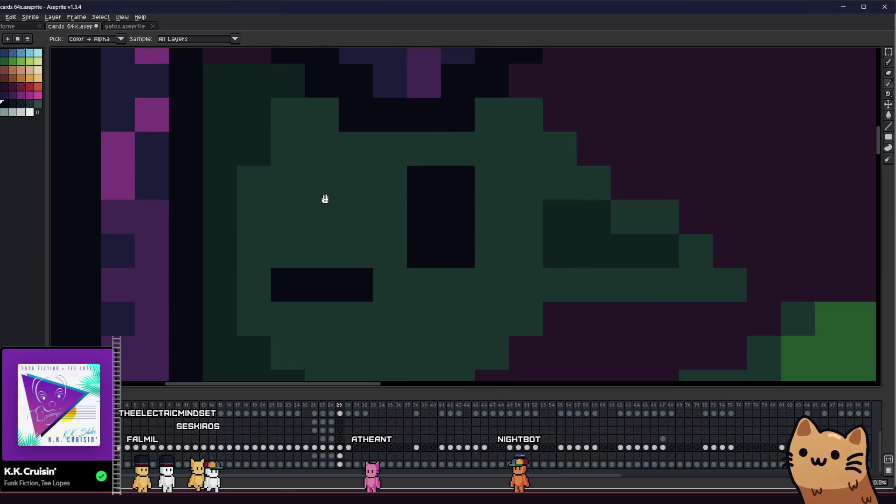
pyautogui.press('b')
pyautogui.moveTo(432, 187); pyautogui.dragTo(450, 176)
pyautogui.hscroll(-2, 452, 191)
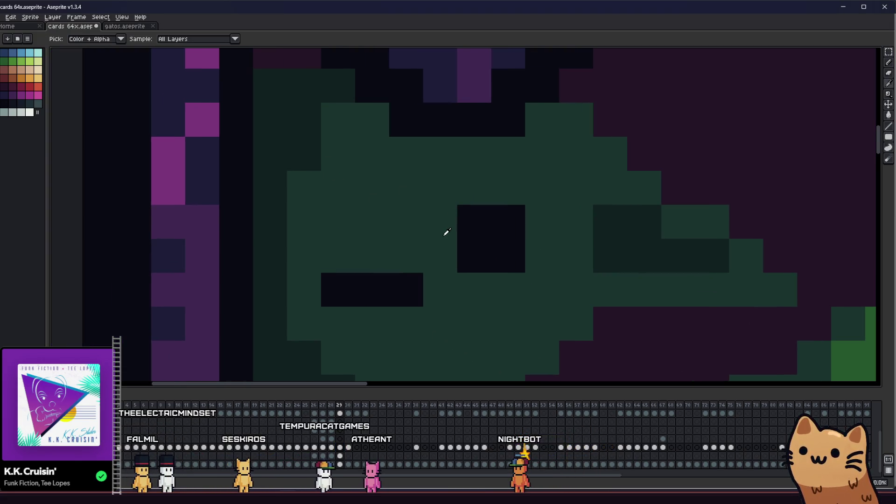
pyautogui.keyDown('alt'); pyautogui.click(404, 299); pyautogui.keyUp('alt')
pyautogui.moveTo(415, 256); pyautogui.dragTo(348, 259)
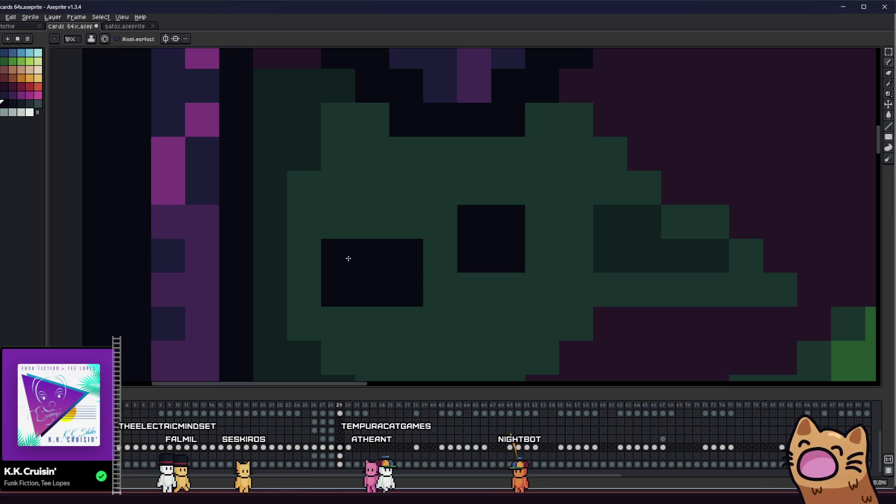
pyautogui.keyDown('alt'); pyautogui.click(348, 208); pyautogui.keyUp('alt')
pyautogui.moveTo(338, 289); pyautogui.dragTo(372, 290)
pyautogui.scroll(-5, 320, 288)
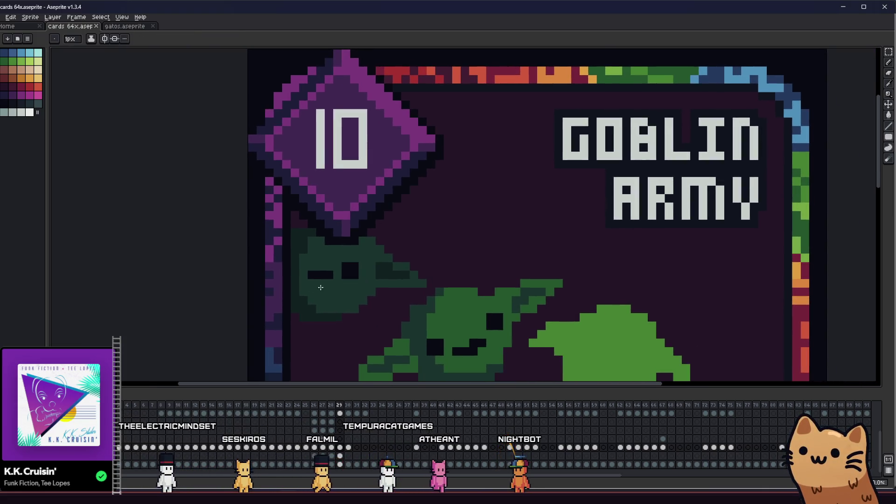
pyautogui.scroll(4, 320, 288)
pyautogui.keyDown('alt'); pyautogui.click(394, 242); pyautogui.keyUp('alt')
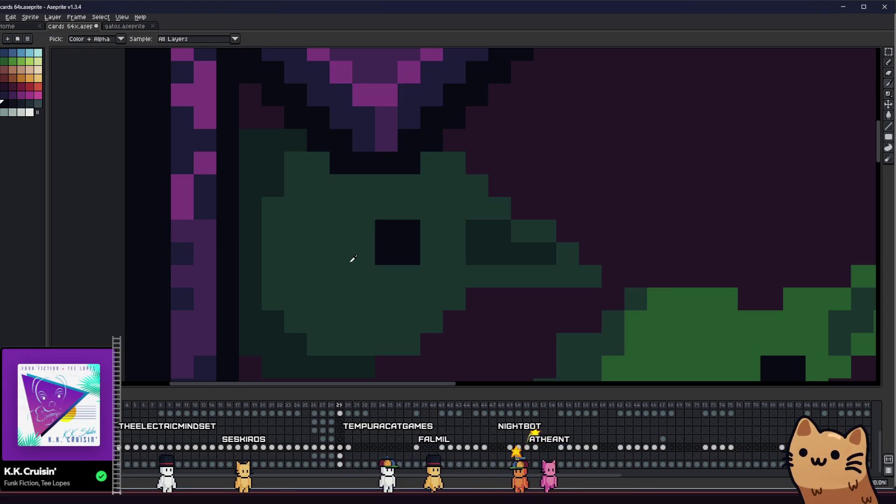
pyautogui.moveTo(294, 276); pyautogui.dragTo(344, 280)
# Save the card with Ctrl+S and centre the Goblin Army card in view
pyautogui.scroll(-3, 280, 287)
pyautogui.hotkey('ctrl', 's')
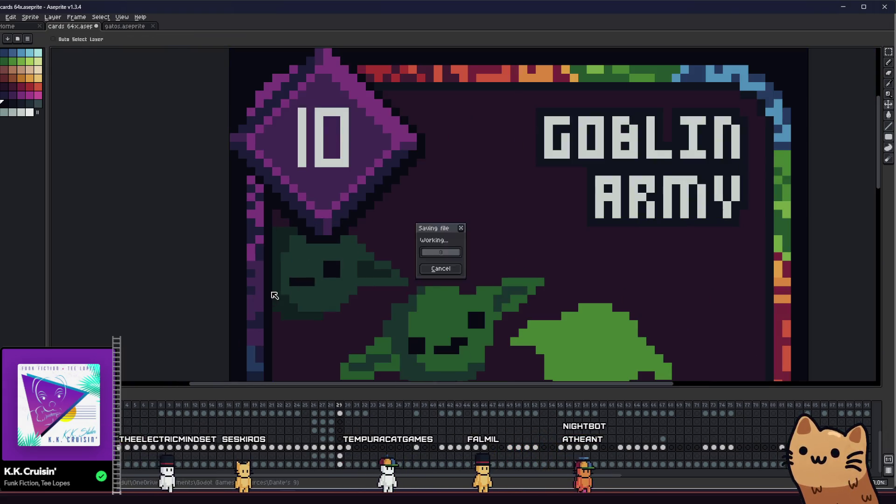
pyautogui.scroll(-3, 222, 294)
pyautogui.scroll(1, 144, 260)
pyautogui.scroll(-1, 145, 255)
pyautogui.scroll(-1, 145, 248)
pyautogui.moveTo(146, 248)
pyautogui.mouseDown()
pyautogui.moveTo(116, 242)
pyautogui.moveTo(180, 215)
pyautogui.moveTo(276, 210)
pyautogui.mouseUp()
pyautogui.scroll(5, 303, 224)
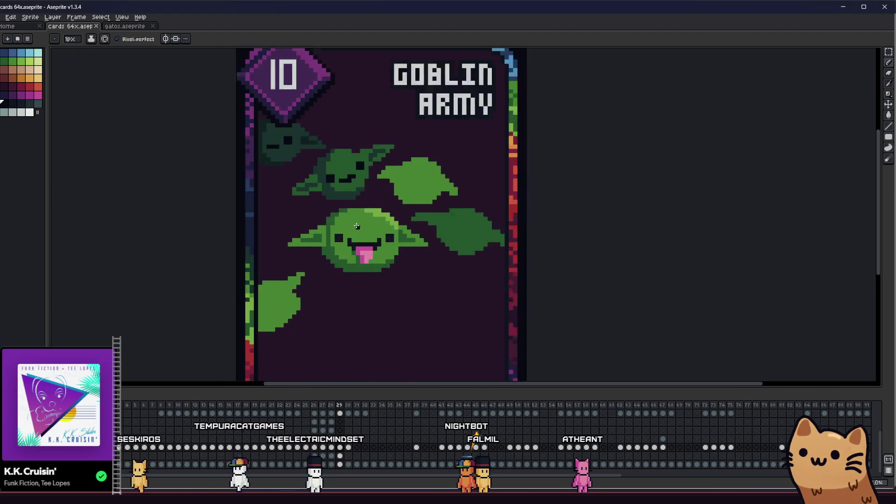
# Zoom in on the leaf right of the middle goblin and paint a 2x2 black eye, undoing a misplaced pixel
pyautogui.moveTo(363, 231)
pyautogui.mouseDown()
pyautogui.moveTo(307, 231)
pyautogui.moveTo(469, 224)
pyautogui.moveTo(391, 220)
pyautogui.mouseUp()
pyautogui.scroll(5, 472, 150)
pyautogui.click(376, 159)
pyautogui.click(353, 159)
pyautogui.click(354, 182)
pyautogui.click(377, 182)
pyautogui.click(503, 196)
pyautogui.hotkey('ctrl', 'z')
# Paint the leaf goblin's second 2x2 black eye and clear a stray black pixel beside it
pyautogui.click(489, 204)
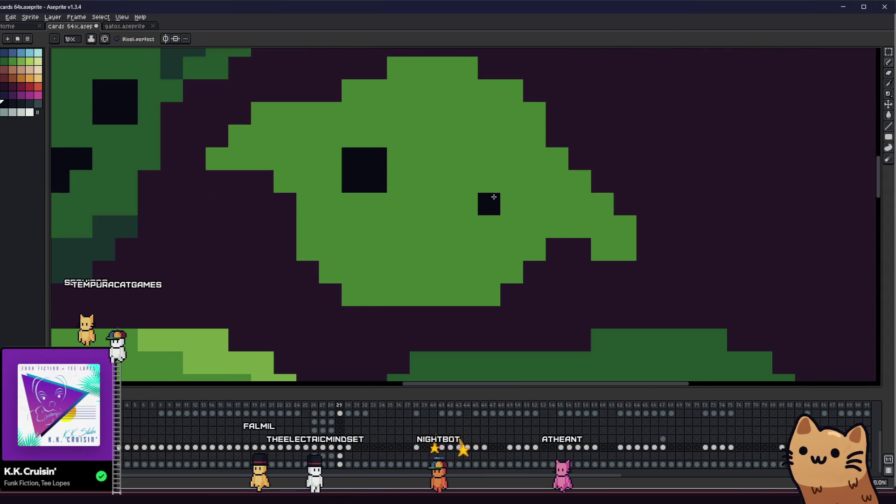
pyautogui.click(466, 204)
pyautogui.click(466, 226)
pyautogui.click(489, 226)
pyautogui.click(425, 220)
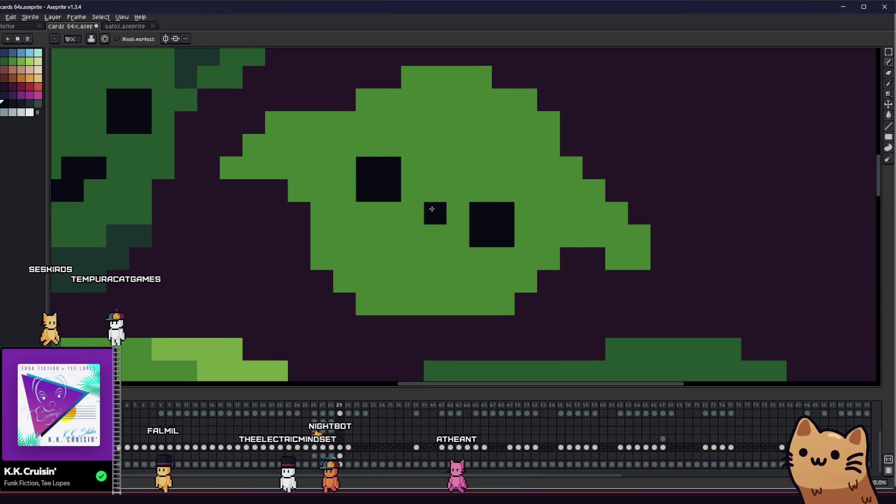
pyautogui.click(413, 236)
# Try an L-shaped black mouth below the eyes, then undo it
pyautogui.click(413, 258)
pyautogui.click(437, 251)
pyautogui.scroll(-3, 437, 250)
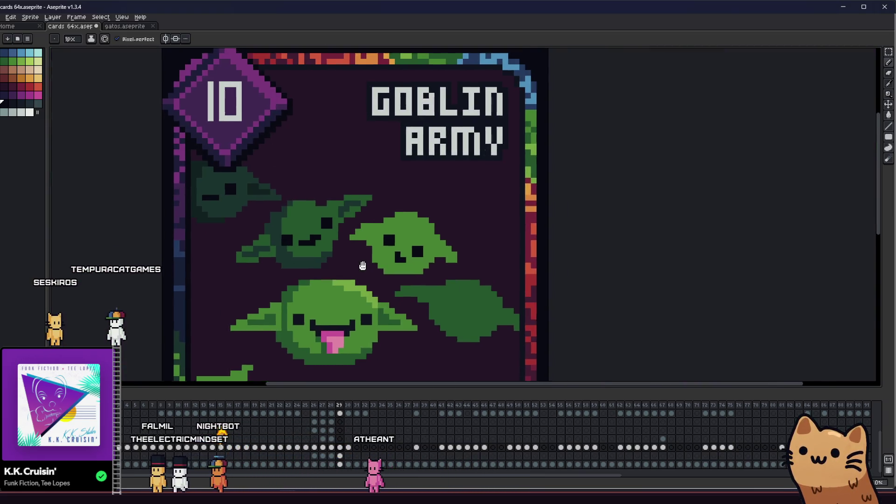
pyautogui.scroll(3, 366, 260)
pyautogui.hotkey('ctrl', 'z')
pyautogui.hotkey('ctrl', 'z')
pyautogui.hotkey('ctrl', 'z')
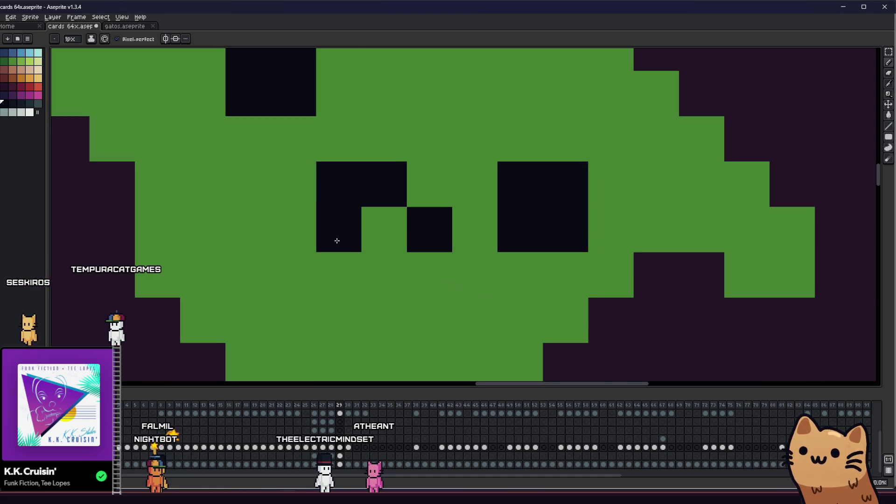
# Zoom out and re-centre the card to review the four goblin faces on purple
pyautogui.scroll(-4, 336, 240)
pyautogui.moveTo(303, 262)
pyautogui.mouseDown()
pyautogui.moveTo(266, 258)
pyautogui.moveTo(223, 230)
pyautogui.moveTo(155, 224)
pyautogui.moveTo(182, 236)
pyautogui.moveTo(282, 242)
pyautogui.mouseUp()
pyautogui.scroll(4, 311, 239)
pyautogui.scroll(-5, 299, 216)
pyautogui.scroll(-2, 282, 242)
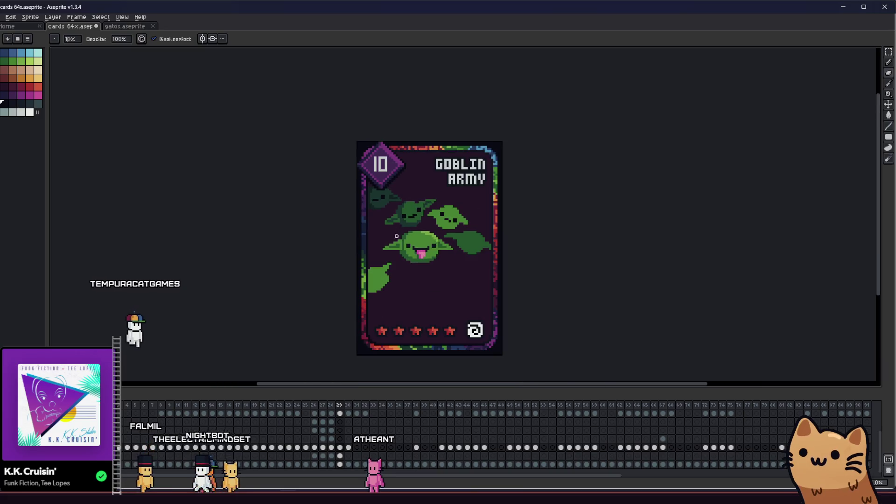
pyautogui.scroll(-3, 326, 238)
pyautogui.scroll(2, 311, 242)
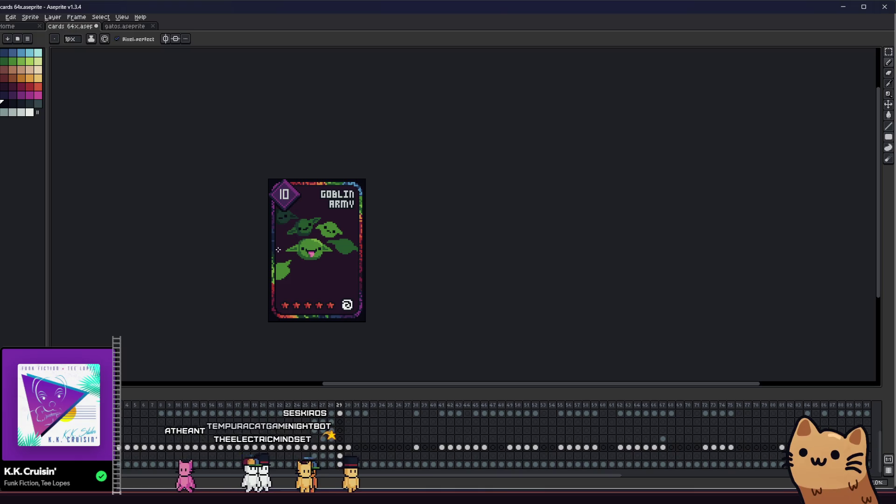
pyautogui.scroll(5, 278, 250)
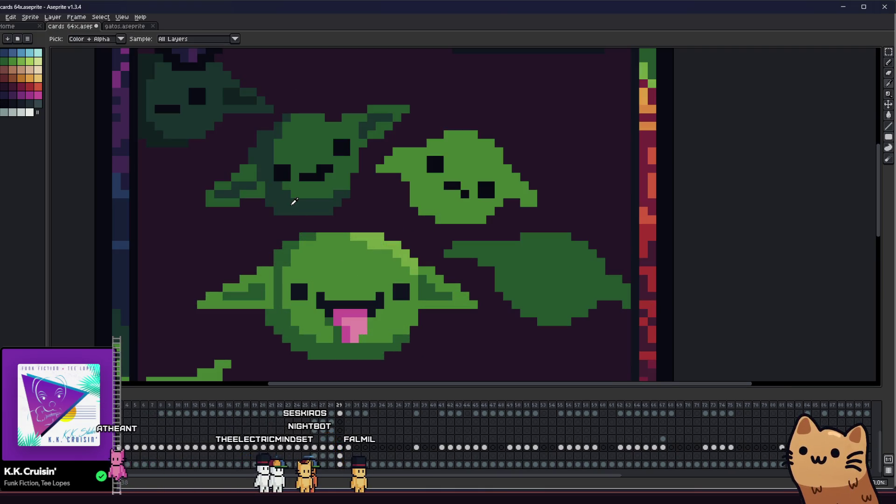
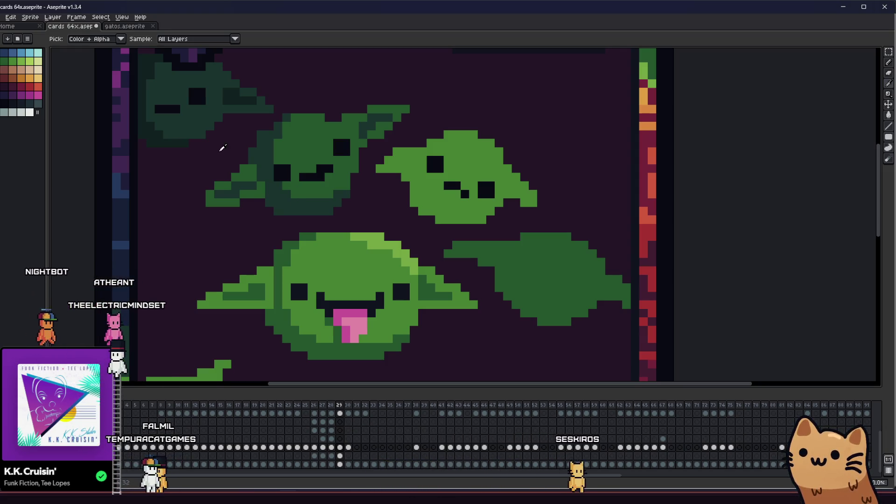
# With the Pencil active, zoom in on the faded goblin head at the card's upper left
pyautogui.hscroll(-1, 246, 194)
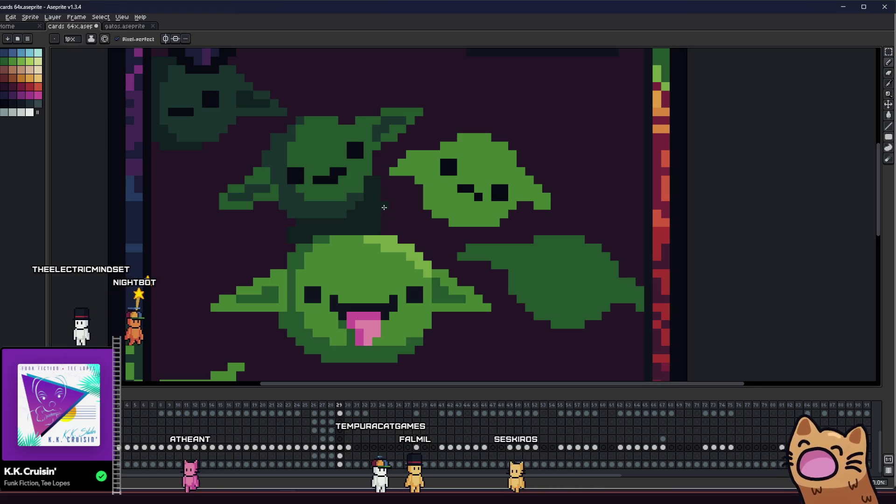
pyautogui.scroll(-6, 389, 204)
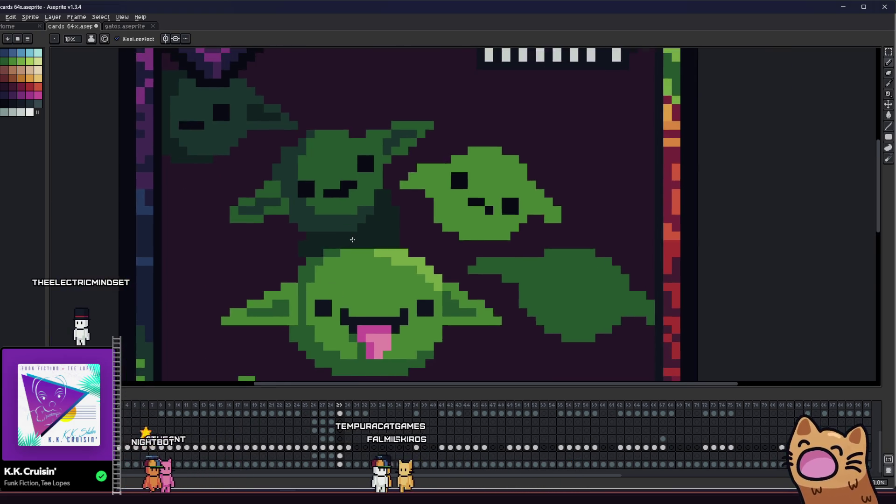
pyautogui.scroll(6, 313, 254)
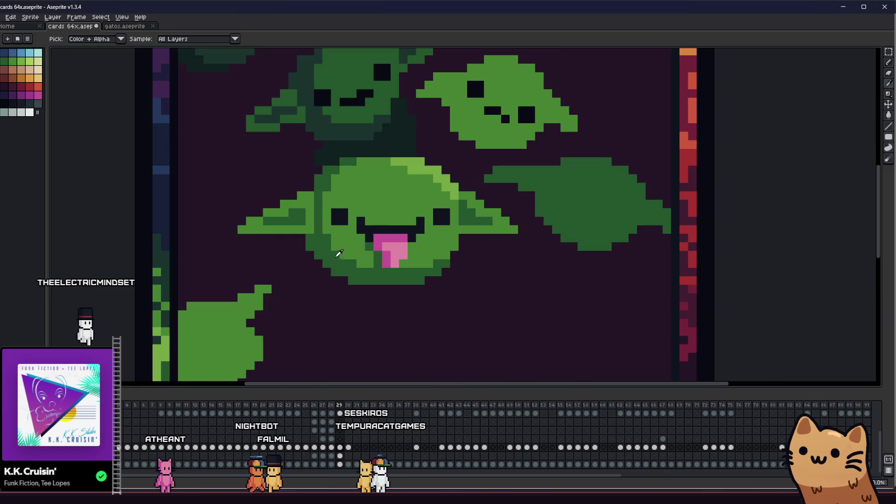
pyautogui.press('b')
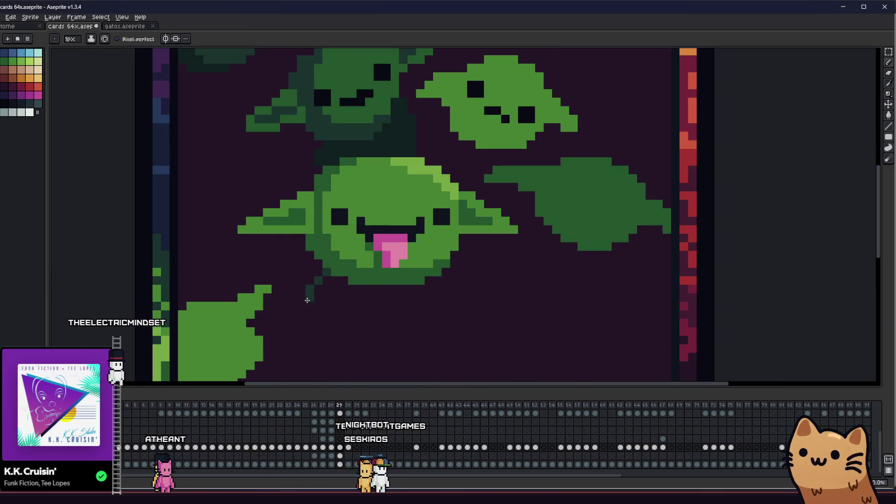
pyautogui.scroll(-5, 447, 276)
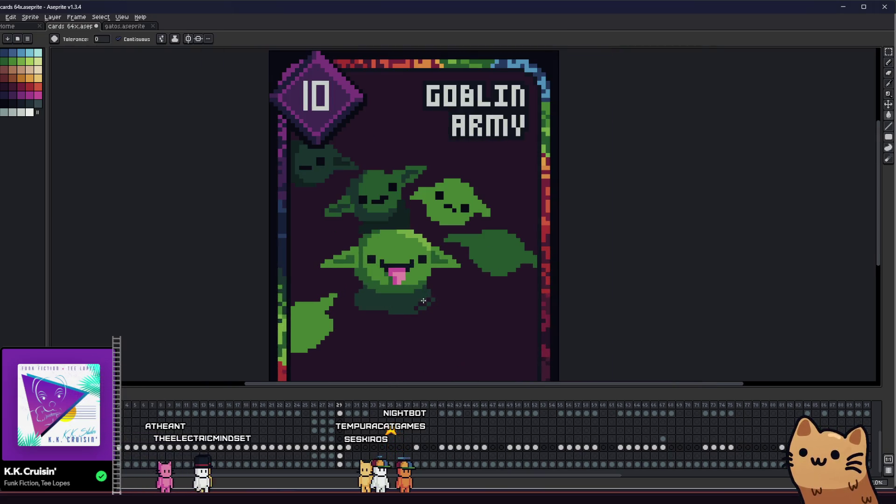
pyautogui.scroll(1, 423, 300)
pyautogui.scroll(-2, 378, 305)
pyautogui.moveTo(260, 304)
pyautogui.mouseDown()
pyautogui.moveTo(440, 322)
pyautogui.moveTo(583, 323)
pyautogui.moveTo(342, 301)
pyautogui.moveTo(278, 306)
pyautogui.mouseUp()
pyautogui.scroll(-3, 328, 305)
pyautogui.scroll(3, 299, 308)
pyautogui.scroll(4, 369, 269)
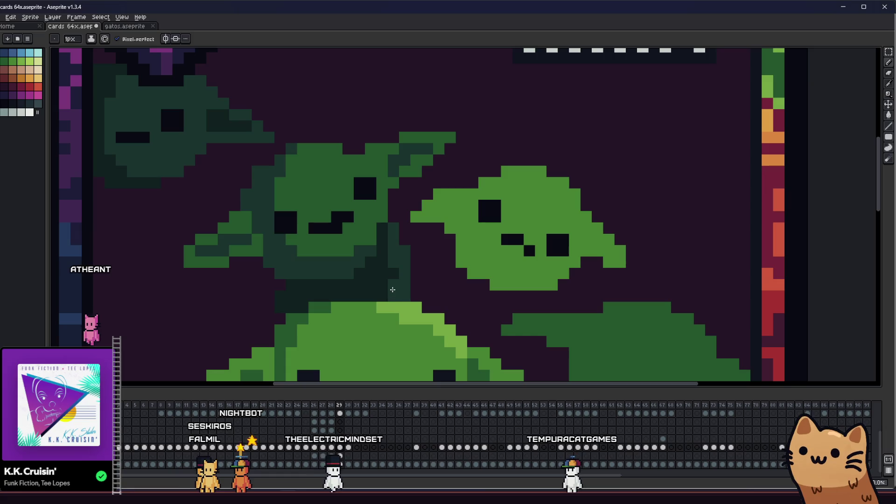
pyautogui.scroll(-4, 384, 275)
pyautogui.moveTo(384, 275); pyautogui.dragTo(330, 275)
pyautogui.scroll(-2, 271, 294)
pyautogui.moveTo(204, 303)
pyautogui.mouseDown()
pyautogui.moveTo(183, 298)
pyautogui.moveTo(278, 292)
pyautogui.moveTo(288, 282)
pyautogui.mouseUp()
pyautogui.scroll(2, 278, 293)
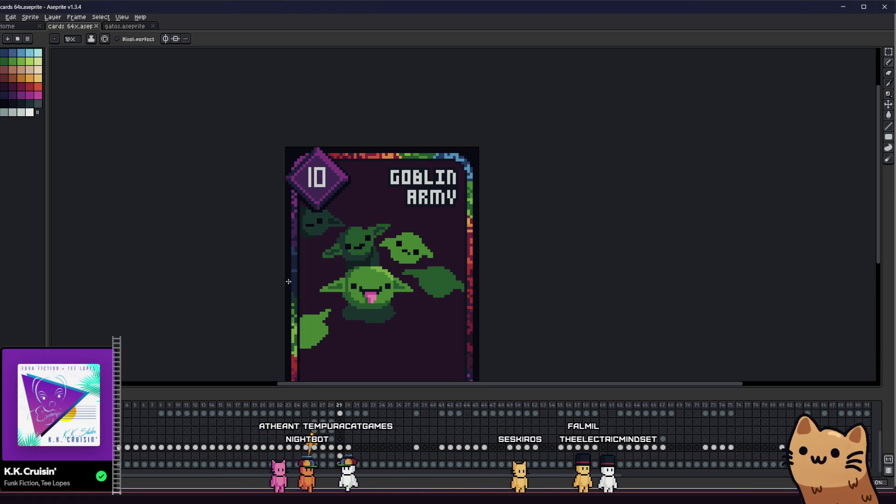
pyautogui.moveTo(304, 284); pyautogui.dragTo(329, 266)
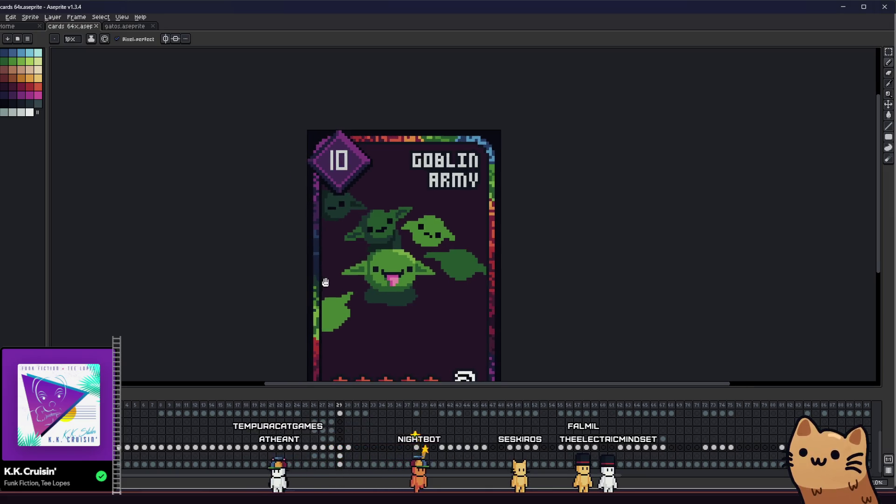
pyautogui.scroll(2, 330, 268)
pyautogui.moveTo(279, 277)
pyautogui.mouseDown()
pyautogui.moveTo(315, 266)
pyautogui.moveTo(252, 243)
pyautogui.mouseUp()
pyautogui.scroll(-2, 252, 244)
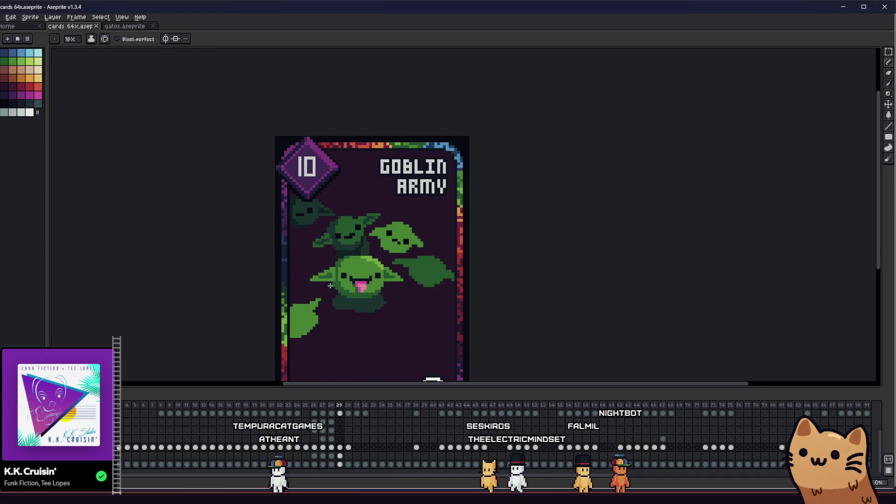
pyautogui.moveTo(330, 286); pyautogui.dragTo(306, 273)
pyautogui.scroll(1, 378, 249)
pyautogui.moveTo(352, 242); pyautogui.dragTo(402, 233)
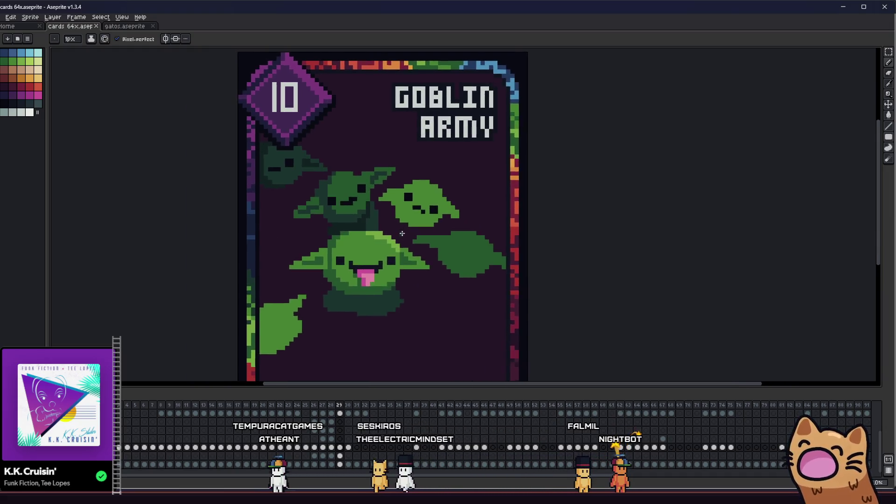
pyautogui.scroll(1, 402, 232)
# Paint pink and purple tongue pixels on the faded goblin's face
pyautogui.press('i')
pyautogui.scroll(-1, 231, 155)
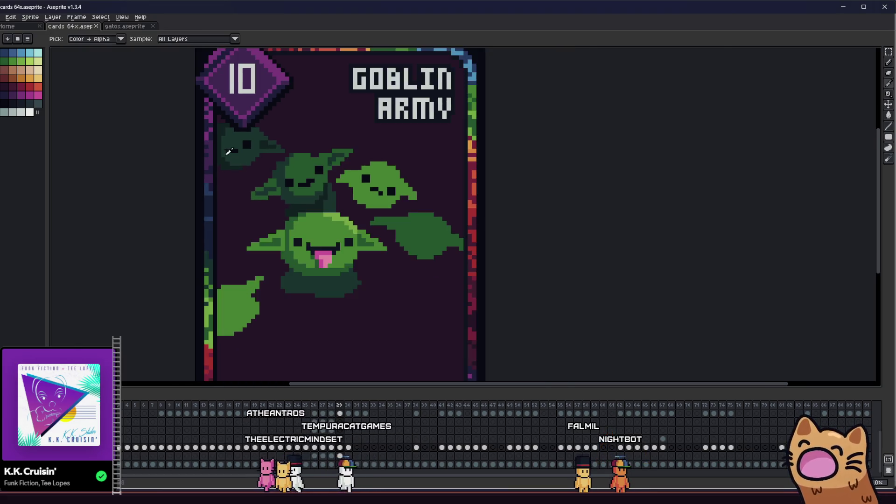
pyautogui.scroll(4, 231, 154)
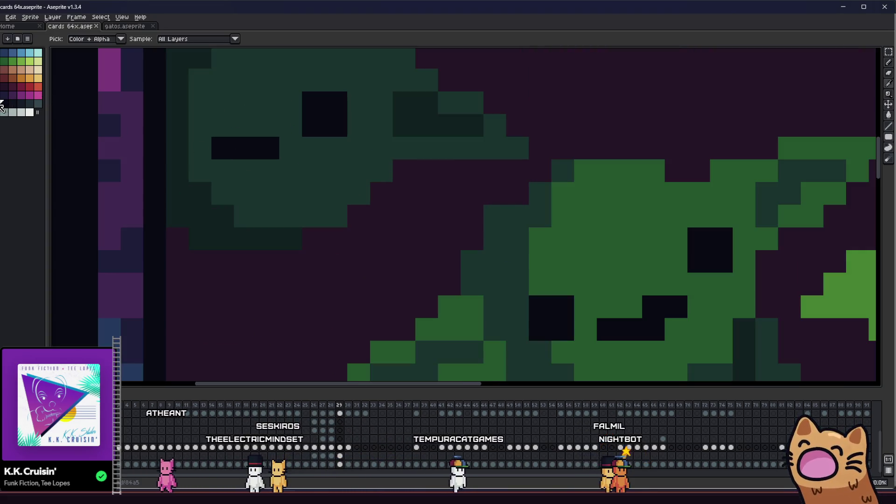
pyautogui.press('b')
pyautogui.click(244, 168)
pyautogui.scroll(1, 244, 168)
pyautogui.scroll(-5, 257, 246)
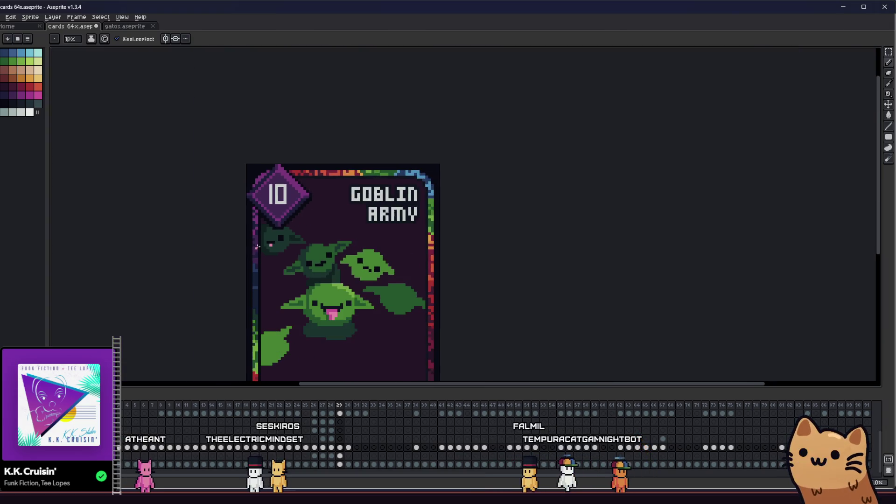
pyautogui.scroll(5, 258, 246)
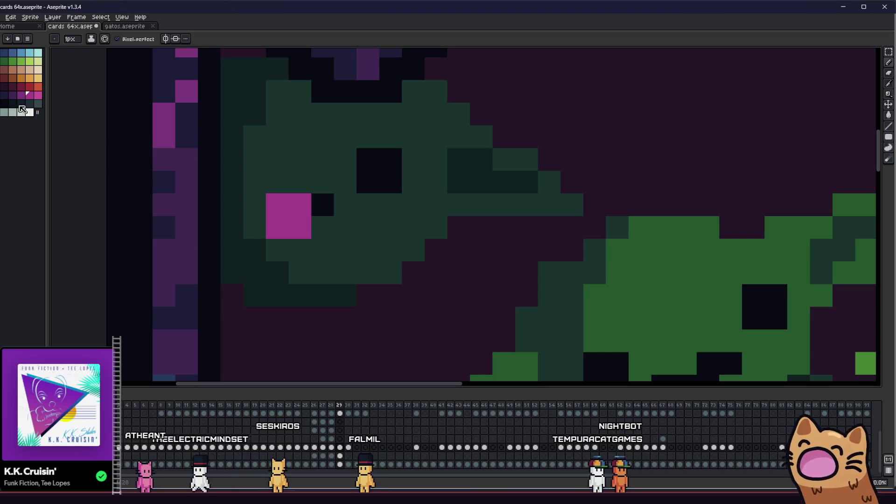
pyautogui.click(21, 96)
pyautogui.click(282, 224)
pyautogui.scroll(-5, 296, 214)
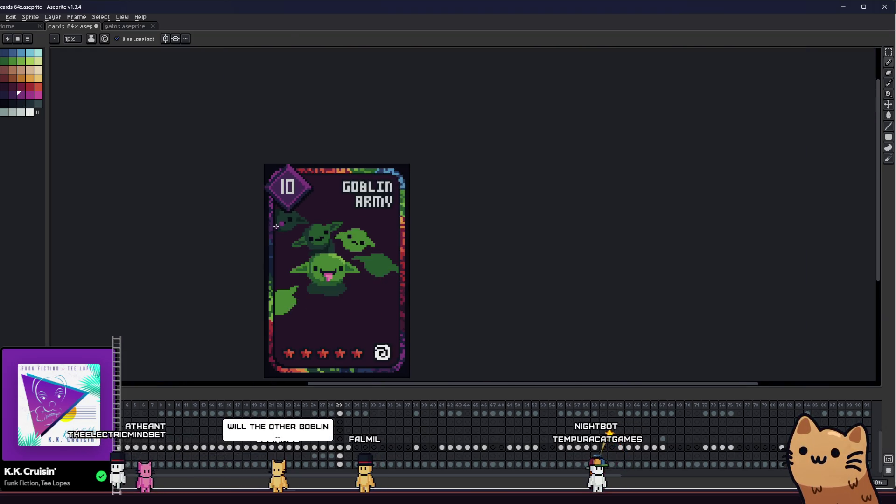
pyautogui.scroll(6, 216, 228)
pyautogui.click(220, 183)
# Undo the stray tongue pixel and draw a black mouth line above the tongue
pyautogui.hotkey('ctrl', 'z')
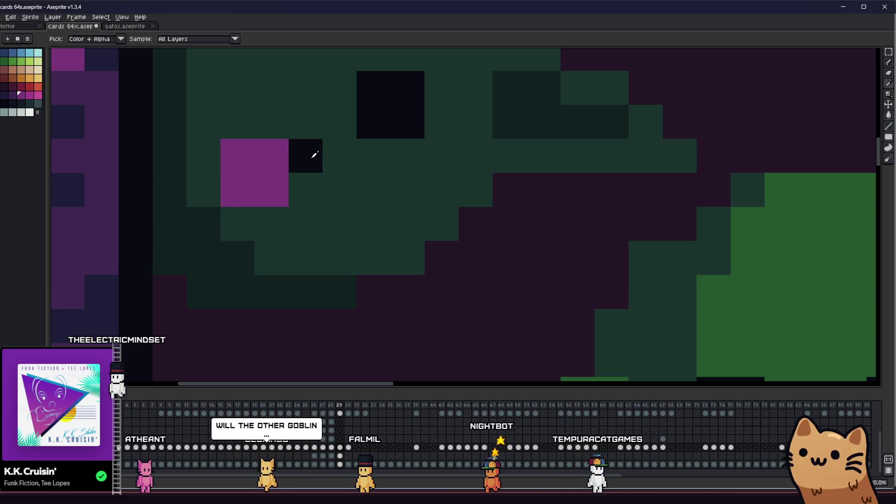
pyautogui.scroll(-4, 351, 166)
pyautogui.scroll(3, 352, 171)
pyautogui.scroll(2, 352, 172)
pyautogui.keyDown('alt'); pyautogui.click(346, 170); pyautogui.keyUp('alt')
pyautogui.moveTo(346, 170); pyautogui.dragTo(298, 168)
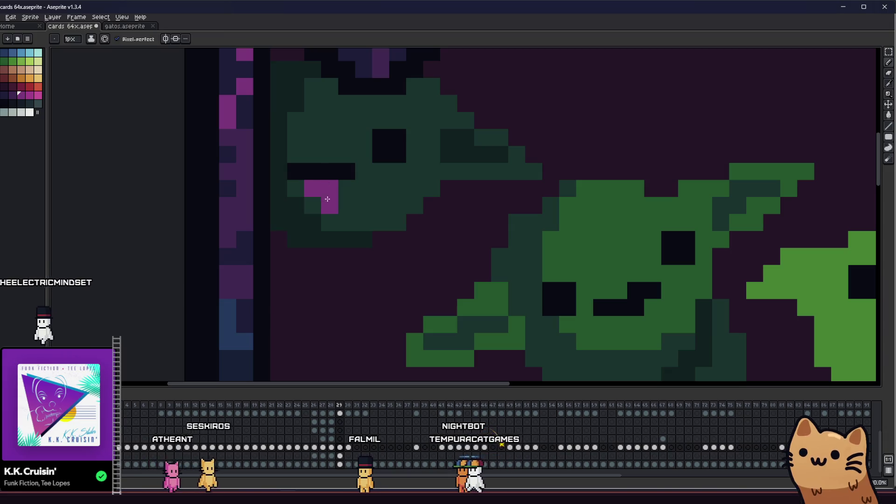
pyautogui.scroll(-4, 324, 194)
pyautogui.scroll(-3, 210, 228)
pyautogui.moveTo(186, 226); pyautogui.dragTo(125, 231)
pyautogui.scroll(3, 124, 231)
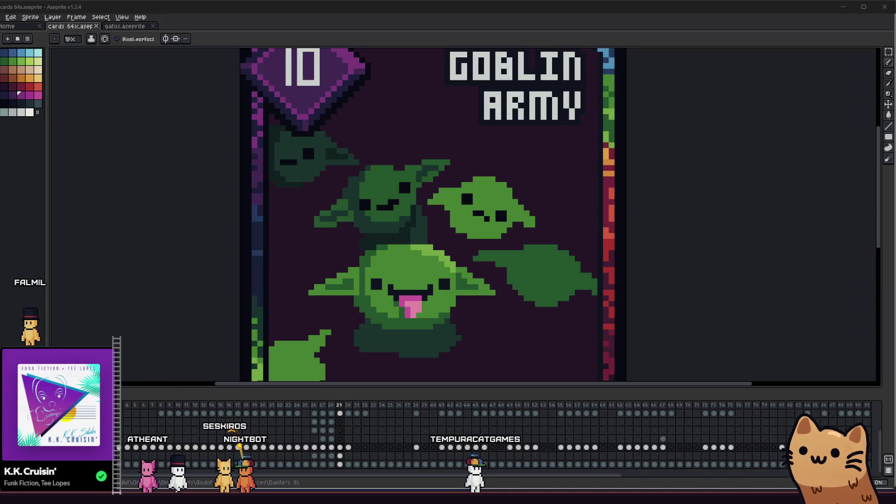
# Shade both of the right goblin's ears dark green
pyautogui.moveTo(323, 297); pyautogui.dragTo(271, 282)
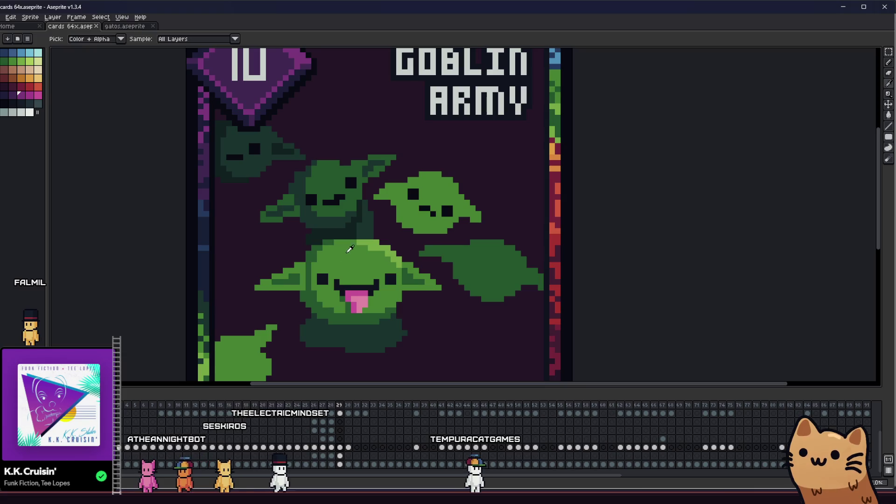
pyautogui.scroll(-2, 350, 249)
pyautogui.scroll(4, 369, 243)
pyautogui.scroll(-1, 382, 241)
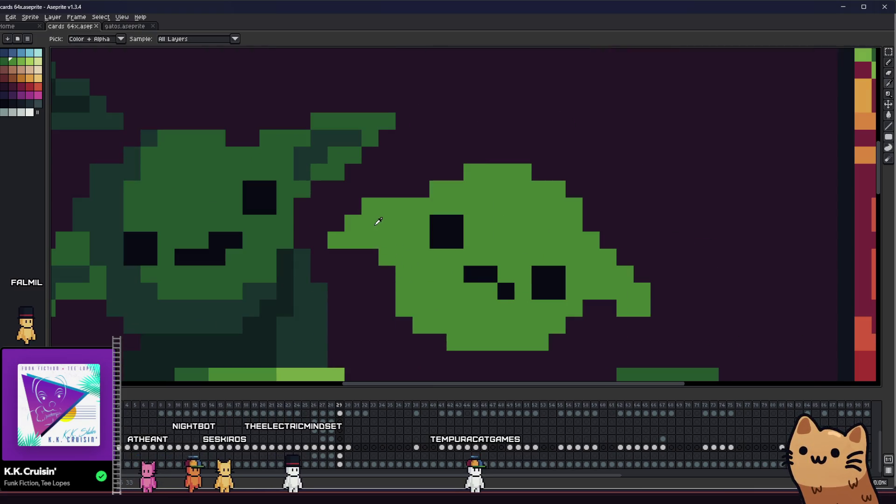
pyautogui.hscroll(2, 345, 231)
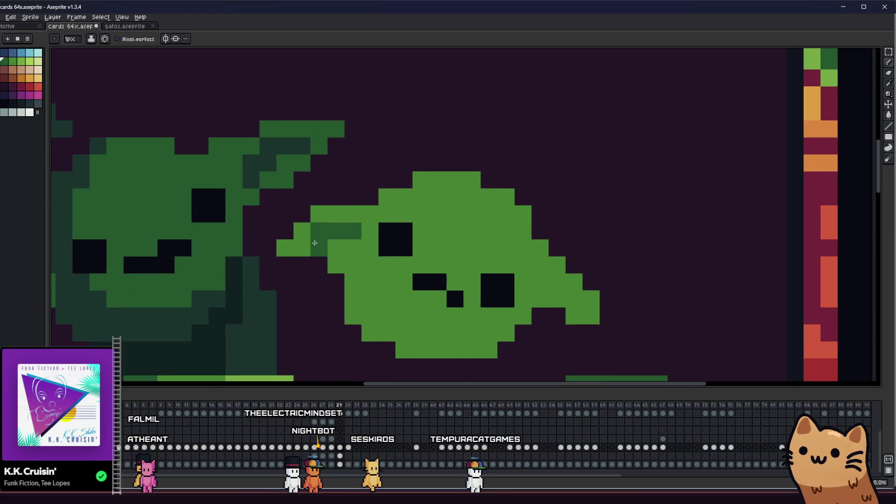
pyautogui.scroll(-3, 355, 234)
pyautogui.scroll(3, 334, 241)
pyautogui.press('alt')
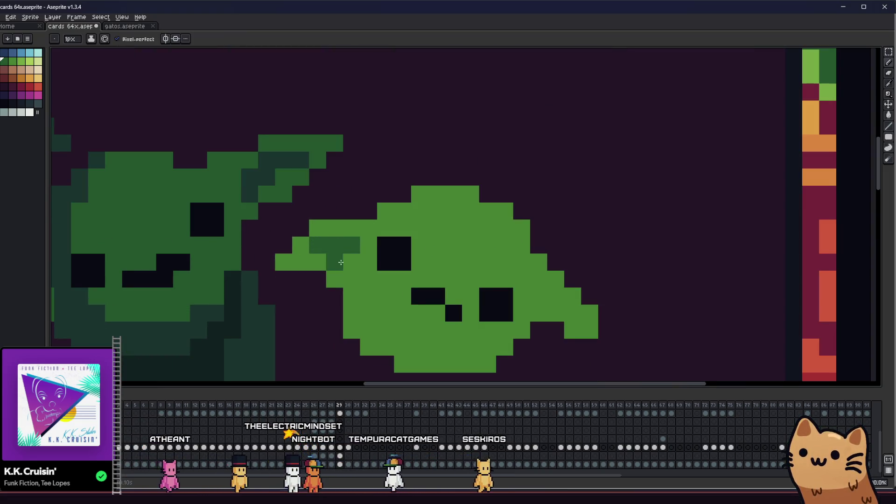
pyautogui.hscroll(3, 341, 262)
pyautogui.scroll(-2, 341, 262)
pyautogui.click(382, 273)
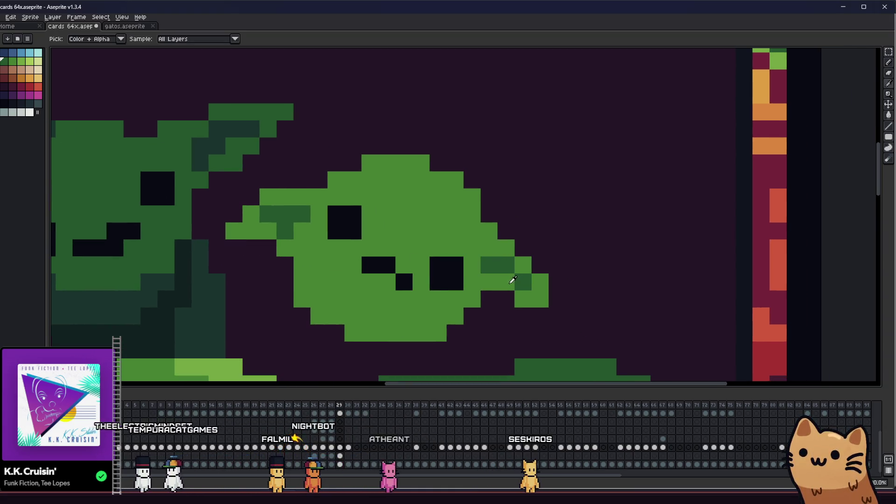
pyautogui.moveTo(509, 283)
pyautogui.mouseDown()
pyautogui.moveTo(484, 292)
pyautogui.moveTo(365, 289)
pyautogui.moveTo(347, 285)
pyautogui.moveTo(440, 275)
pyautogui.moveTo(348, 266)
pyautogui.mouseUp()
# Paint a dark green column down the right goblin's face and darken its head edge
pyautogui.scroll(-5, 516, 266)
pyautogui.scroll(2, 458, 275)
pyautogui.scroll(3, 390, 252)
pyautogui.scroll(2, 456, 230)
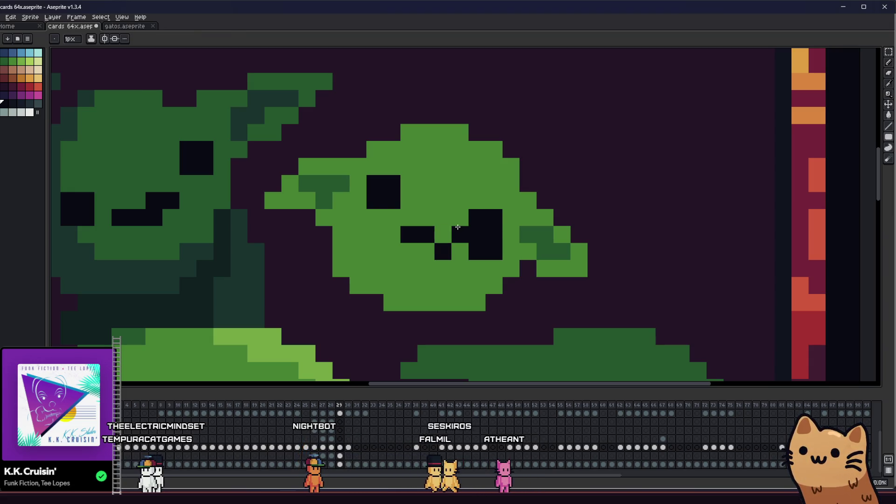
pyautogui.scroll(-3, 476, 243)
pyautogui.scroll(1, 416, 262)
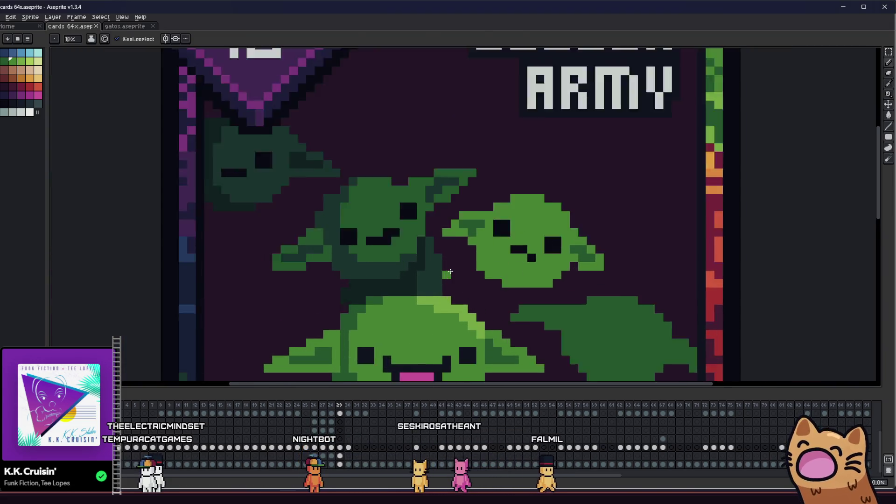
pyautogui.scroll(-1, 444, 274)
pyautogui.scroll(-3, 400, 270)
pyautogui.scroll(2, 489, 265)
pyautogui.moveTo(488, 265); pyautogui.dragTo(337, 271)
pyautogui.press('i')
pyautogui.scroll(1, 355, 259)
pyautogui.moveTo(242, 295); pyautogui.dragTo(314, 260)
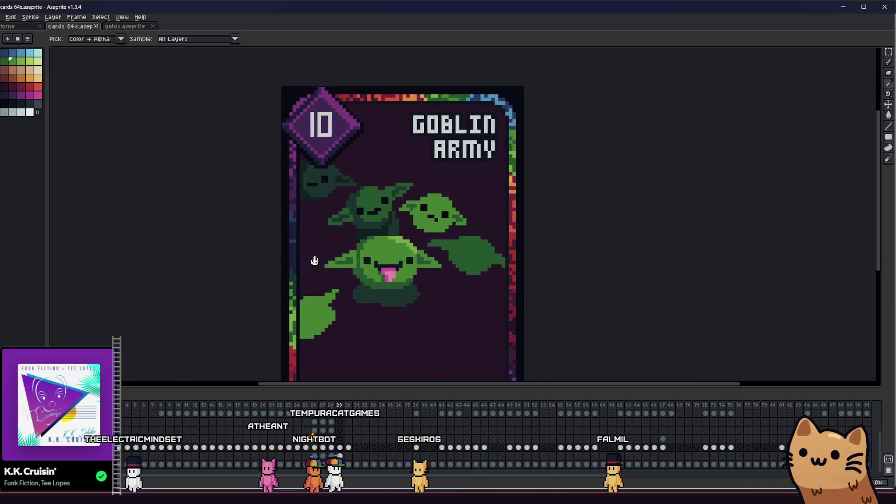
pyautogui.scroll(5, 415, 188)
pyautogui.click(414, 188)
pyautogui.press('b')
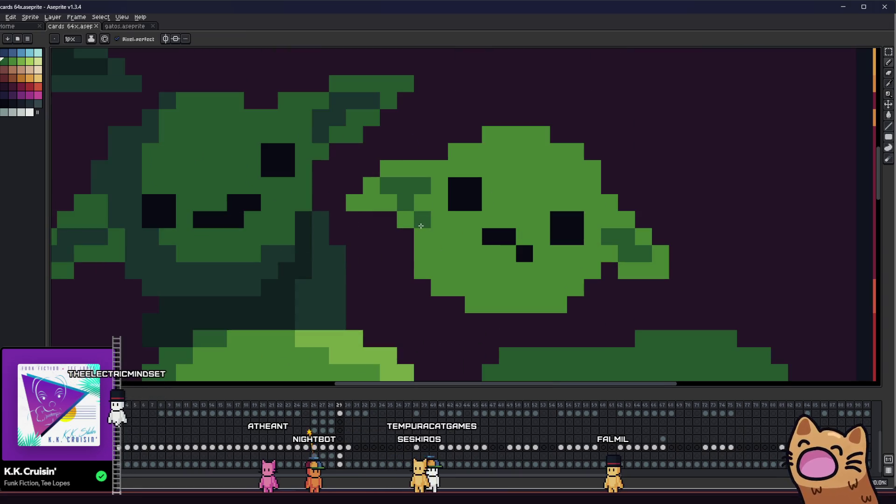
pyautogui.moveTo(422, 217); pyautogui.dragTo(423, 266)
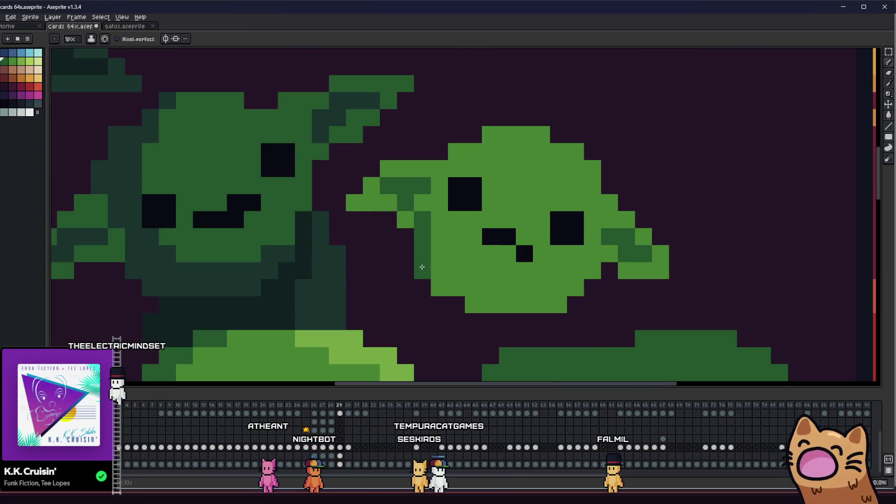
pyautogui.keyDown('alt'); pyautogui.click(434, 174); pyautogui.keyUp('alt')
pyautogui.moveTo(439, 186); pyautogui.dragTo(421, 214)
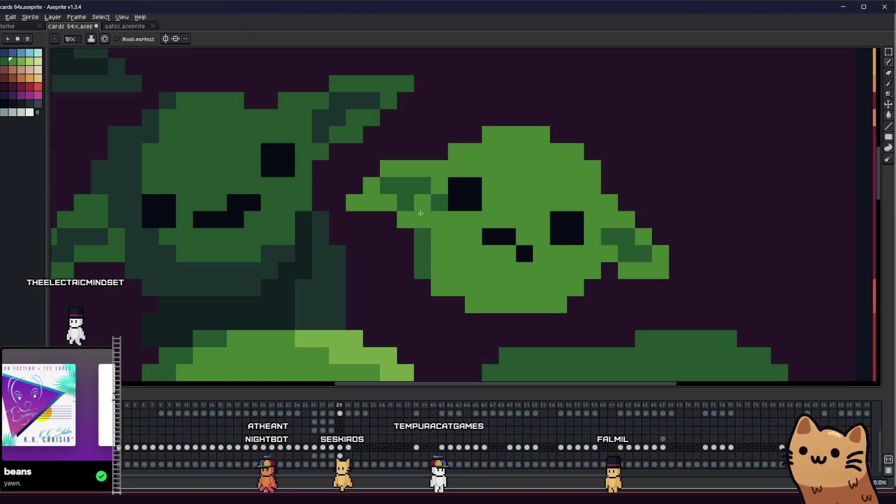
pyautogui.click(453, 163)
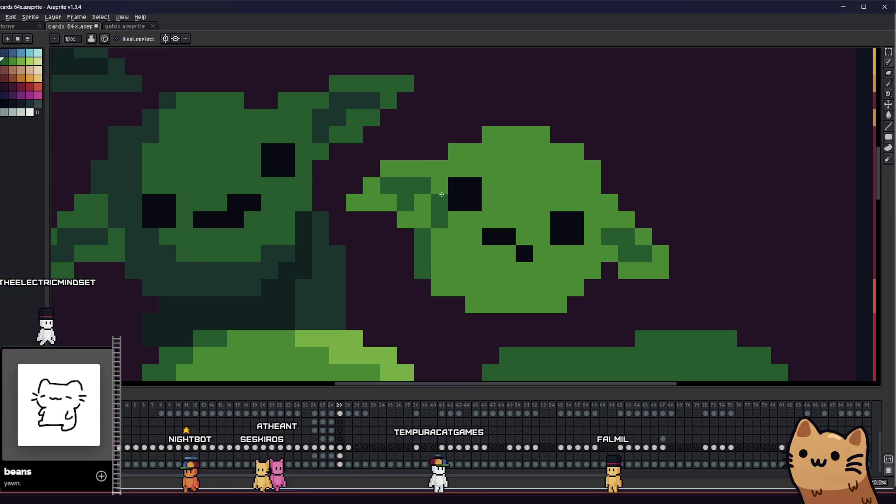
pyautogui.click(457, 152)
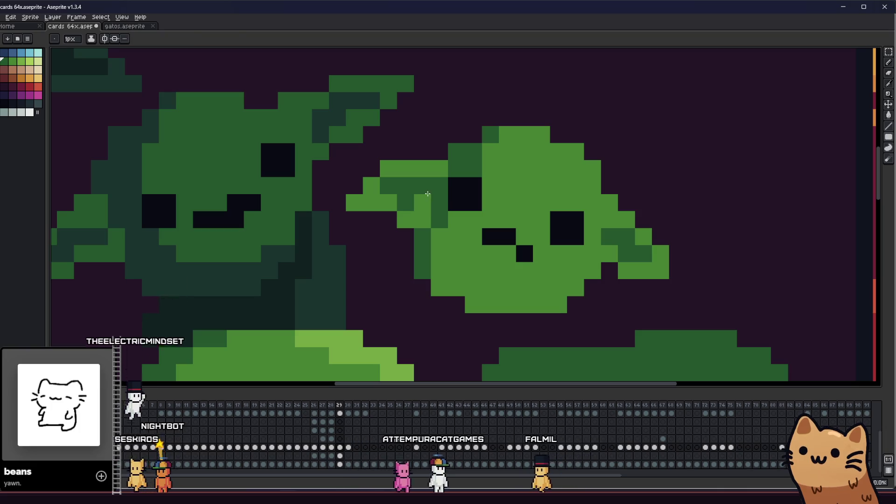
# Save the Goblin Army card file
pyautogui.scroll(-4, 397, 215)
pyautogui.scroll(3, 349, 232)
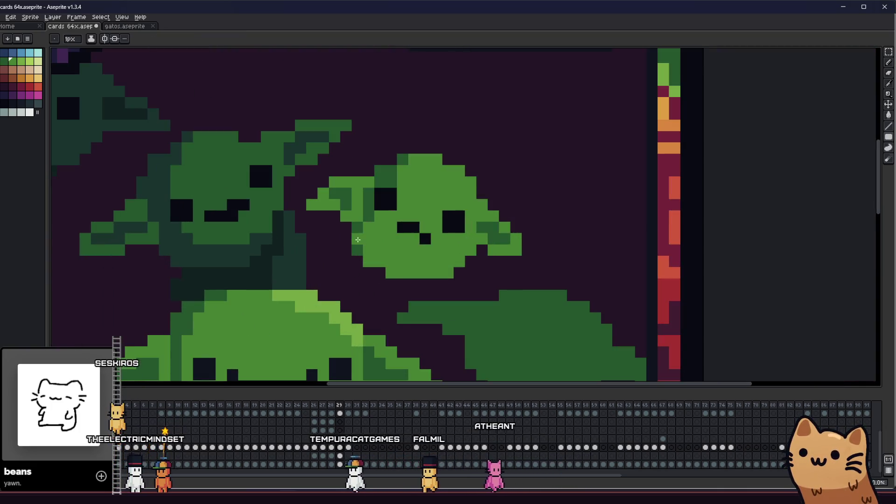
pyautogui.scroll(-3, 336, 236)
pyautogui.scroll(1, 330, 241)
pyautogui.hotkey('ctrl', 's')
# Repaint the bottom row of the goblin's head and add dark green chin pixels
pyautogui.scroll(5, 341, 233)
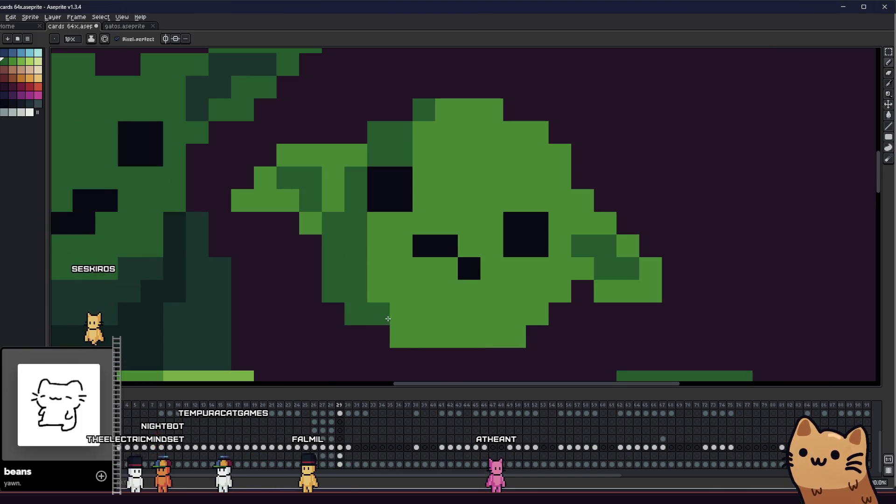
pyautogui.moveTo(509, 333); pyautogui.dragTo(484, 333)
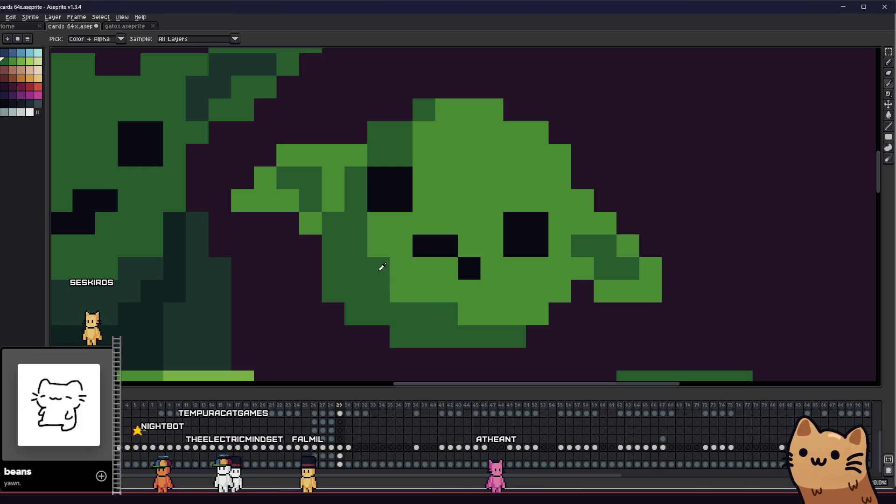
pyautogui.keyDown('alt'); pyautogui.click(439, 195); pyautogui.keyUp('alt')
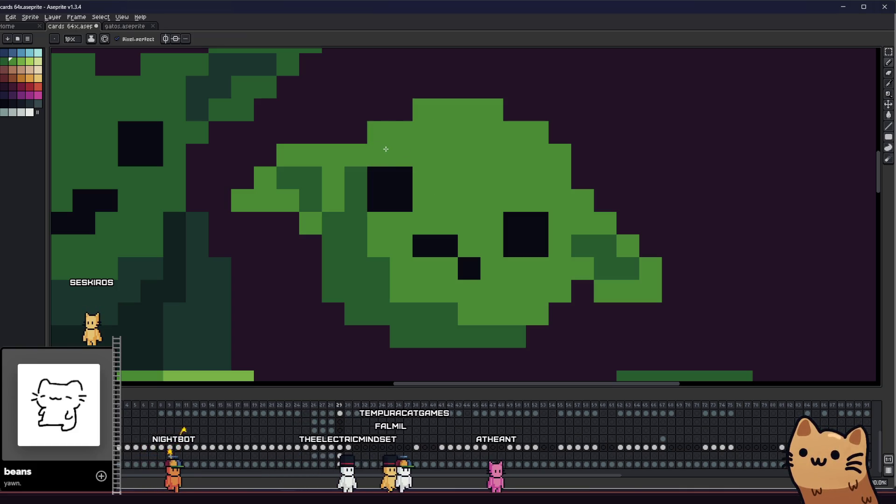
pyautogui.moveTo(336, 216); pyautogui.dragTo(320, 229)
pyautogui.keyDown('alt'); pyautogui.click(477, 344); pyautogui.keyUp('alt')
pyautogui.click(528, 323)
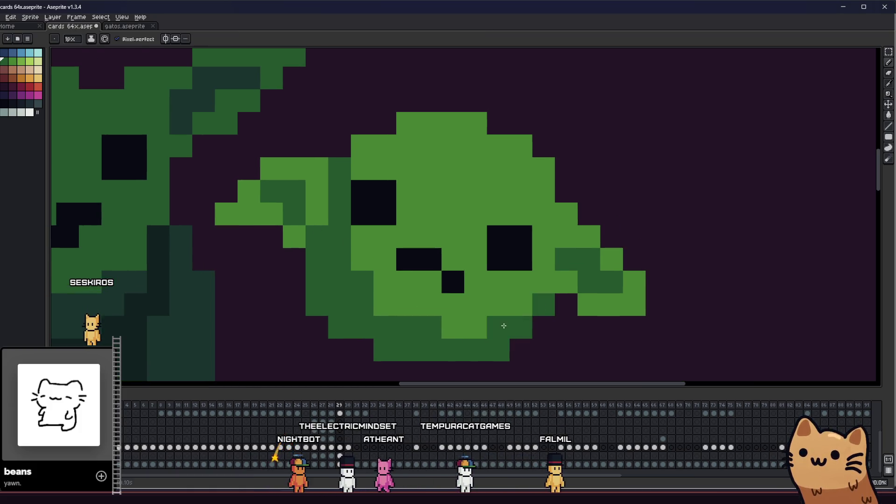
pyautogui.press('v')
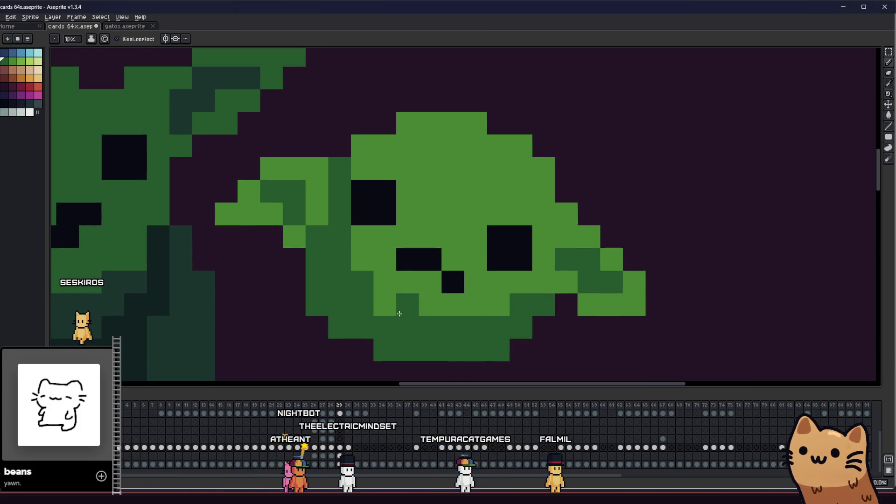
pyautogui.scroll(-5, 388, 315)
pyautogui.scroll(-3, 403, 280)
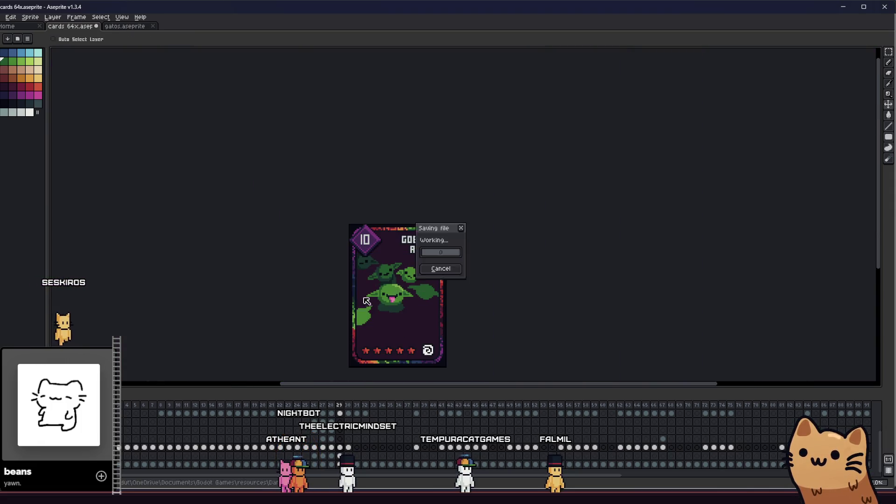
pyautogui.moveTo(327, 299); pyautogui.dragTo(271, 291)
pyautogui.scroll(5, 348, 279)
pyautogui.moveTo(329, 280)
pyautogui.mouseDown()
pyautogui.moveTo(543, 298)
pyautogui.moveTo(441, 285)
pyautogui.moveTo(487, 292)
pyautogui.moveTo(408, 296)
pyautogui.moveTo(289, 268)
pyautogui.mouseUp()
pyautogui.press('i')
pyautogui.scroll(-2, 342, 243)
pyautogui.press('b')
pyautogui.scroll(-2, 217, 286)
pyautogui.moveTo(185, 291); pyautogui.dragTo(255, 277)
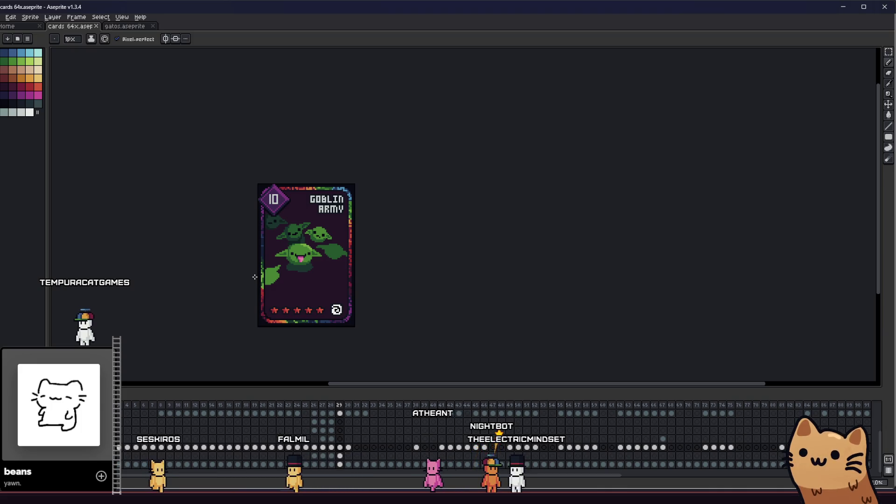
pyautogui.scroll(4, 254, 277)
# Zoom and pan across the card to frame the right-hand dark goblin
pyautogui.scroll(2, 261, 262)
pyautogui.moveTo(324, 246)
pyautogui.mouseDown()
pyautogui.moveTo(236, 268)
pyautogui.moveTo(202, 286)
pyautogui.mouseUp()
pyautogui.press('i')
pyautogui.scroll(3, 402, 224)
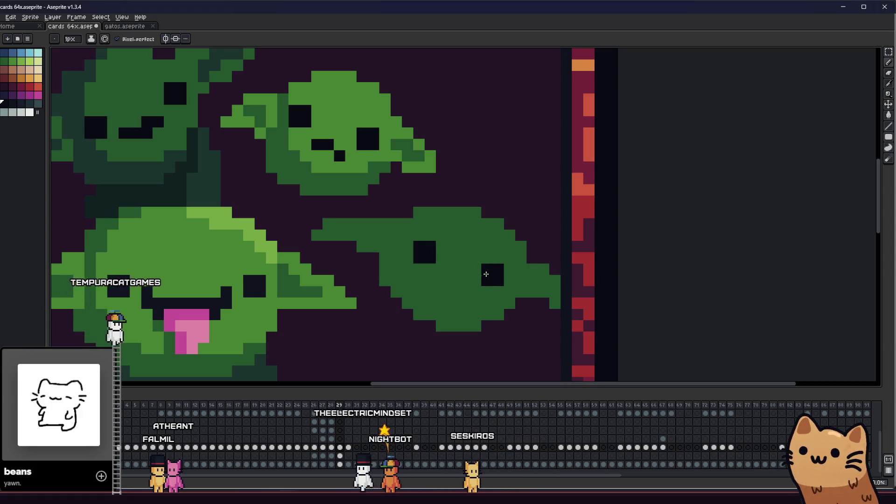
pyautogui.scroll(2, 441, 287)
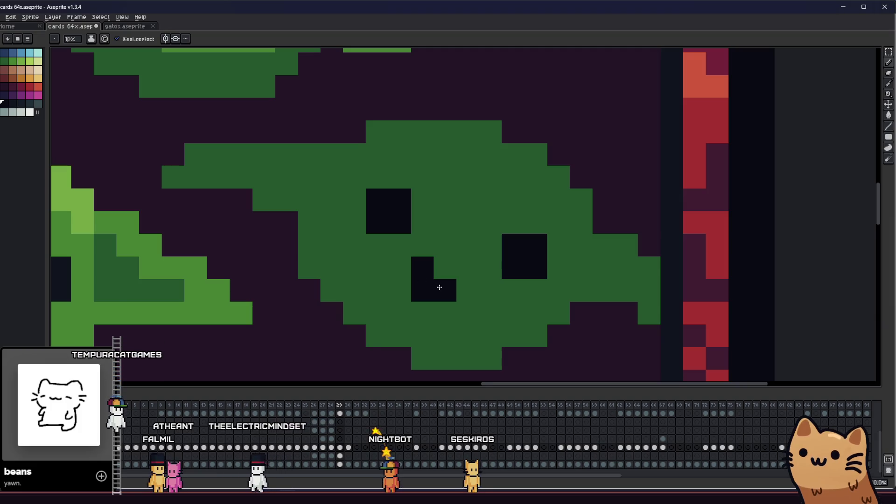
pyautogui.scroll(-5, 439, 287)
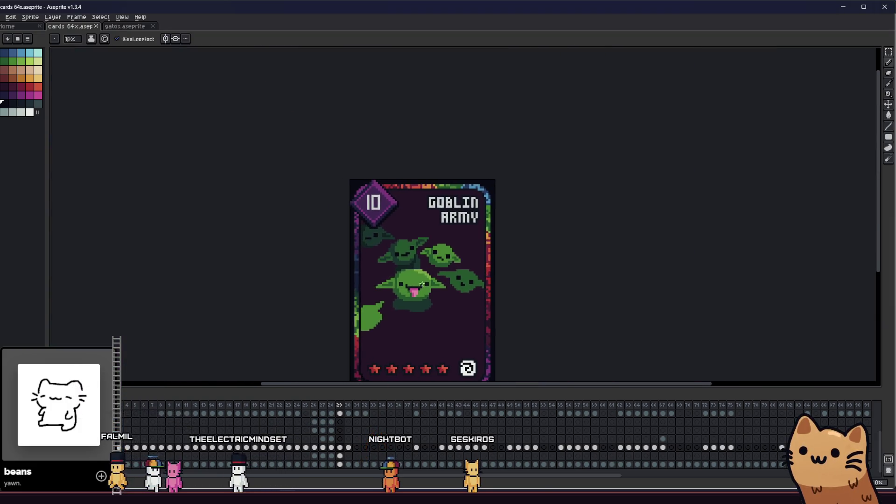
pyautogui.scroll(5, 485, 282)
pyautogui.scroll(-5, 491, 284)
pyautogui.moveTo(349, 304)
pyautogui.mouseDown()
pyautogui.moveTo(185, 305)
pyautogui.moveTo(215, 295)
pyautogui.mouseUp()
pyautogui.scroll(-5, 287, 299)
pyautogui.scroll(5, 275, 301)
pyautogui.moveTo(275, 301)
pyautogui.mouseDown()
pyautogui.moveTo(260, 296)
pyautogui.moveTo(424, 294)
pyautogui.moveTo(417, 252)
pyautogui.mouseUp()
pyautogui.scroll(3, 417, 252)
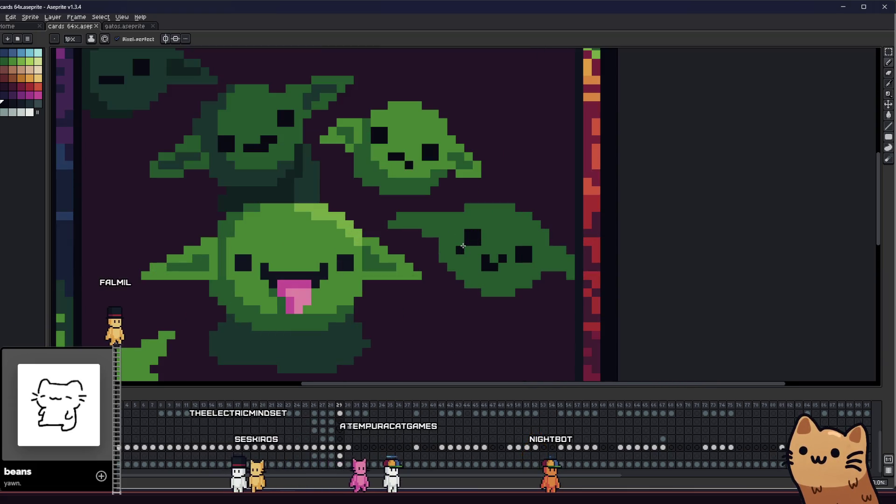
pyautogui.scroll(3, 400, 243)
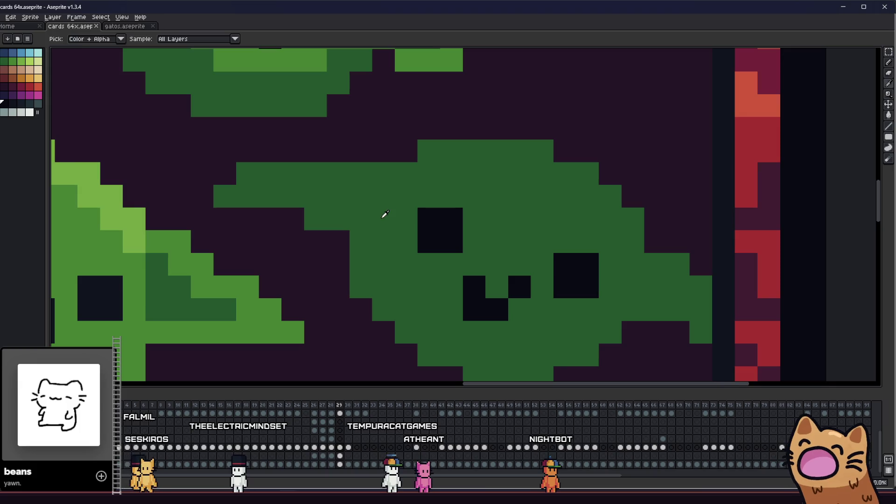
pyautogui.scroll(-3, 384, 214)
pyautogui.scroll(2, 383, 219)
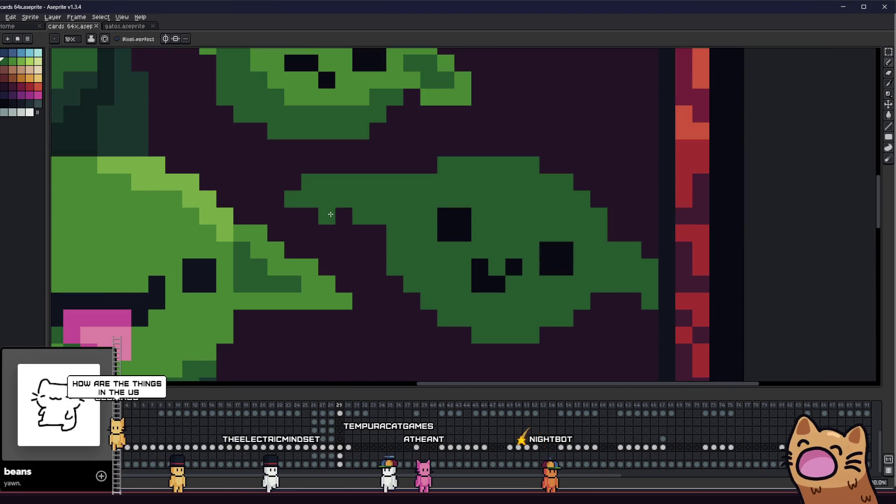
pyautogui.scroll(-4, 369, 229)
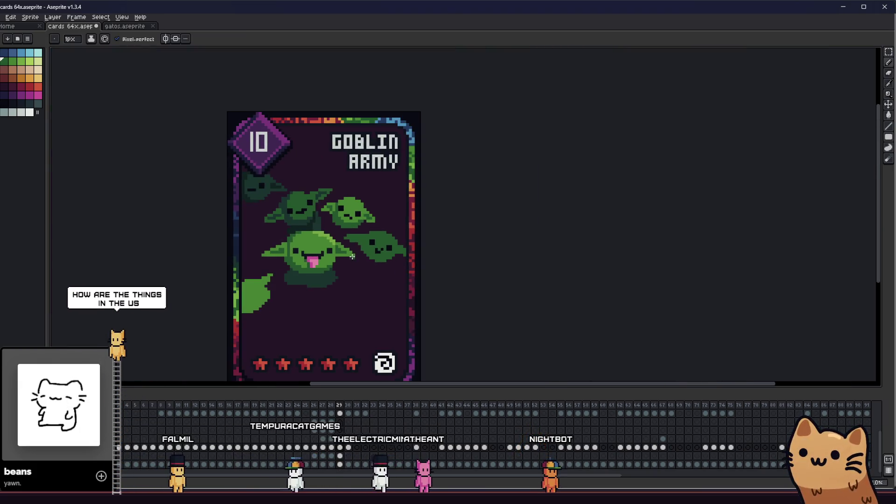
pyautogui.scroll(3, 360, 231)
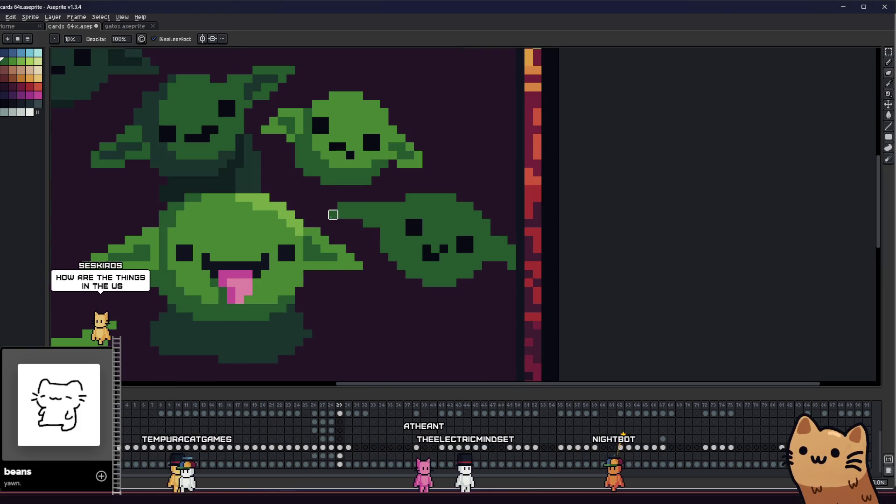
pyautogui.scroll(2, 503, 266)
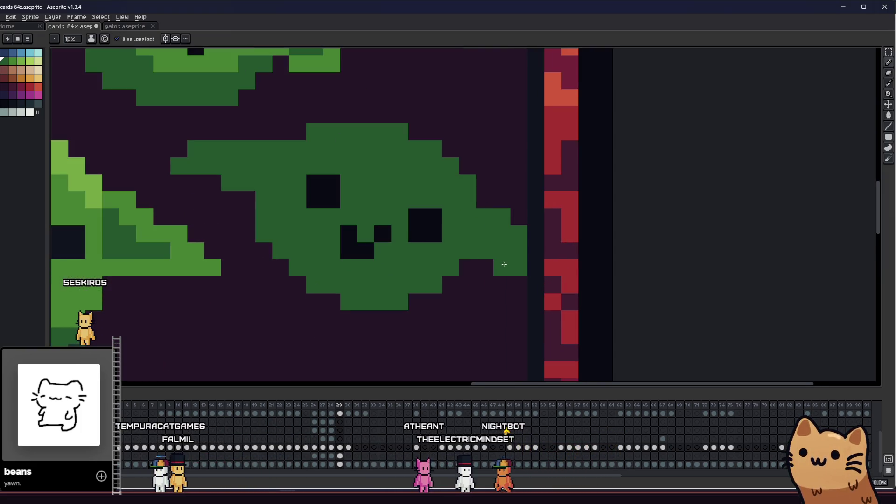
pyautogui.scroll(-4, 518, 279)
pyautogui.scroll(5, 469, 248)
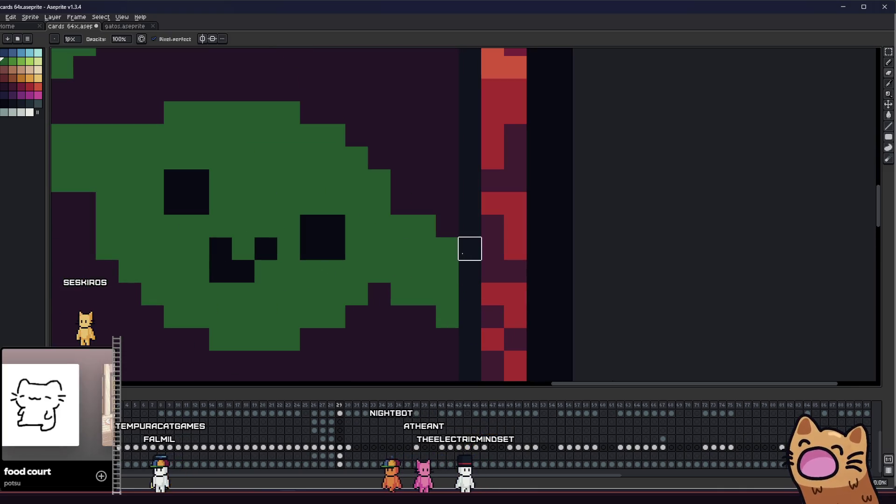
pyautogui.scroll(-10, 447, 249)
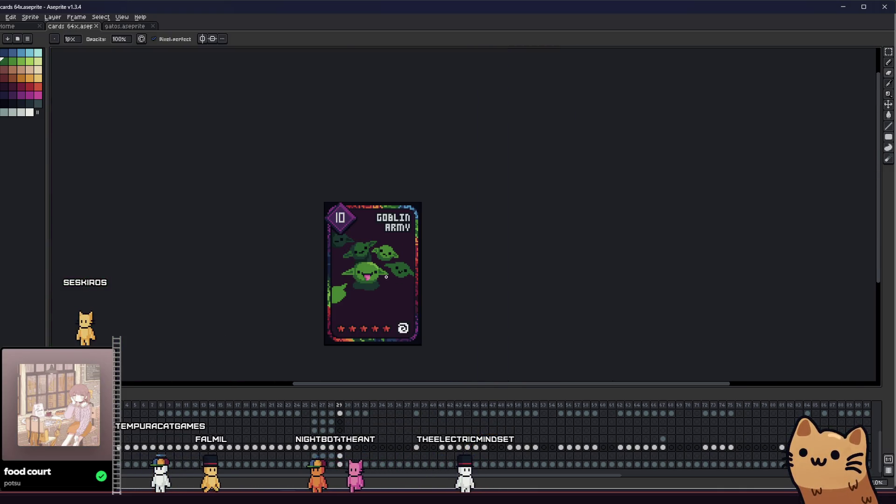
pyautogui.scroll(8, 367, 275)
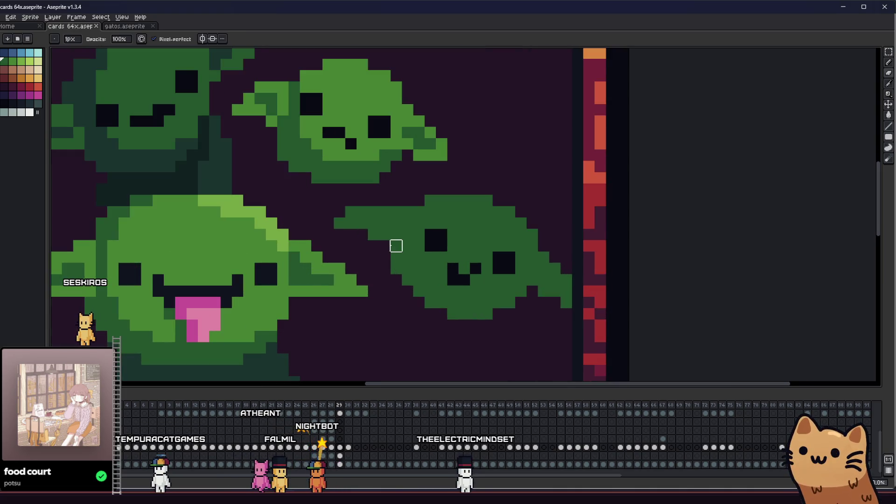
pyautogui.hscroll(1, 389, 246)
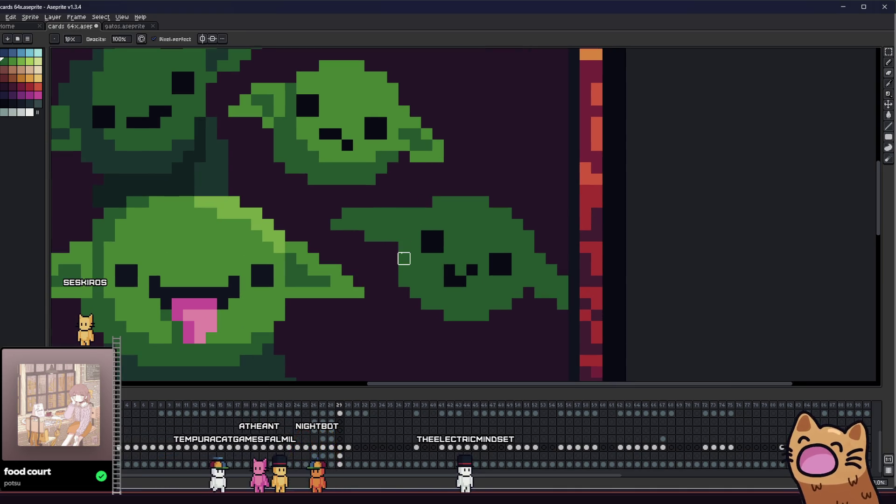
pyautogui.scroll(3, 404, 259)
pyautogui.hscroll(1, 388, 262)
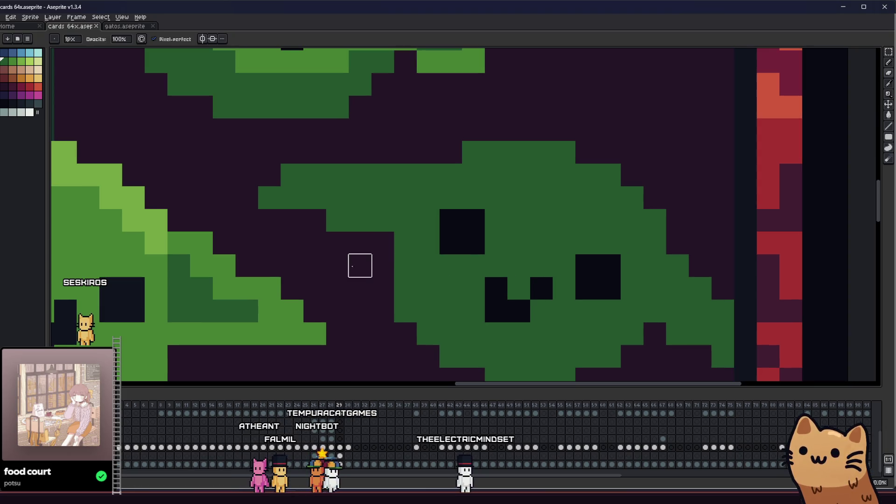
pyautogui.scroll(-3, 360, 265)
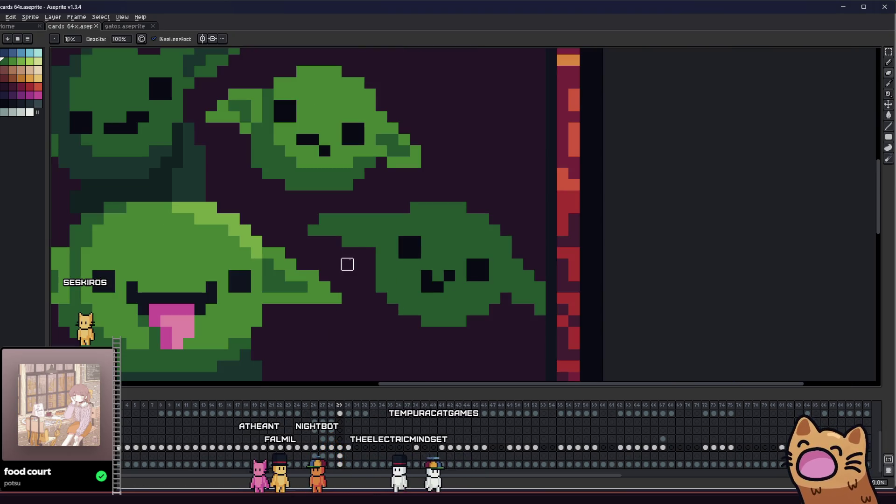
pyautogui.scroll(-2, 280, 253)
# Draw a short darker green stroke on the right goblin's left ear
pyautogui.press('alt')
pyautogui.scroll(2, 315, 228)
pyautogui.scroll(-1, 286, 217)
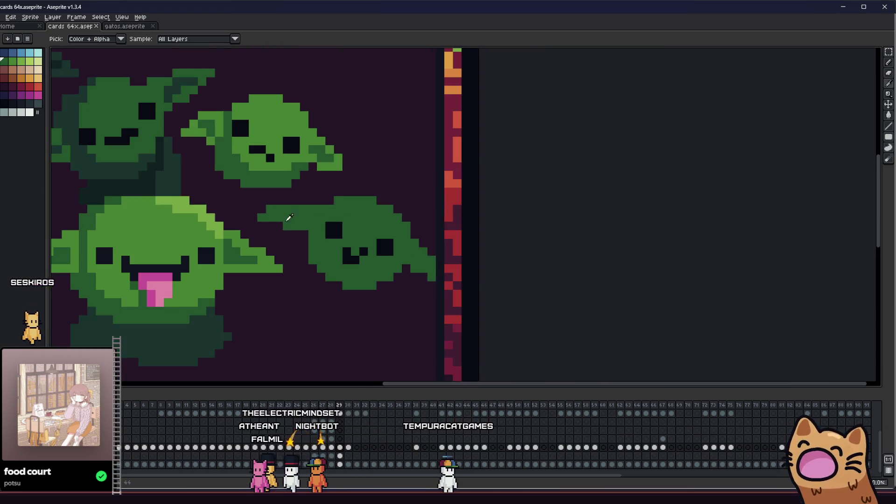
pyautogui.scroll(1, 182, 175)
pyautogui.scroll(2, 342, 215)
pyautogui.moveTo(340, 224)
pyautogui.mouseDown()
pyautogui.moveTo(327, 225)
pyautogui.moveTo(378, 224)
pyautogui.mouseUp()
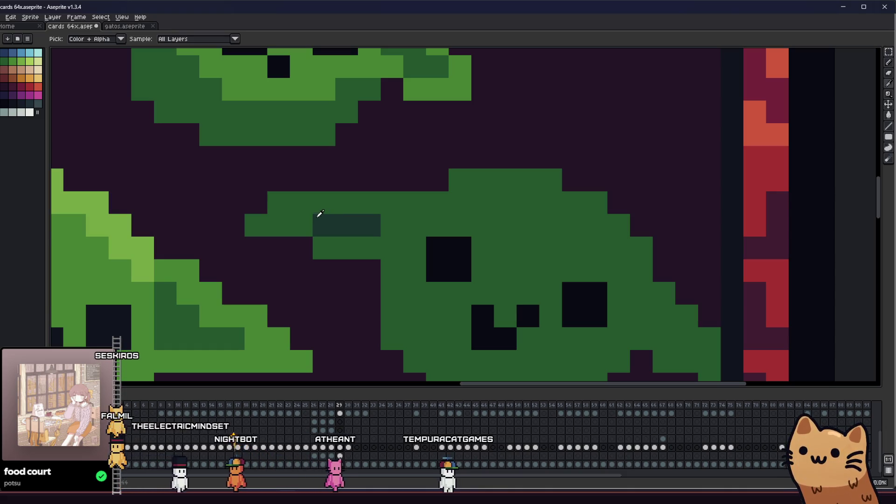
pyautogui.scroll(-3, 371, 221)
pyautogui.scroll(1, 320, 237)
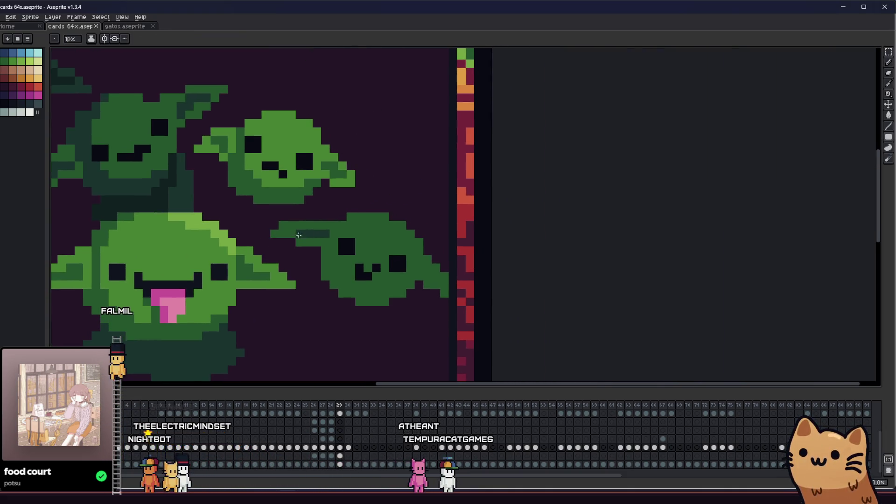
pyautogui.scroll(1, 346, 249)
pyautogui.press('alt')
pyautogui.scroll(1, 453, 279)
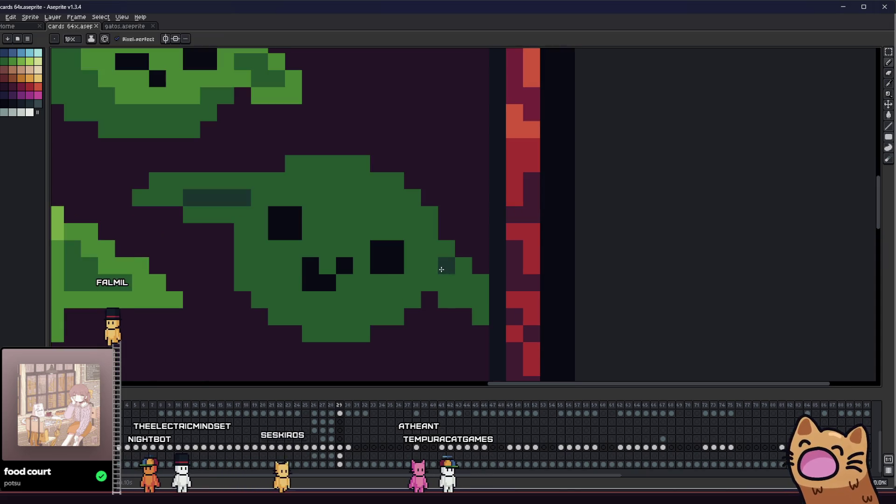
pyautogui.scroll(-4, 472, 292)
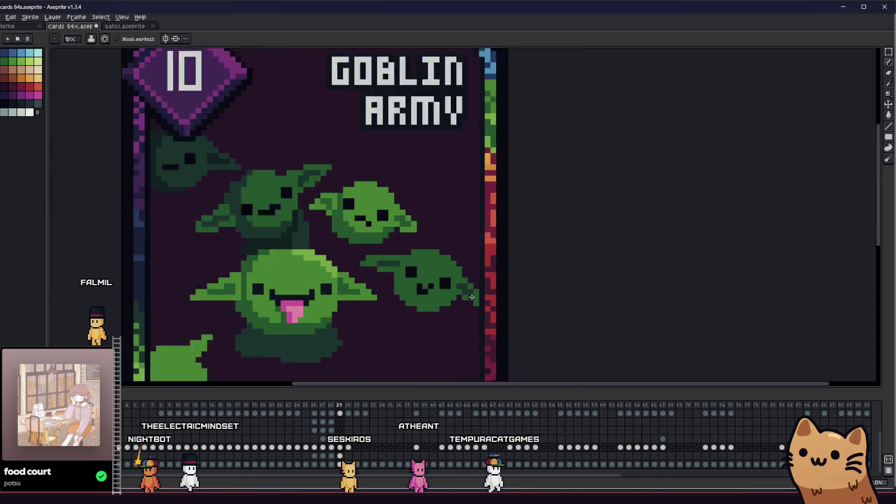
pyautogui.scroll(5, 444, 294)
pyautogui.scroll(-6, 467, 289)
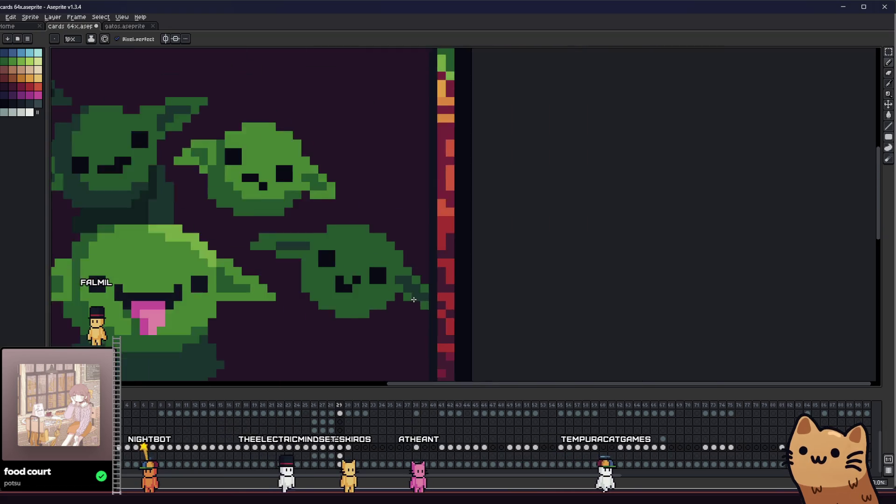
pyautogui.scroll(4, 320, 294)
pyautogui.scroll(2, 341, 280)
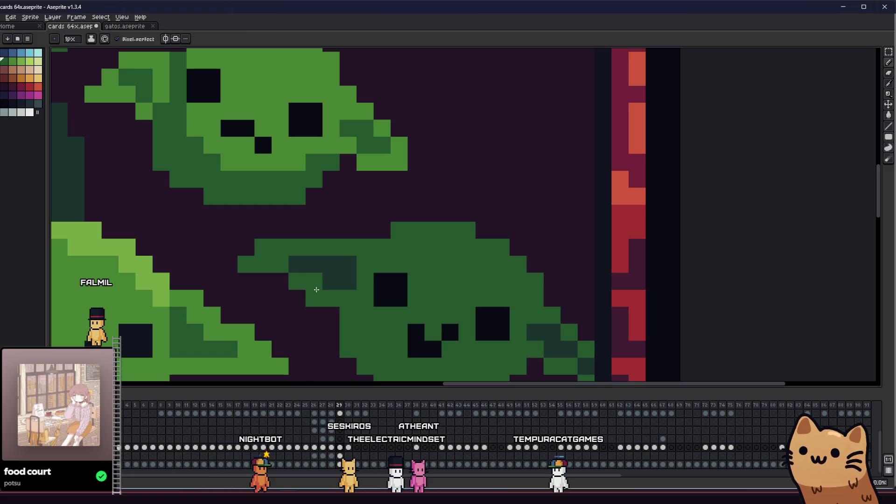
pyautogui.scroll(-6, 316, 290)
pyautogui.moveTo(278, 283); pyautogui.dragTo(339, 242)
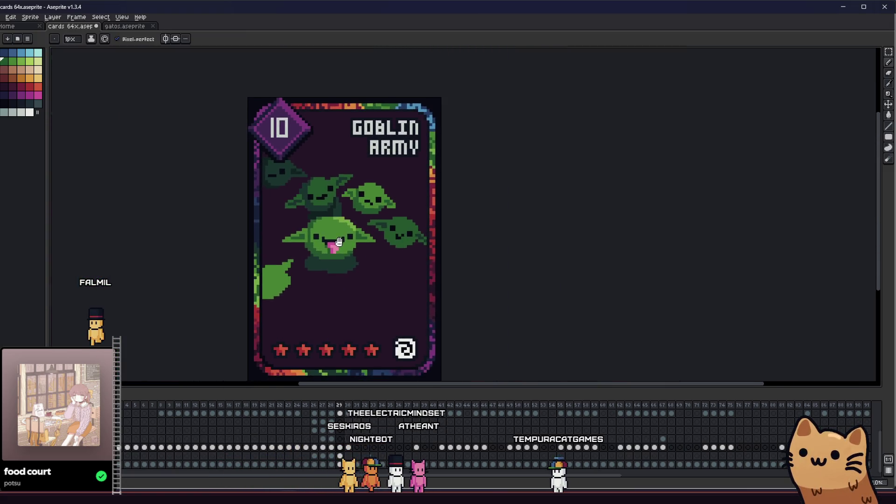
pyautogui.scroll(-2, 387, 243)
pyautogui.scroll(6, 435, 238)
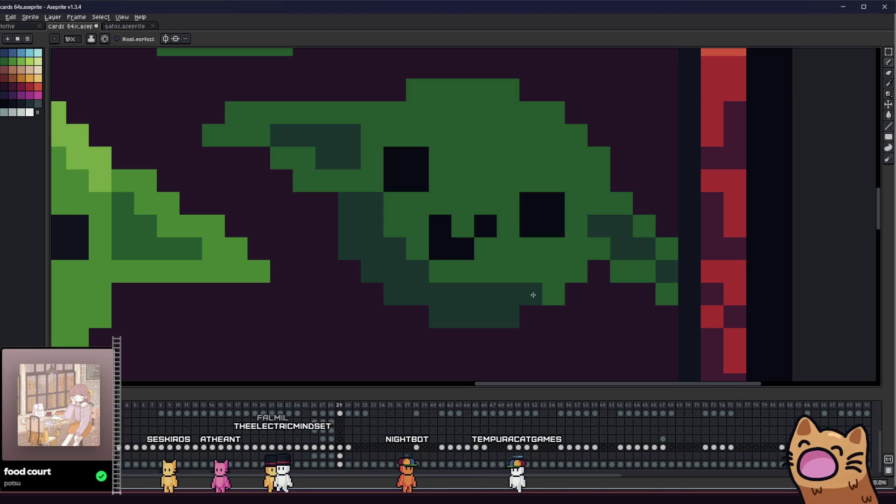
pyautogui.scroll(-5, 544, 275)
pyautogui.scroll(5, 464, 257)
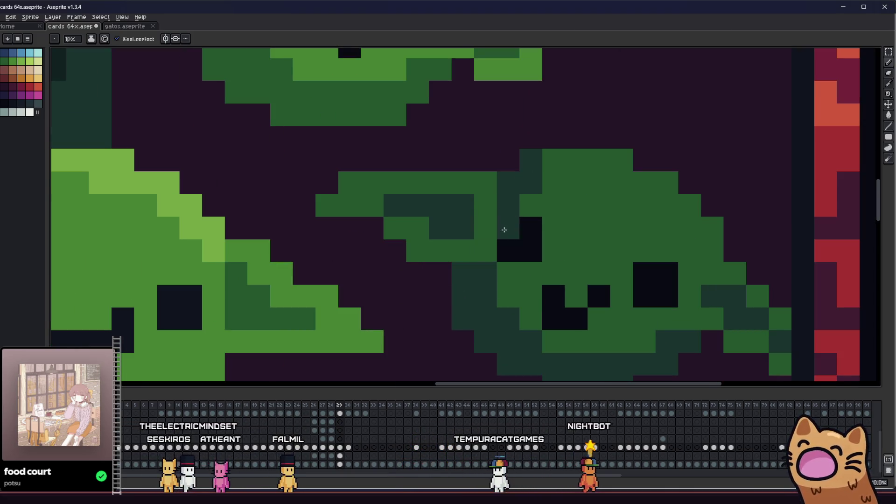
pyautogui.scroll(-6, 489, 253)
pyautogui.scroll(5, 428, 233)
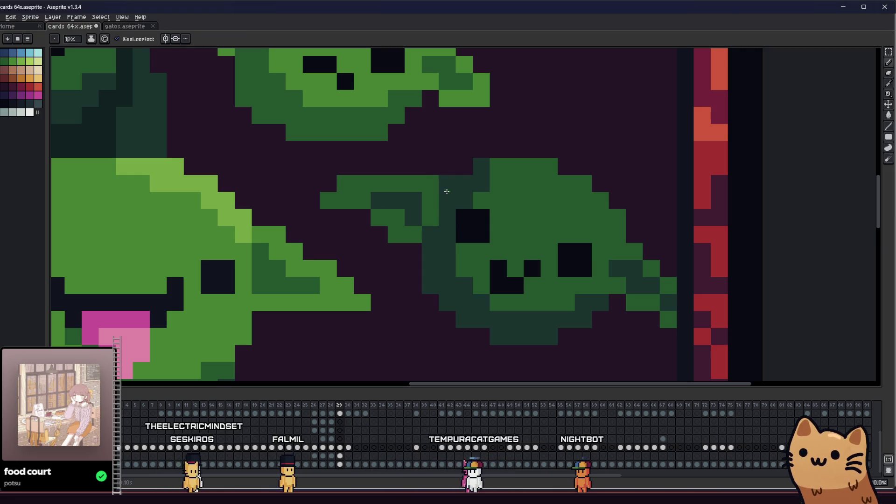
pyautogui.scroll(-3, 446, 190)
pyautogui.press('v')
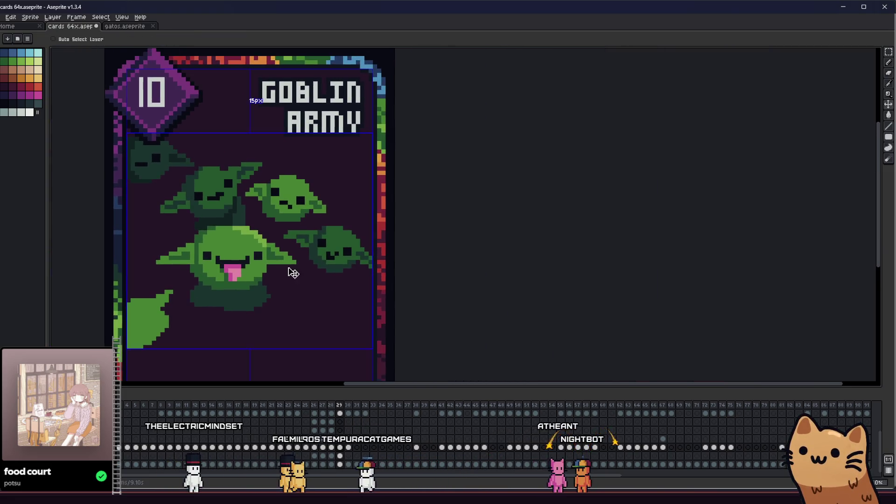
pyautogui.scroll(5, 308, 251)
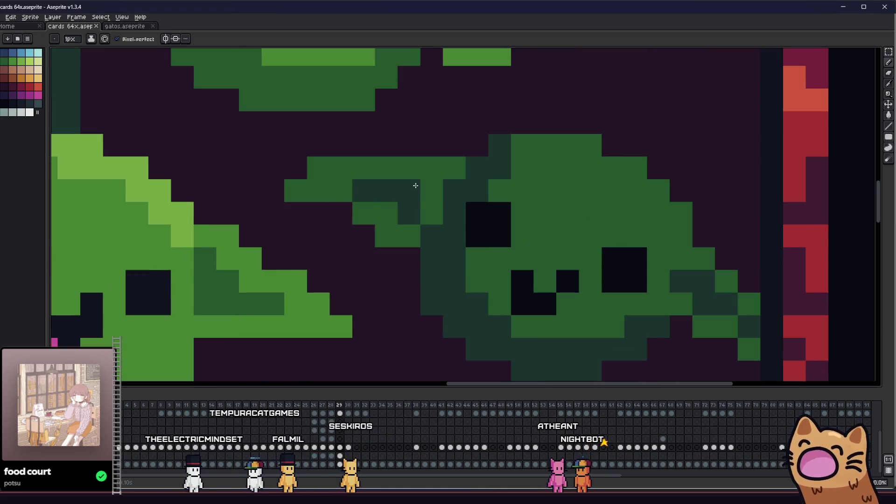
pyautogui.scroll(-4, 416, 185)
pyautogui.rightClick(414, 224)
pyautogui.press('Escape')
pyautogui.scroll(-2, 362, 241)
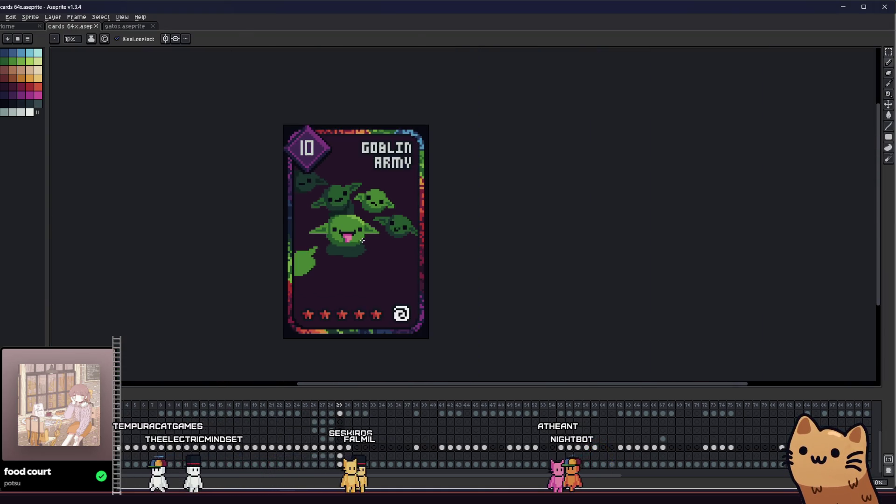
pyautogui.scroll(4, 375, 229)
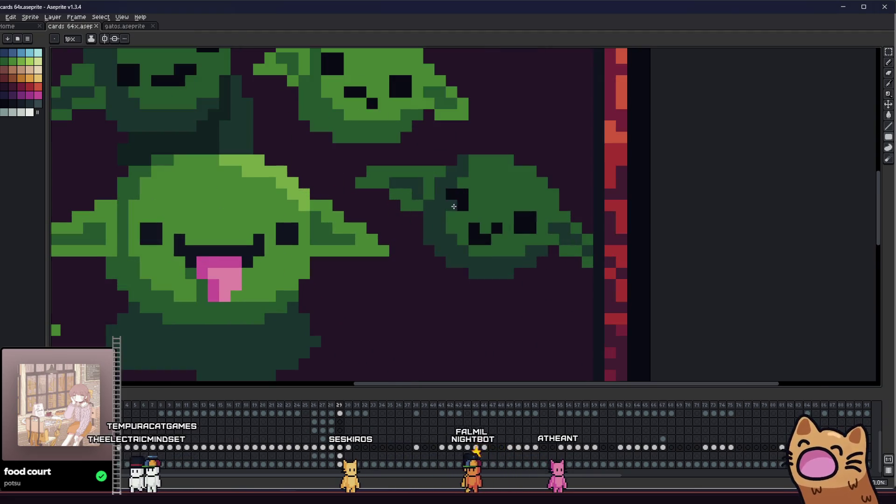
pyautogui.scroll(-4, 455, 178)
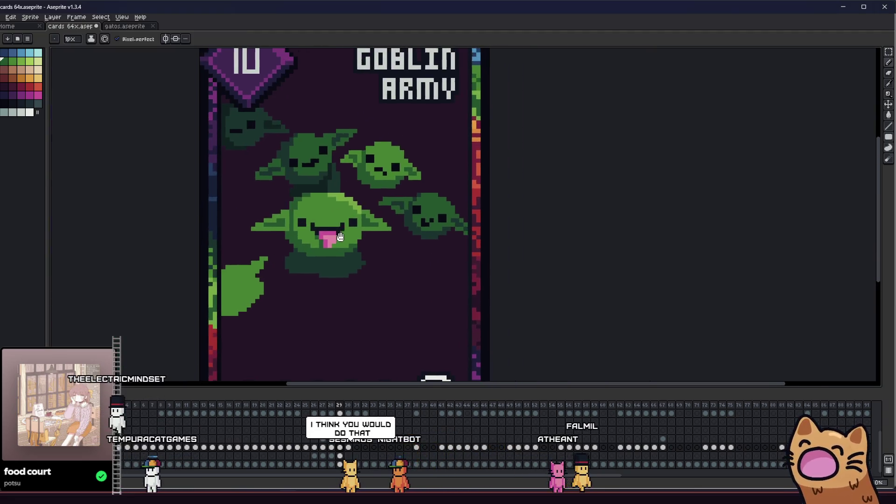
pyautogui.scroll(5, 450, 236)
pyautogui.scroll(-3, 450, 235)
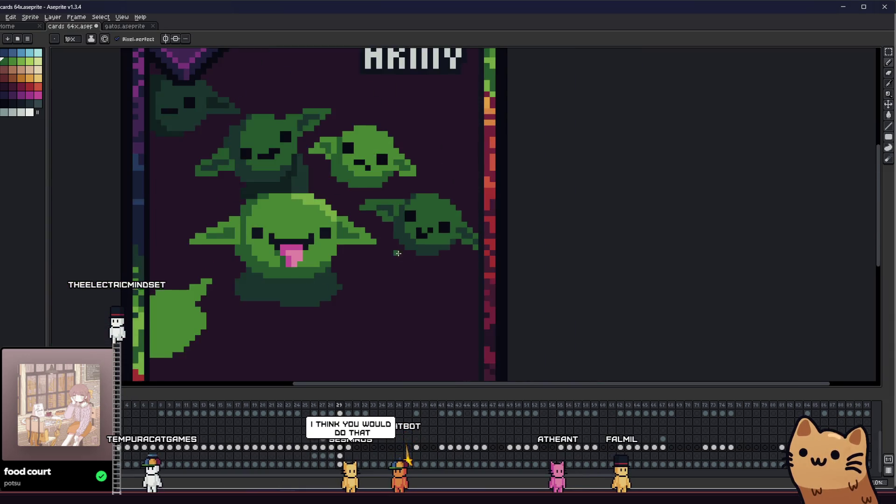
pyautogui.scroll(2, 374, 261)
pyautogui.scroll(-3, 371, 266)
pyautogui.scroll(-2, 371, 266)
pyautogui.moveTo(344, 273)
pyautogui.mouseDown()
pyautogui.moveTo(250, 316)
pyautogui.moveTo(215, 301)
pyautogui.moveTo(196, 201)
pyautogui.moveTo(312, 199)
pyautogui.moveTo(403, 255)
pyautogui.moveTo(559, 263)
pyautogui.moveTo(606, 279)
pyautogui.moveTo(492, 285)
pyautogui.mouseUp()
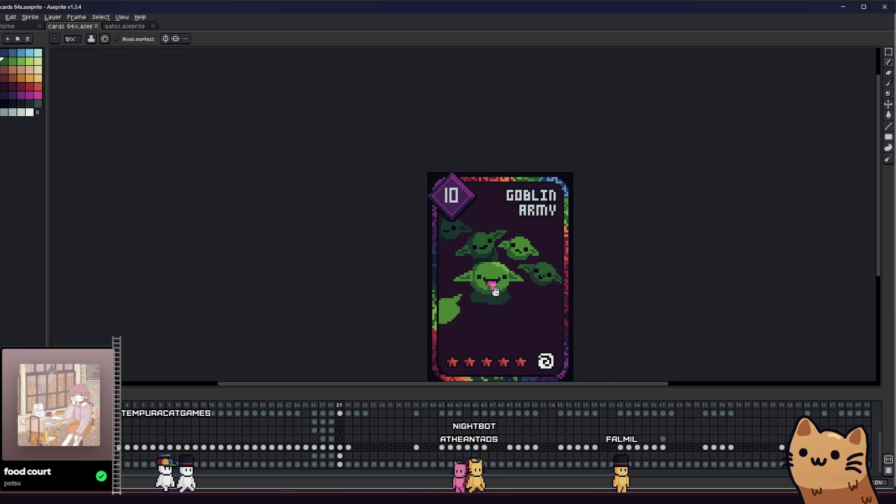
pyautogui.scroll(-1, 473, 293)
pyautogui.scroll(2, 474, 293)
pyautogui.moveTo(417, 299)
pyautogui.mouseDown()
pyautogui.moveTo(316, 320)
pyautogui.moveTo(329, 308)
pyautogui.moveTo(405, 300)
pyautogui.moveTo(436, 314)
pyautogui.moveTo(381, 322)
pyautogui.moveTo(314, 286)
pyautogui.moveTo(296, 289)
pyautogui.moveTo(305, 300)
pyautogui.moveTo(466, 318)
pyautogui.moveTo(464, 308)
pyautogui.moveTo(390, 300)
pyautogui.moveTo(204, 299)
pyautogui.mouseUp()
pyautogui.scroll(1, 328, 307)
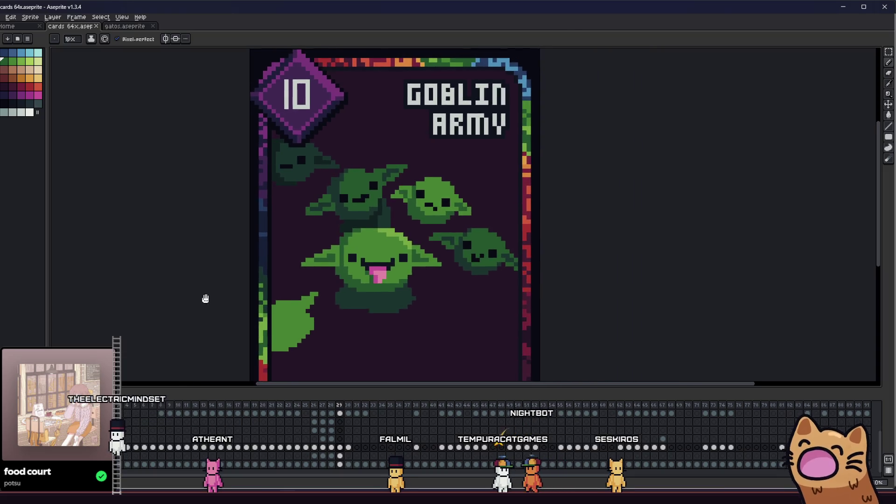
pyautogui.scroll(3, 452, 223)
pyautogui.scroll(-1, 453, 223)
pyautogui.press('i')
pyautogui.scroll(1, 383, 208)
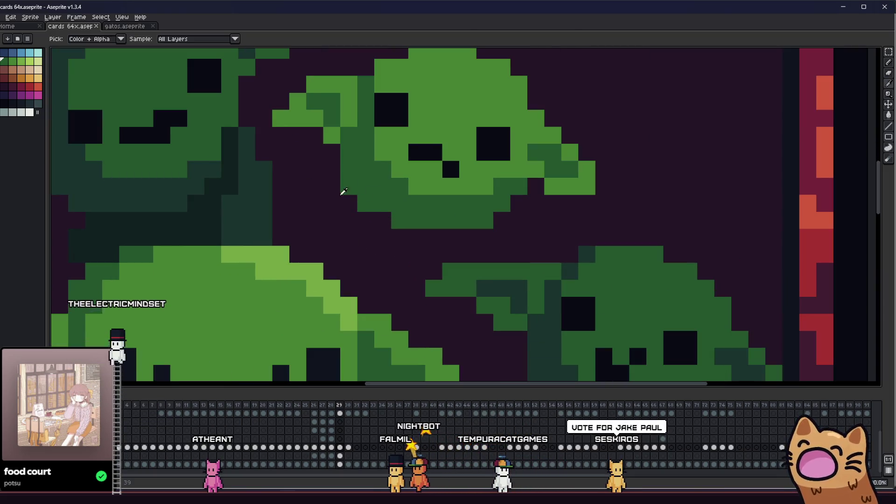
pyautogui.scroll(-1, 266, 194)
pyautogui.scroll(-2, 274, 191)
pyautogui.scroll(3, 322, 205)
pyautogui.press('b')
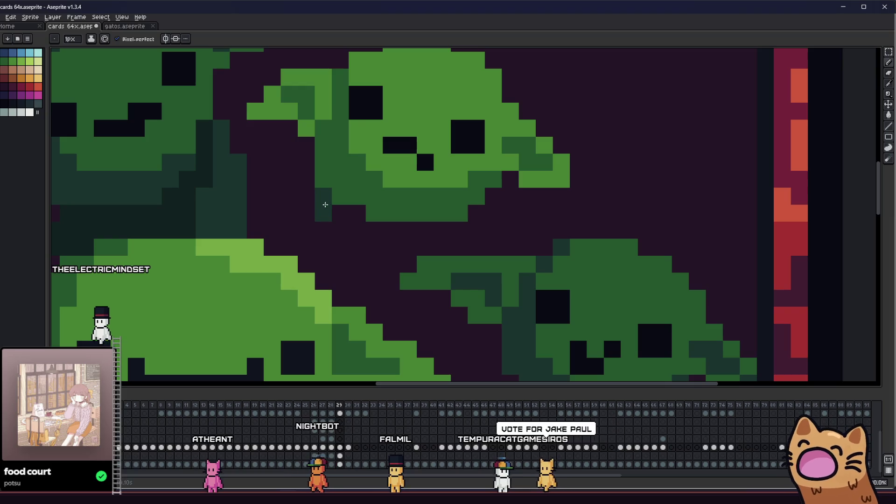
pyautogui.moveTo(370, 224); pyautogui.dragTo(420, 243)
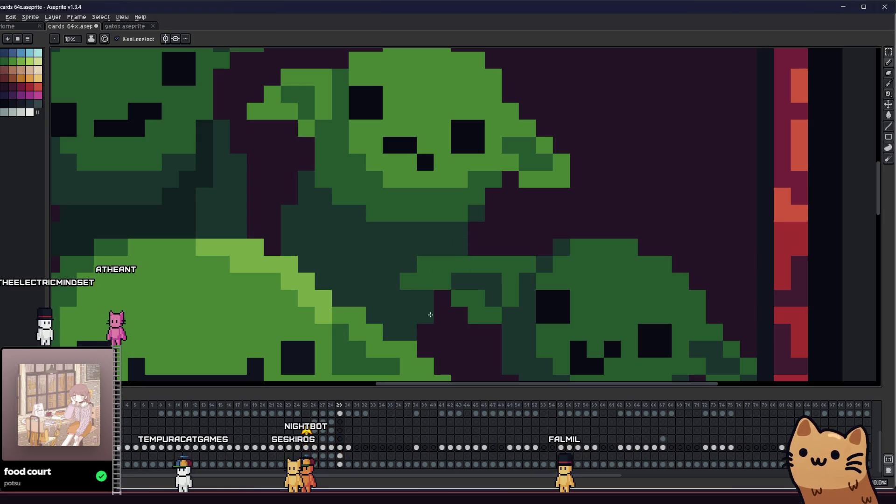
pyautogui.scroll(-4, 435, 297)
pyautogui.moveTo(436, 297); pyautogui.dragTo(317, 295)
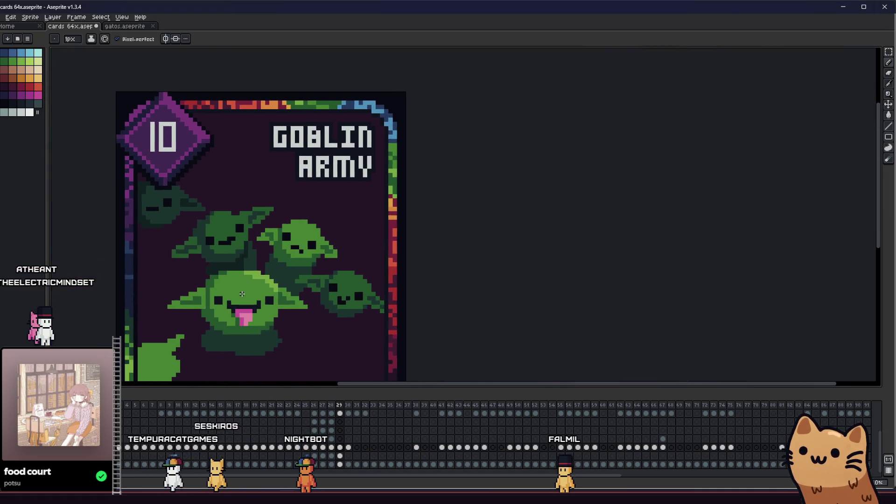
pyautogui.scroll(-2, 202, 294)
pyautogui.moveTo(202, 294); pyautogui.dragTo(392, 294)
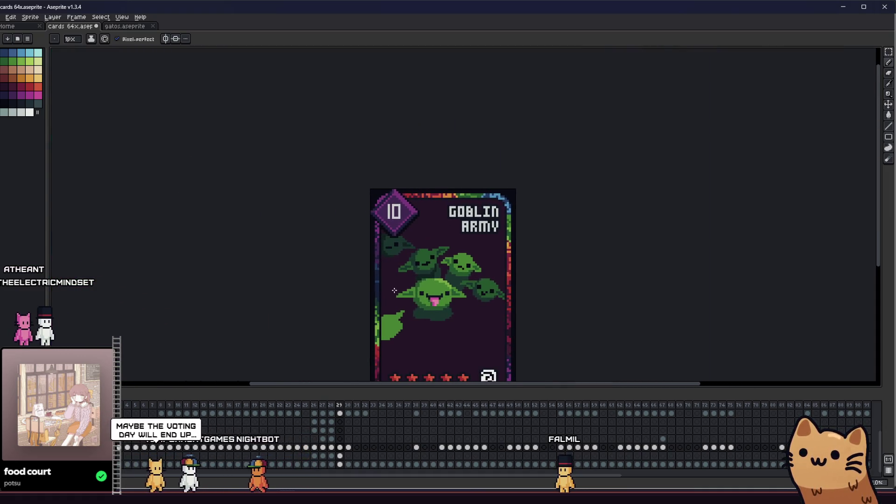
pyautogui.scroll(1, 442, 291)
pyautogui.scroll(1, 462, 276)
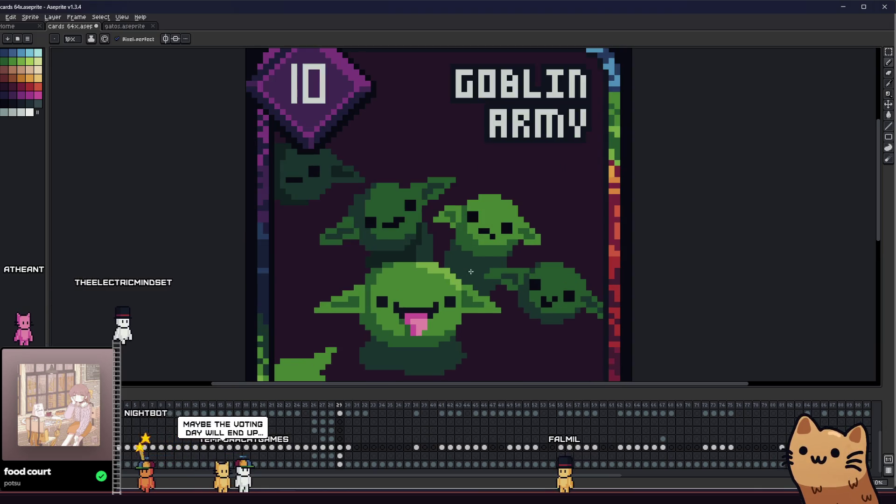
pyautogui.scroll(1, 476, 264)
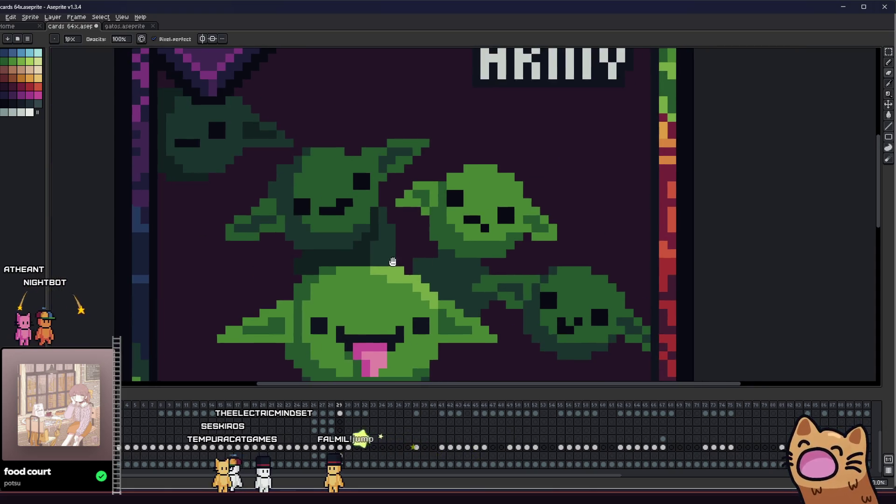
pyautogui.scroll(1, 392, 262)
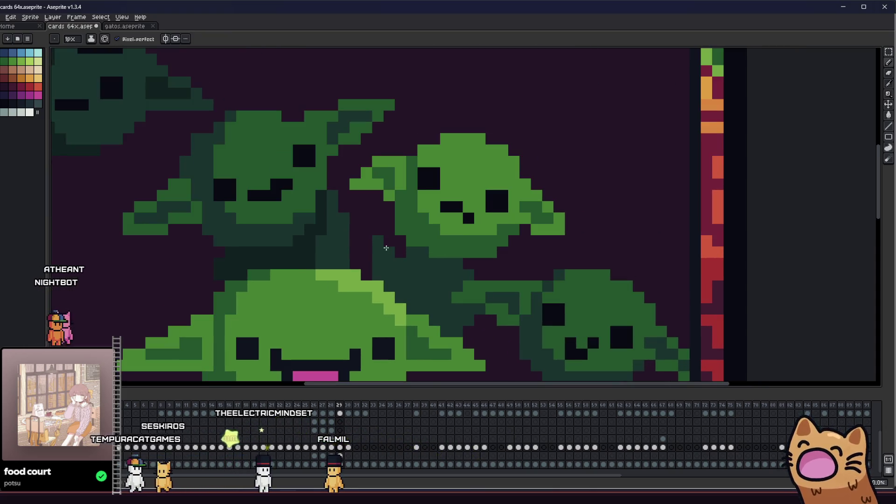
pyautogui.scroll(-6, 387, 247)
pyautogui.scroll(1, 301, 269)
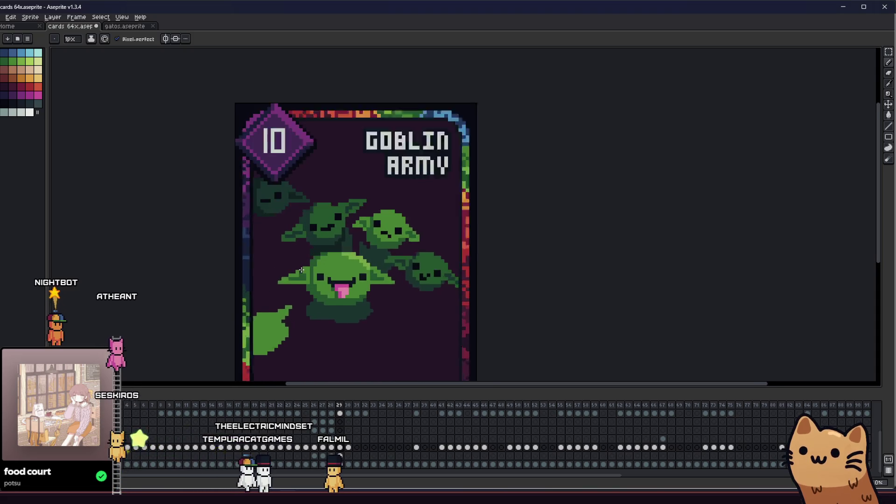
pyautogui.scroll(1, 302, 270)
pyautogui.moveTo(224, 270)
pyautogui.mouseDown()
pyautogui.moveTo(458, 270)
pyautogui.moveTo(301, 261)
pyautogui.mouseUp()
pyautogui.scroll(2, 456, 210)
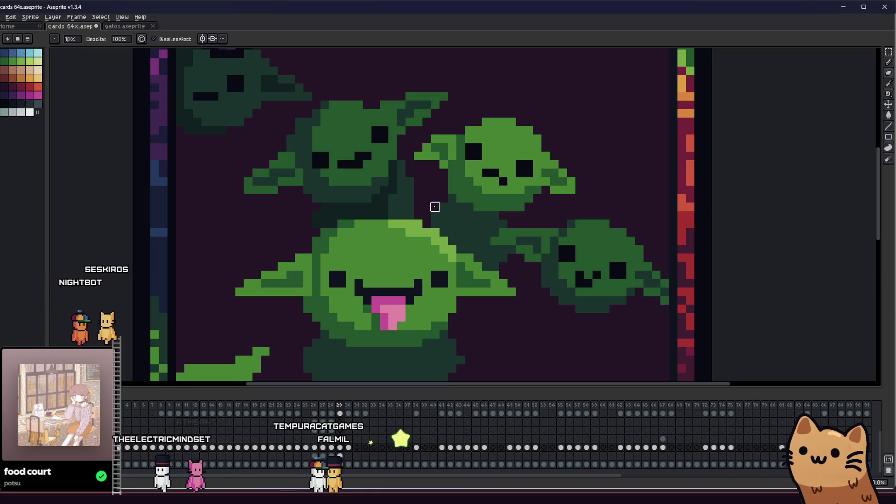
pyautogui.hscroll(3, 435, 206)
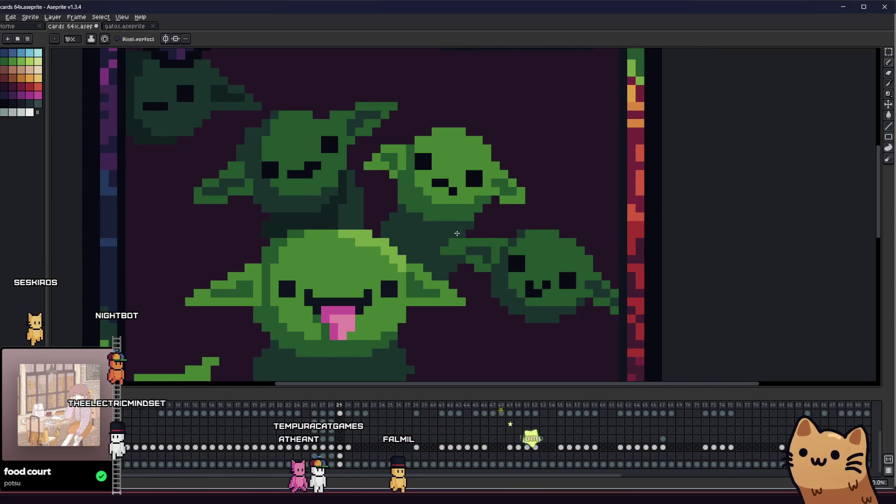
pyautogui.moveTo(445, 233); pyautogui.dragTo(455, 241)
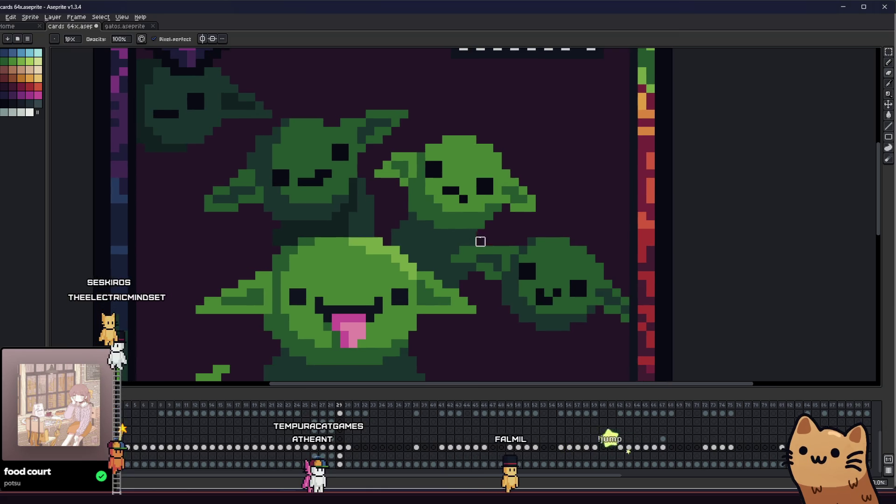
pyautogui.scroll(-3, 481, 241)
pyautogui.scroll(-4, 404, 276)
pyautogui.moveTo(405, 275); pyautogui.dragTo(354, 282)
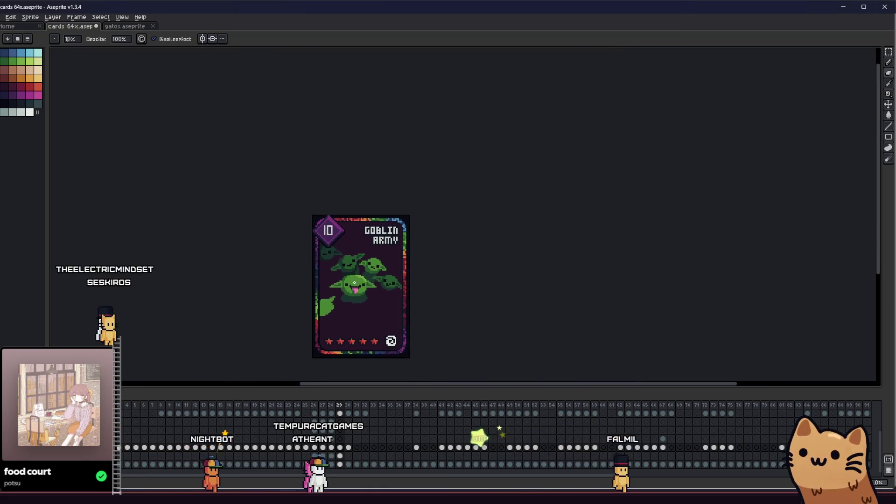
pyautogui.scroll(5, 355, 282)
pyautogui.press('alt')
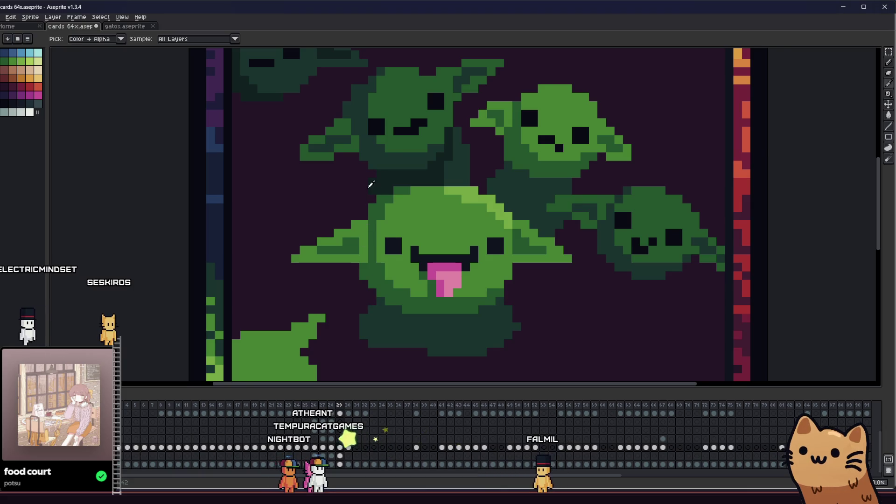
pyautogui.moveTo(372, 184); pyautogui.dragTo(381, 223)
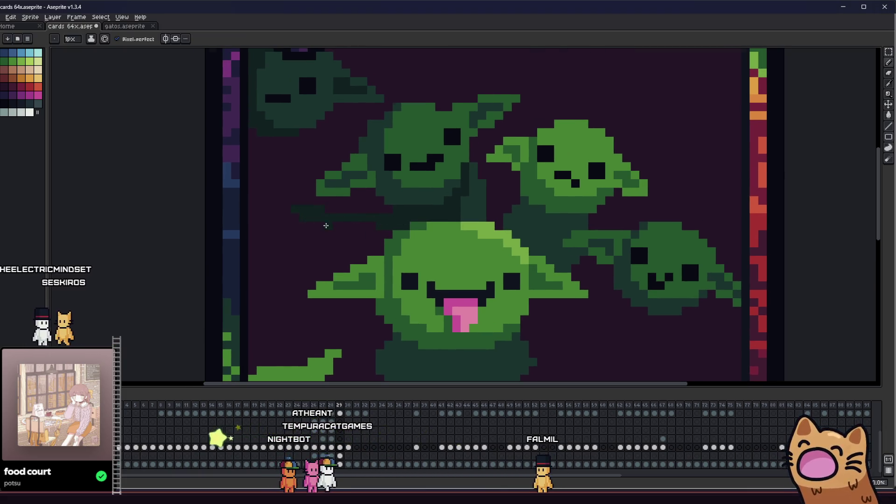
pyautogui.scroll(-4, 326, 225)
pyautogui.scroll(4, 374, 245)
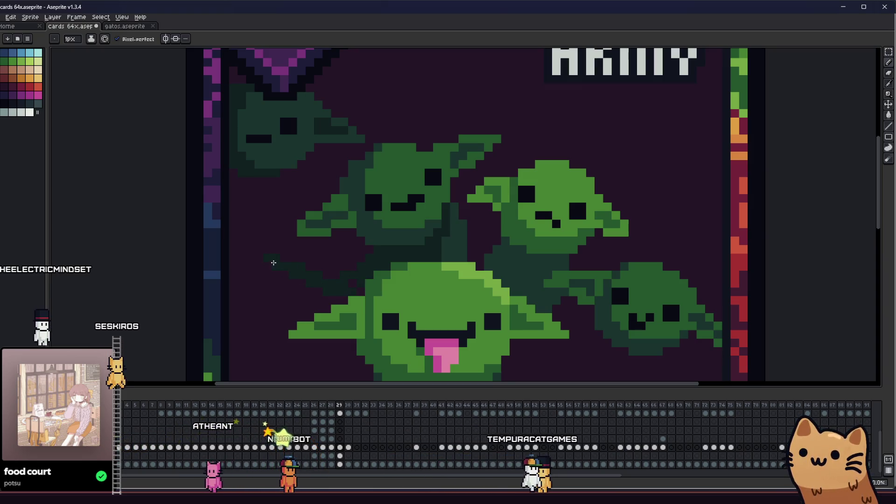
pyautogui.scroll(1, 273, 256)
pyautogui.scroll(-4, 255, 287)
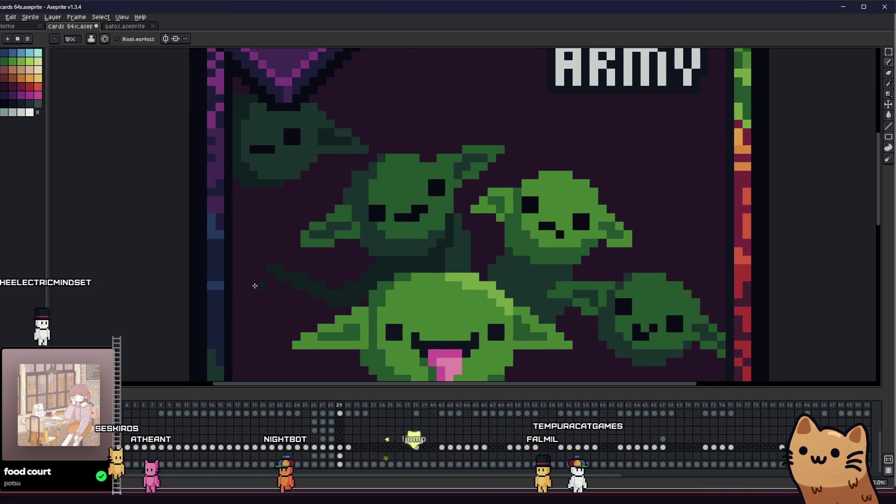
pyautogui.moveTo(255, 294)
pyautogui.mouseDown()
pyautogui.moveTo(226, 298)
pyautogui.moveTo(297, 286)
pyautogui.moveTo(550, 284)
pyautogui.moveTo(314, 276)
pyautogui.moveTo(214, 260)
pyautogui.moveTo(125, 204)
pyautogui.moveTo(185, 222)
pyautogui.mouseUp()
pyautogui.scroll(4, 227, 298)
pyautogui.press('v')
pyautogui.scroll(-2, 422, 273)
pyautogui.scroll(1, 422, 273)
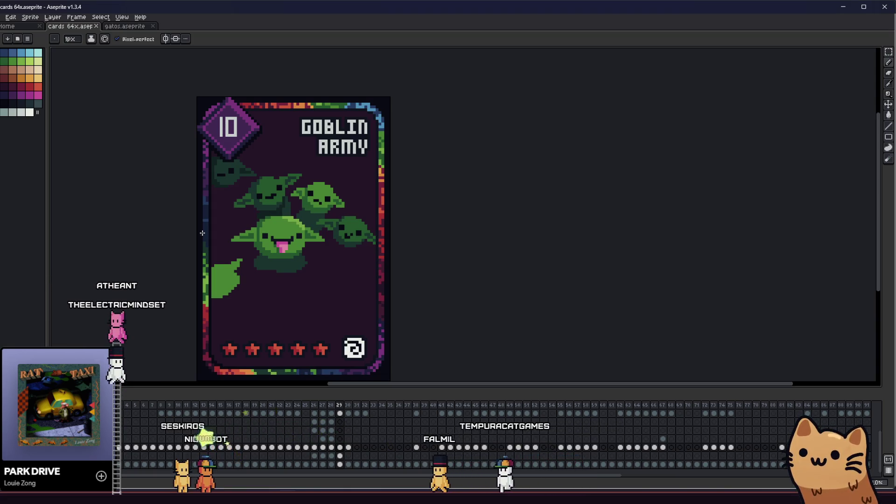
pyautogui.scroll(2, 204, 232)
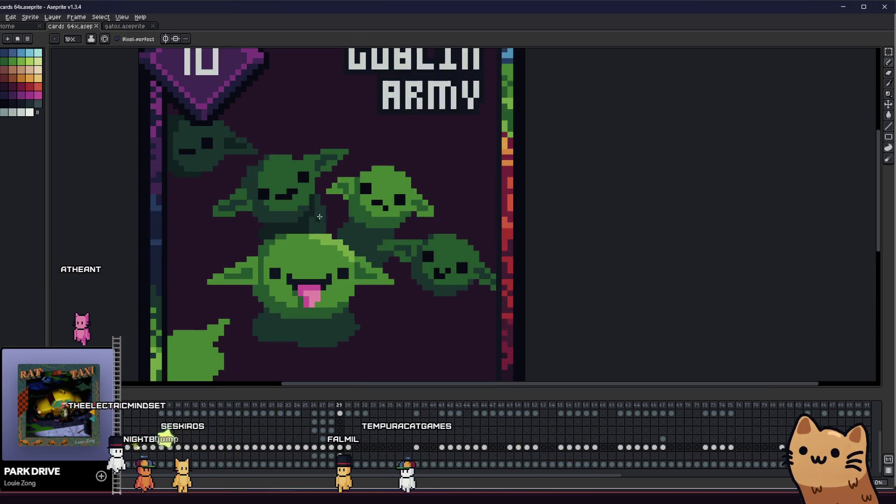
pyautogui.scroll(-1, 288, 223)
pyautogui.scroll(-1, 288, 223)
pyautogui.scroll(1, 288, 223)
pyautogui.moveTo(251, 219); pyautogui.dragTo(210, 200)
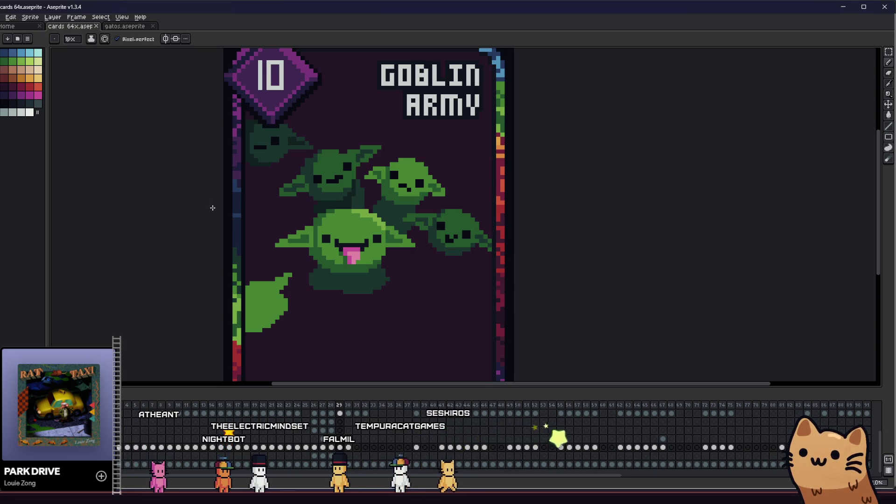
pyautogui.scroll(2, 362, 208)
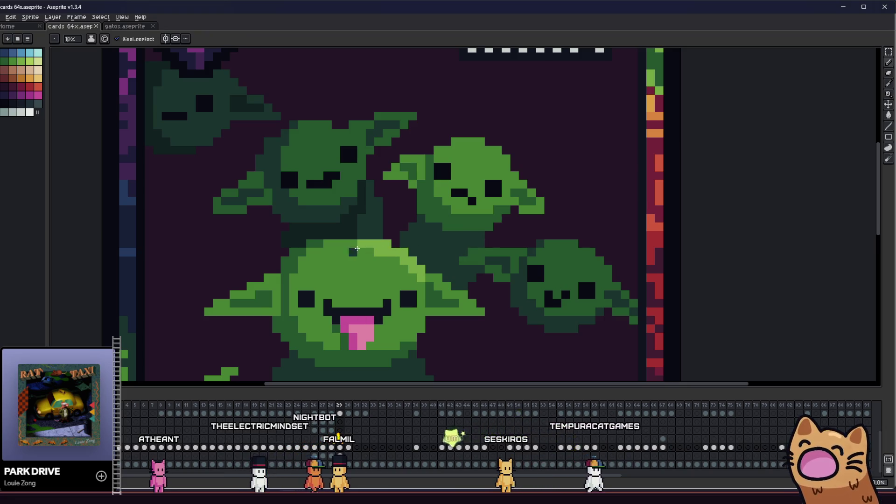
pyautogui.scroll(-3, 358, 249)
pyautogui.scroll(1, 240, 250)
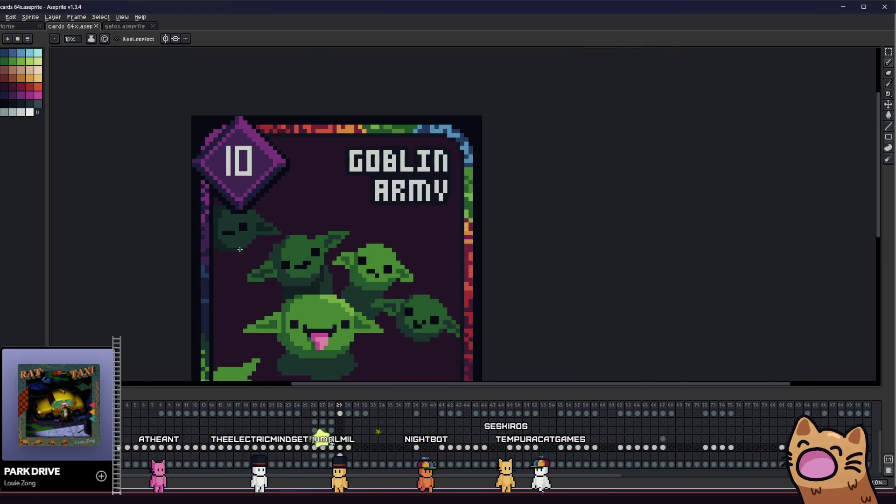
pyautogui.press('alt')
pyautogui.scroll(3, 240, 250)
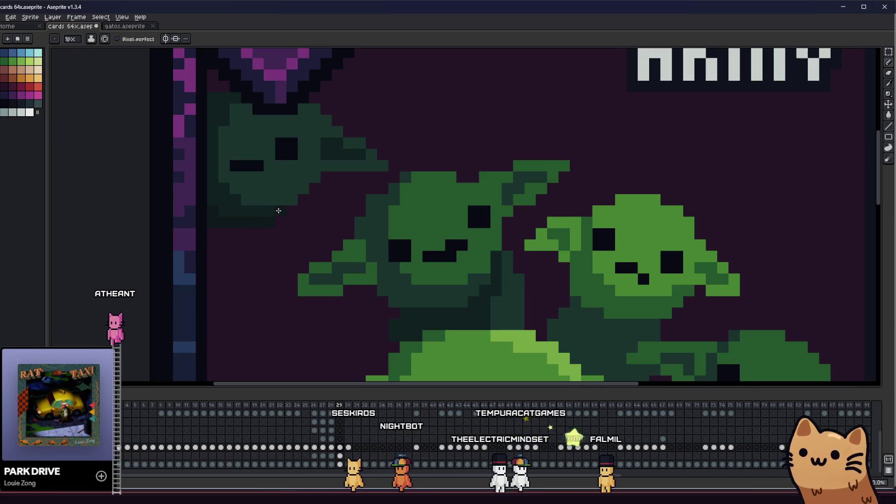
# Paint a dark-green body stroke beneath the faded top-left goblin's head, then re-centre the card
pyautogui.moveTo(271, 225)
pyautogui.mouseDown()
pyautogui.moveTo(240, 268)
pyautogui.moveTo(220, 228)
pyautogui.mouseUp()
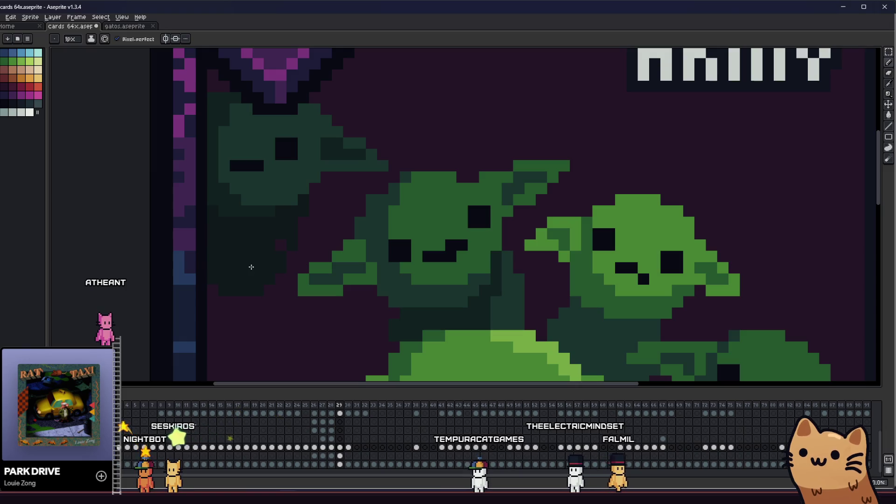
pyautogui.scroll(-5, 275, 244)
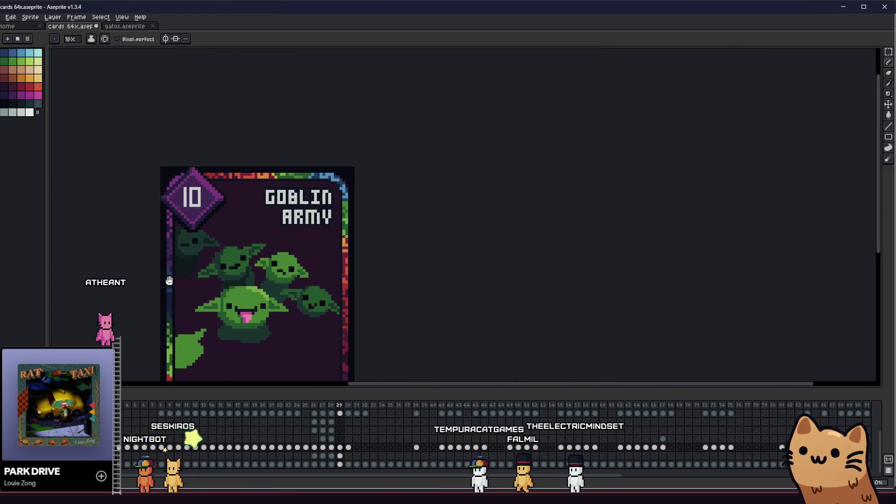
pyautogui.moveTo(163, 285)
pyautogui.mouseDown()
pyautogui.moveTo(123, 285)
pyautogui.moveTo(81, 264)
pyautogui.moveTo(124, 260)
pyautogui.mouseUp()
pyautogui.press('b')
pyautogui.scroll(4, 148, 249)
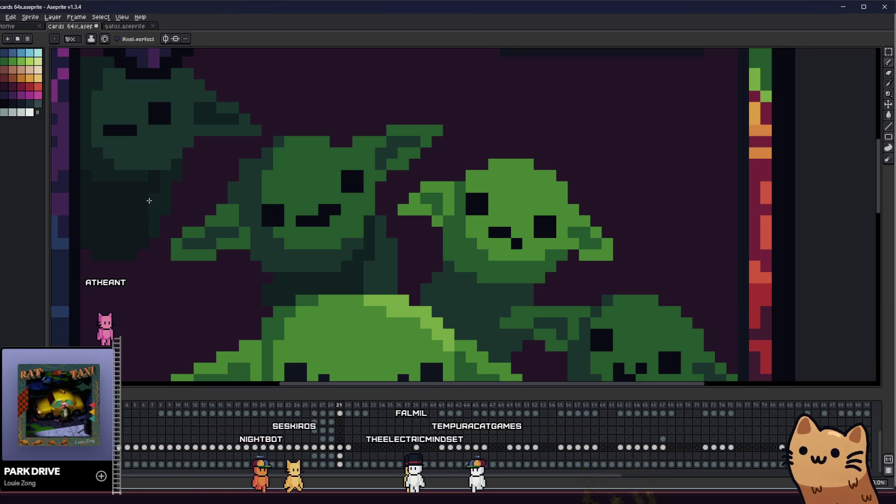
pyautogui.scroll(-4, 141, 233)
pyautogui.moveTo(102, 260); pyautogui.dragTo(253, 257)
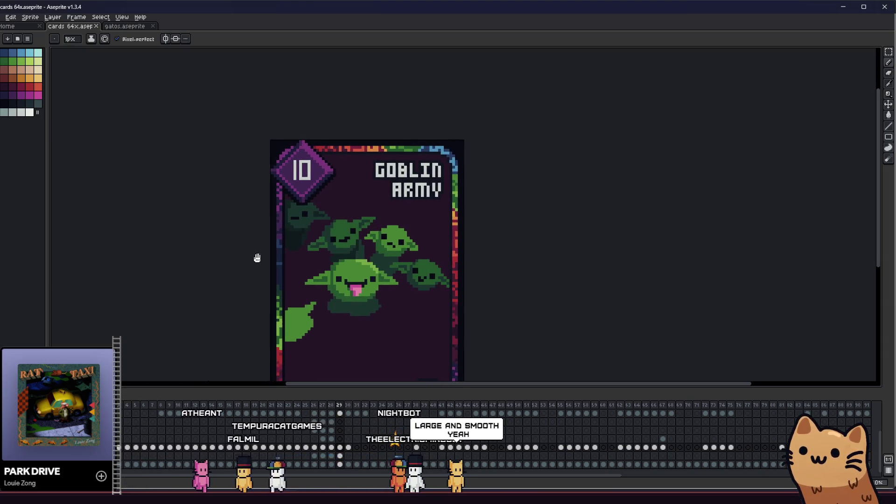
pyautogui.scroll(1, 311, 244)
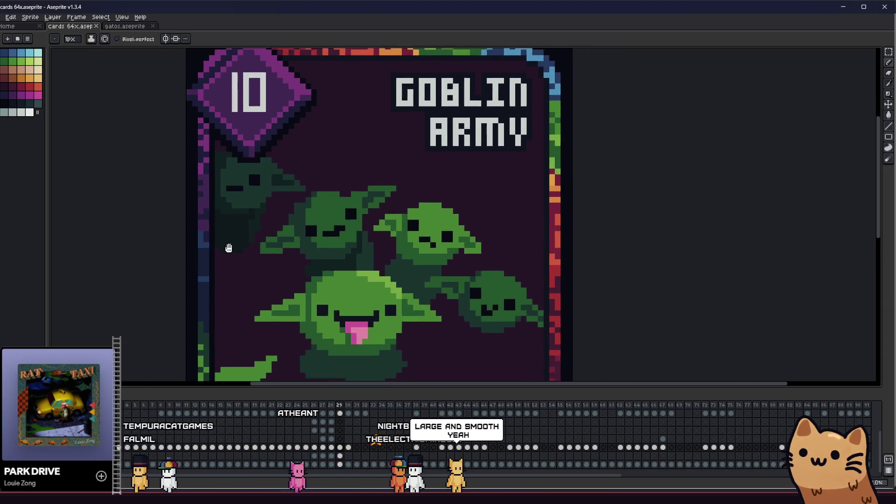
pyautogui.scroll(-2, 225, 243)
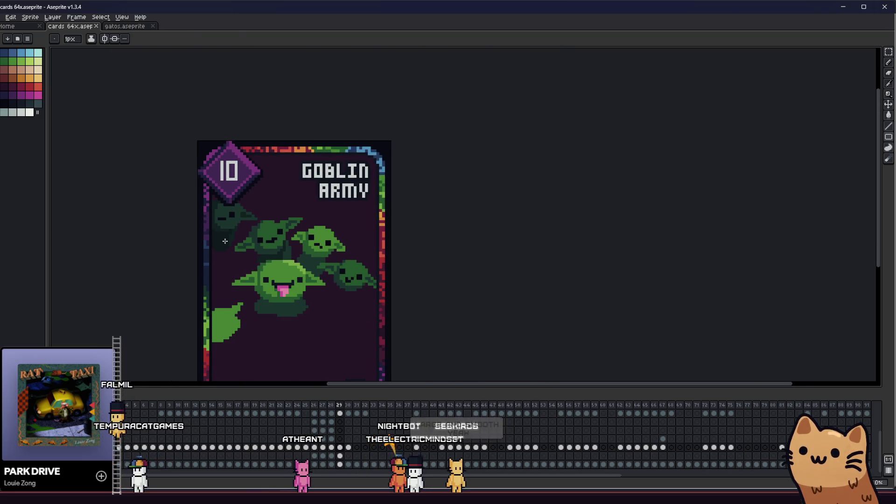
pyautogui.scroll(-1, 225, 241)
pyautogui.scroll(4, 238, 214)
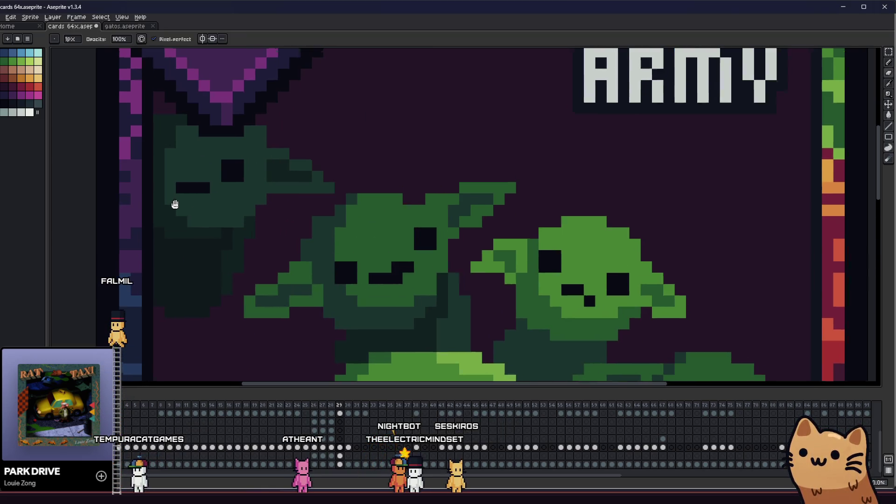
pyautogui.scroll(-3, 224, 203)
pyautogui.scroll(3, 234, 203)
pyautogui.scroll(-2, 151, 244)
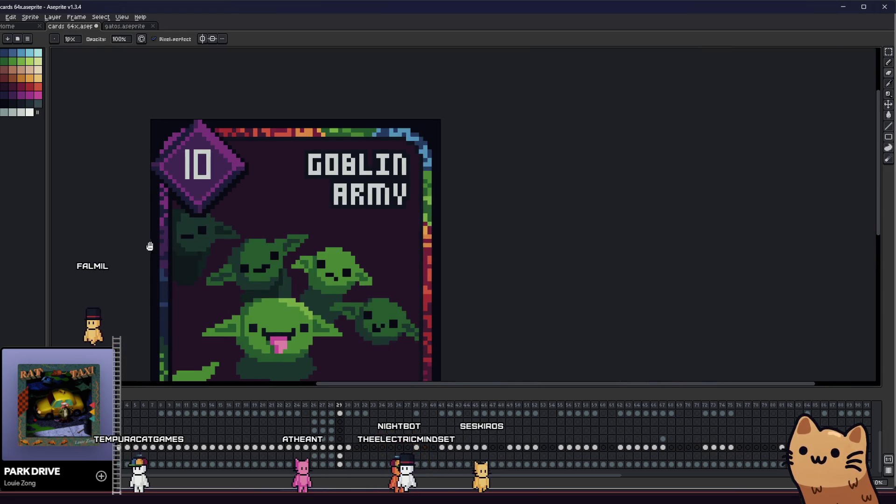
pyautogui.scroll(-1, 190, 248)
pyautogui.moveTo(164, 242)
pyautogui.mouseDown()
pyautogui.moveTo(298, 220)
pyautogui.moveTo(442, 240)
pyautogui.moveTo(444, 248)
pyautogui.moveTo(82, 244)
pyautogui.moveTo(138, 232)
pyautogui.moveTo(395, 226)
pyautogui.moveTo(218, 204)
pyautogui.moveTo(252, 215)
pyautogui.moveTo(239, 217)
pyautogui.mouseUp()
pyautogui.scroll(2, 262, 224)
pyautogui.press('i')
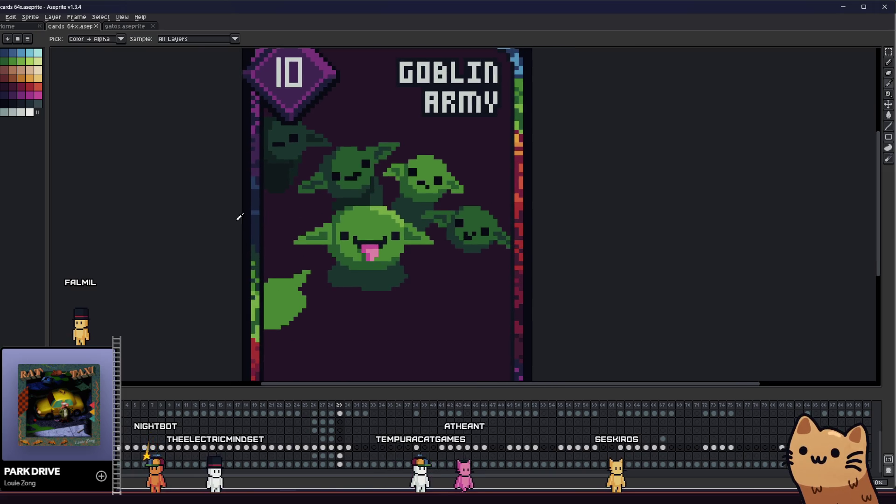
pyautogui.scroll(1, 403, 203)
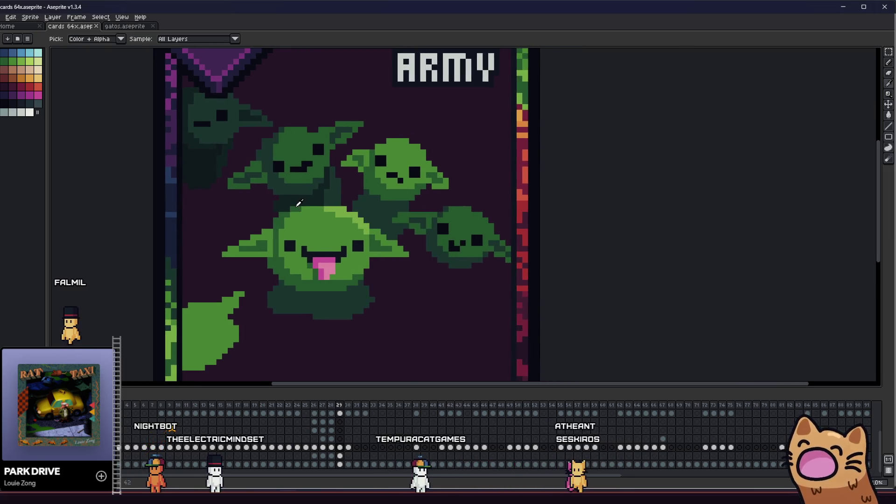
pyautogui.scroll(-3, 315, 188)
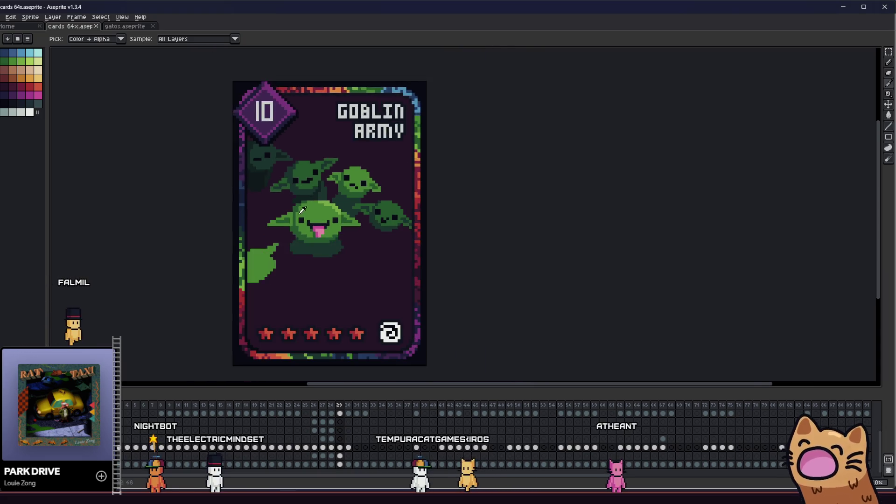
pyautogui.scroll(3, 262, 210)
pyautogui.press('b')
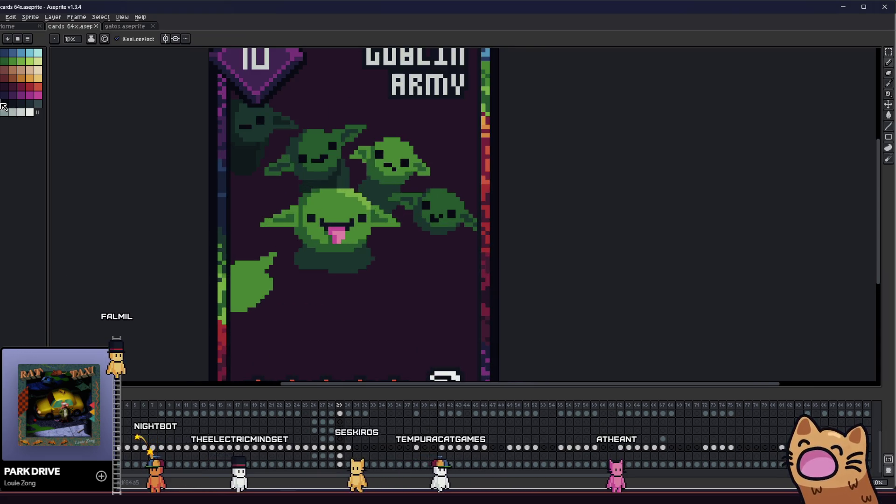
pyautogui.scroll(1, 249, 226)
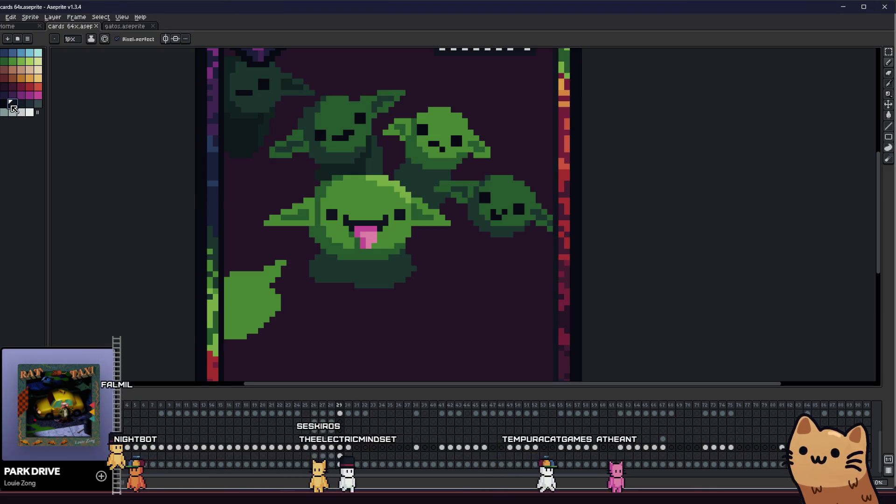
pyautogui.scroll(3, 173, 159)
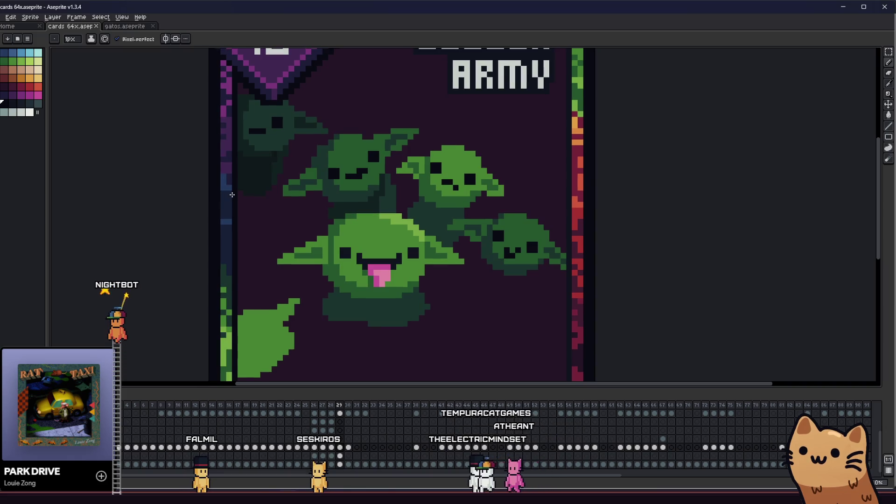
# Magic-wand the dark-green blob below the big goblin and delete it
pyautogui.press('w')
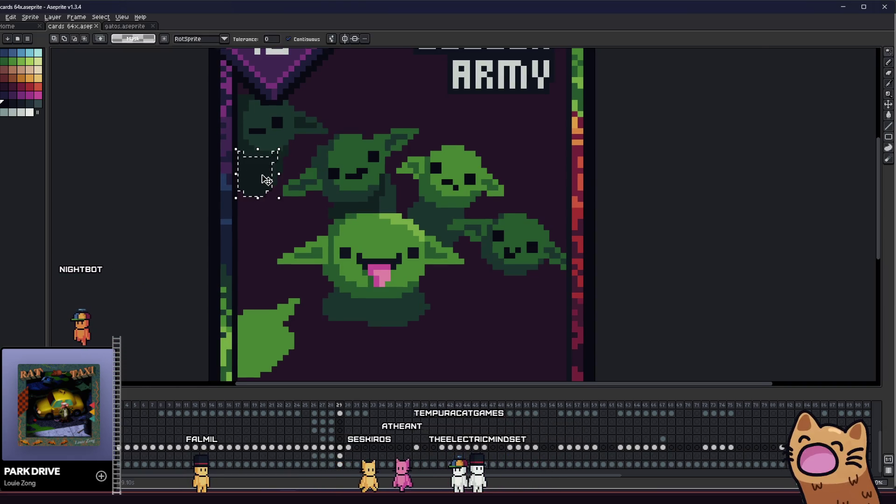
pyautogui.scroll(1, 266, 179)
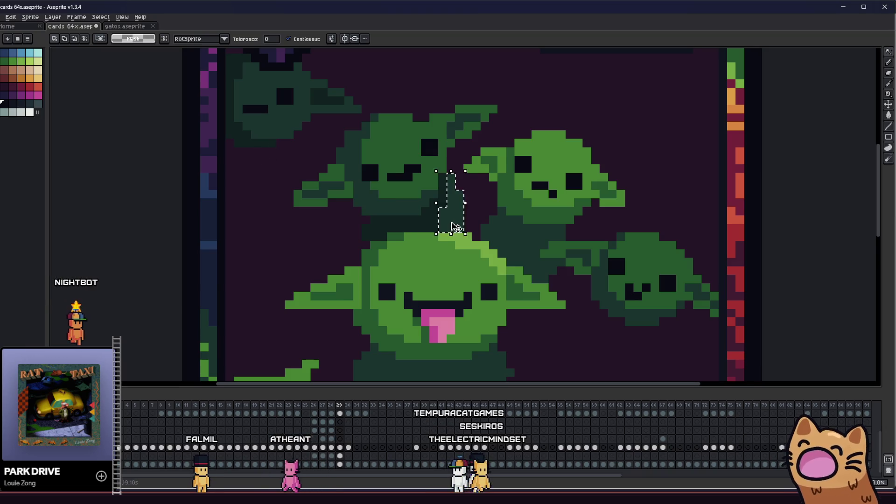
pyautogui.scroll(-1, 467, 224)
pyautogui.click(453, 339)
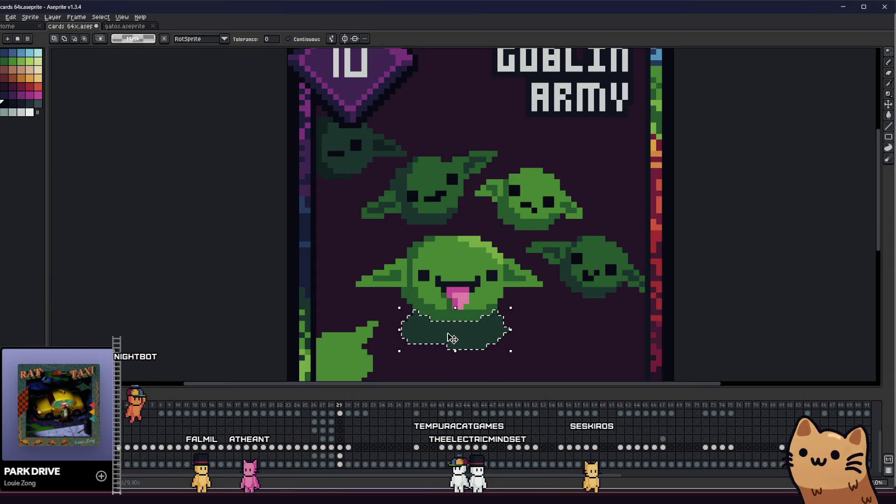
pyautogui.press('Delete')
pyautogui.scroll(-1, 350, 310)
pyautogui.moveTo(332, 291); pyautogui.dragTo(321, 286)
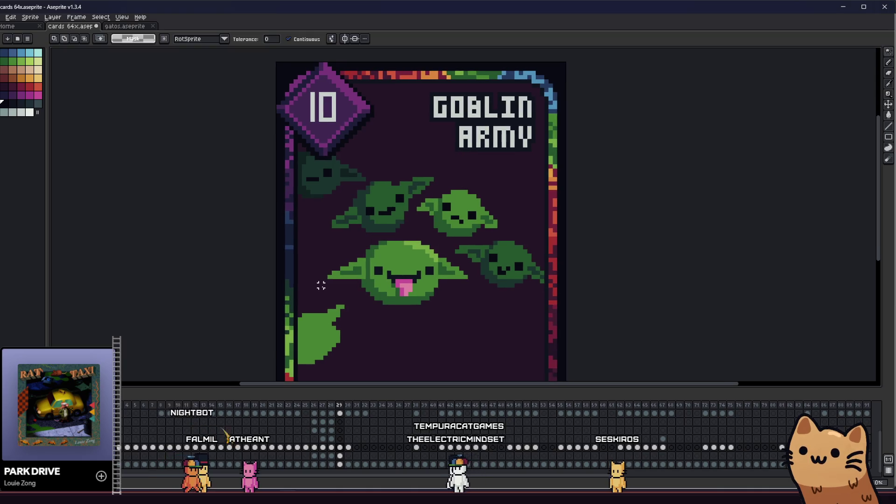
pyautogui.hotkey('shift', 'o')
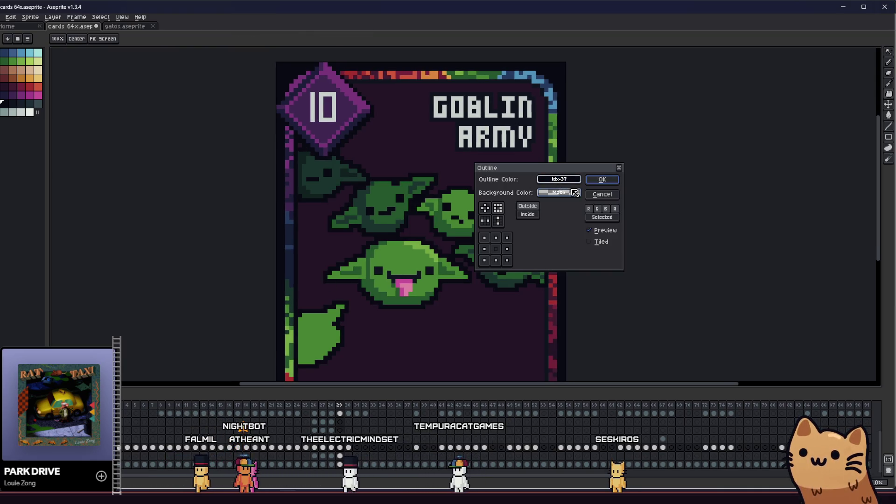
# Apply a dark Outline effect to the goblin heads, then deselect
pyautogui.click(576, 193)
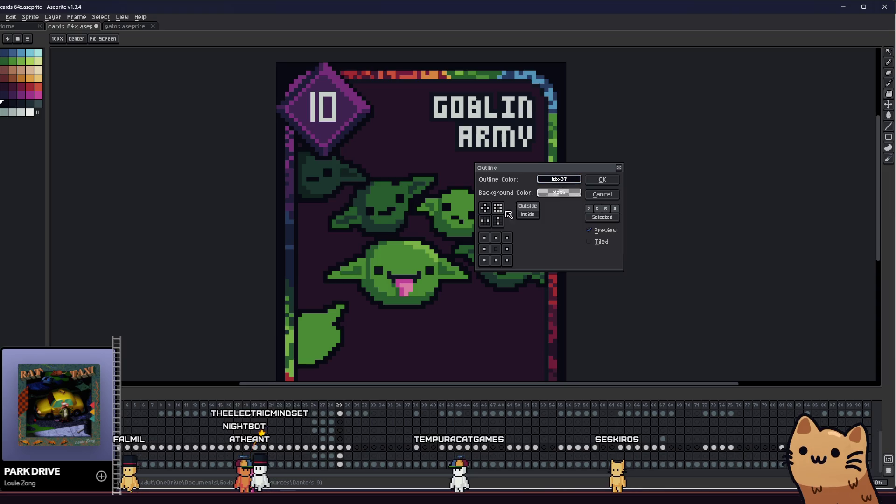
pyautogui.click(603, 180)
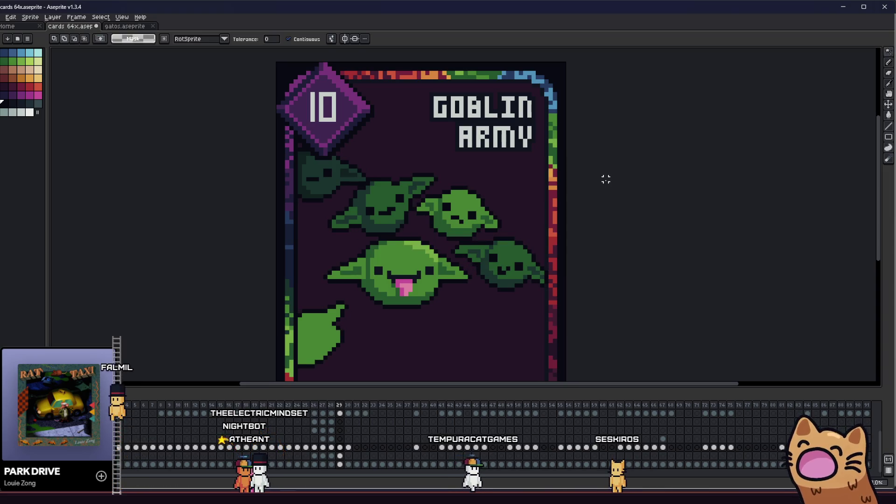
pyautogui.hotkey('shift', 'o')
pyautogui.click(560, 180)
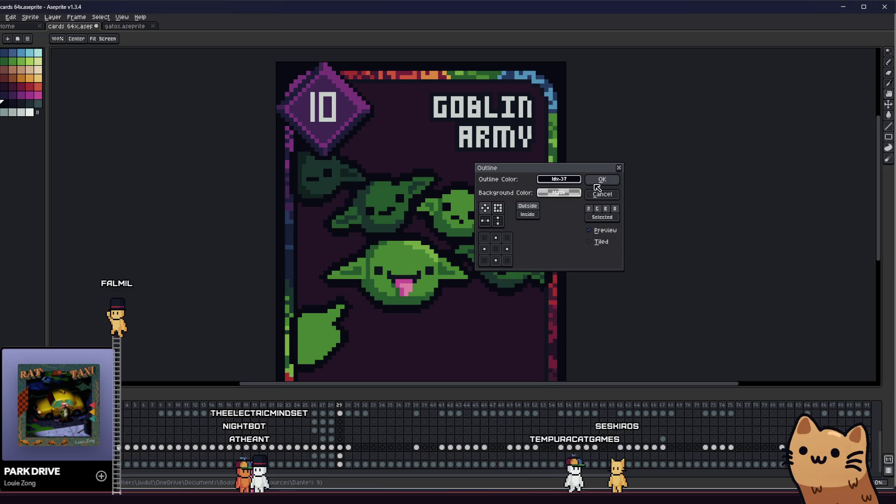
pyautogui.click(598, 181)
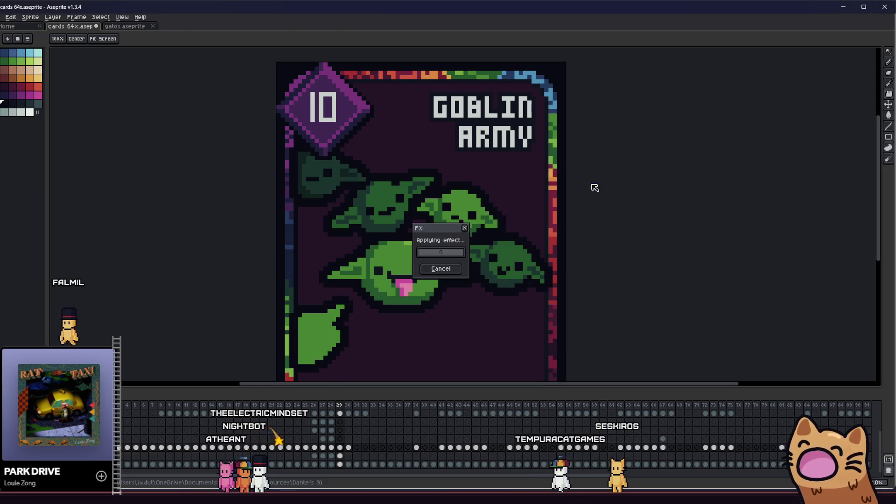
pyautogui.hotkey('ctrl', 'd')
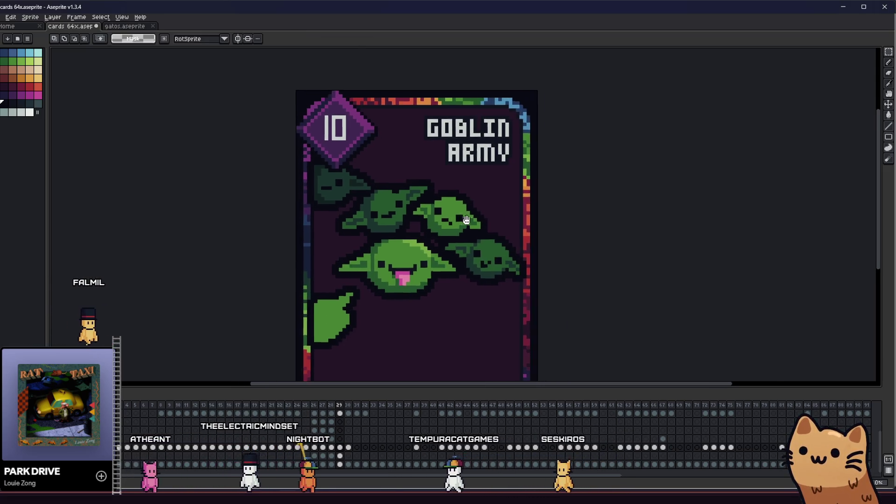
pyautogui.scroll(-2, 356, 229)
pyautogui.press('i')
pyautogui.scroll(-4, 317, 238)
pyautogui.scroll(4, 308, 243)
pyautogui.moveTo(233, 246)
pyautogui.mouseDown()
pyautogui.moveTo(152, 266)
pyautogui.moveTo(208, 280)
pyautogui.moveTo(402, 264)
pyautogui.moveTo(257, 264)
pyautogui.moveTo(238, 252)
pyautogui.mouseUp()
pyautogui.scroll(-4, 239, 252)
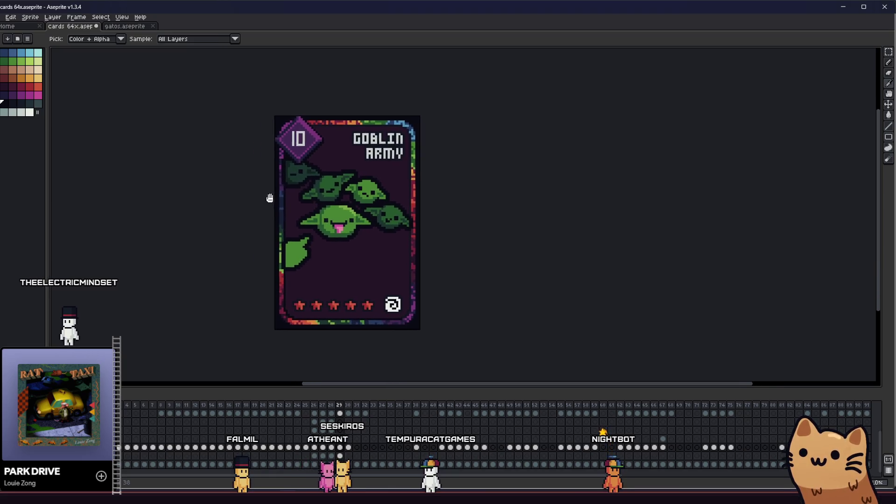
pyautogui.scroll(2, 276, 202)
pyautogui.moveTo(270, 208)
pyautogui.mouseDown()
pyautogui.moveTo(177, 230)
pyautogui.moveTo(350, 242)
pyautogui.moveTo(315, 234)
pyautogui.moveTo(248, 247)
pyautogui.moveTo(185, 242)
pyautogui.mouseUp()
pyautogui.scroll(2, 316, 232)
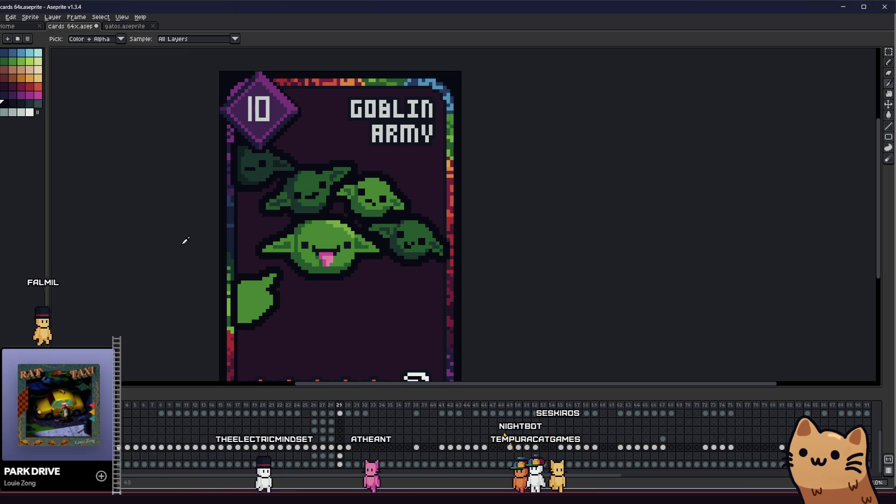
pyautogui.scroll(-5, 153, 244)
pyautogui.scroll(5, 154, 243)
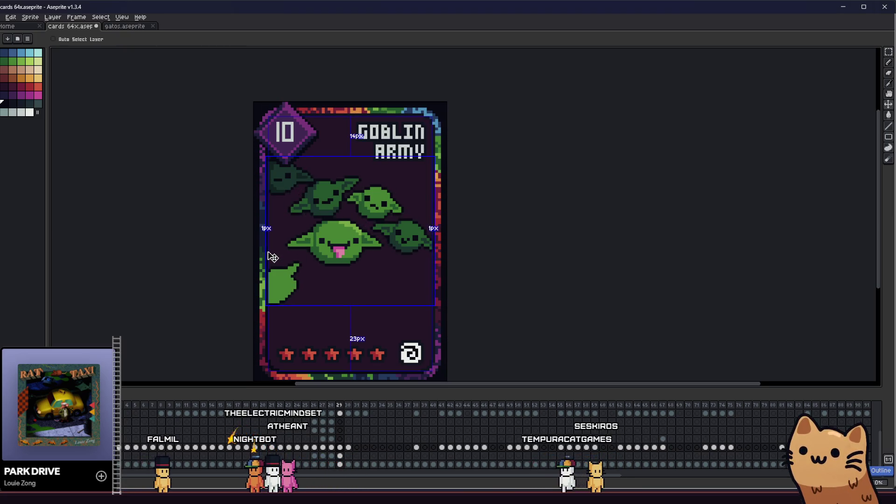
pyautogui.scroll(1, 284, 246)
pyautogui.press('m')
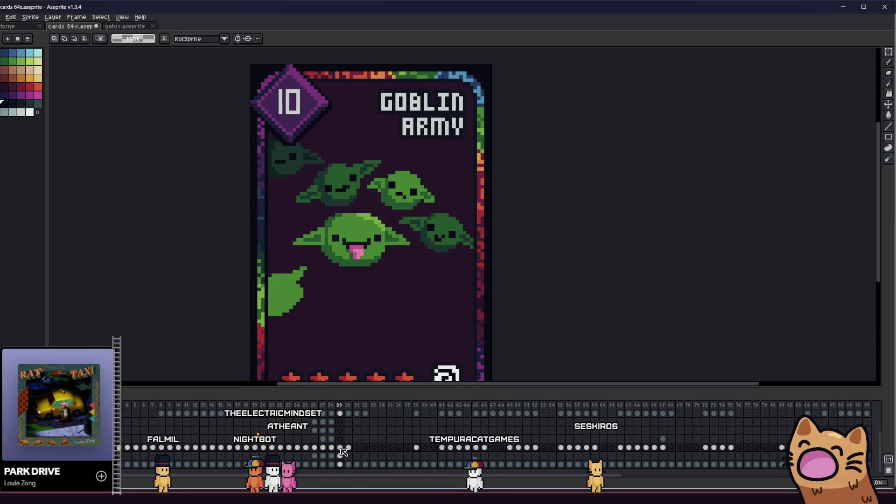
pyautogui.click(341, 448)
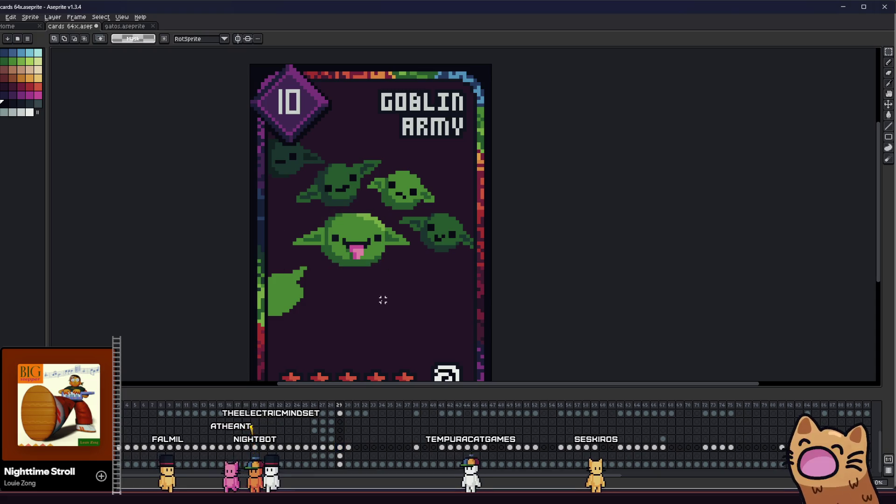
pyautogui.moveTo(251, 132); pyautogui.dragTo(305, 182)
pyautogui.moveTo(324, 144); pyautogui.dragTo(284, 162)
# Build a rectangular selection around the top-left goblin head
pyautogui.moveTo(492, 199); pyautogui.dragTo(449, 256)
pyautogui.moveTo(397, 211); pyautogui.dragTo(469, 223)
pyautogui.moveTo(410, 235); pyautogui.dragTo(476, 222)
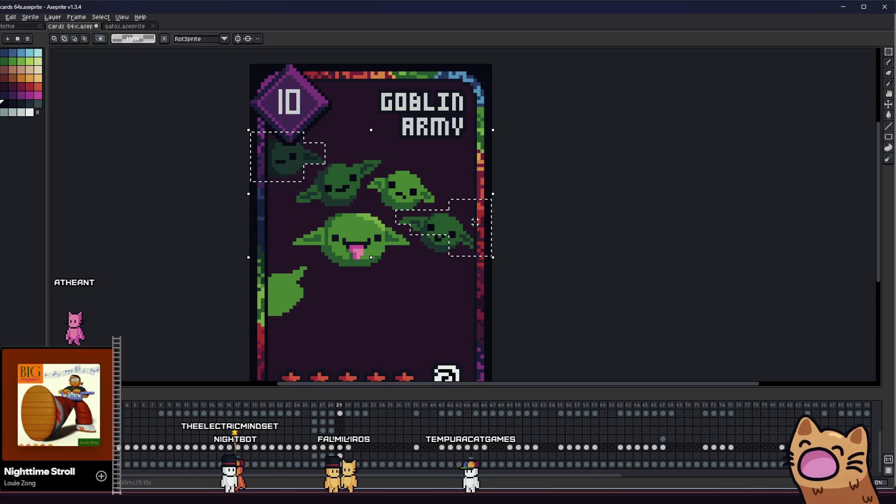
pyautogui.moveTo(424, 255); pyautogui.dragTo(485, 267)
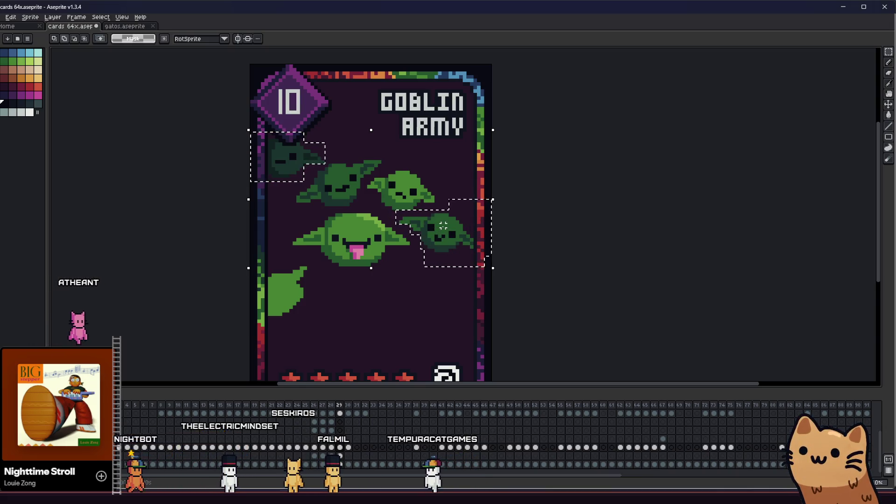
pyautogui.moveTo(337, 261); pyautogui.dragTo(355, 263)
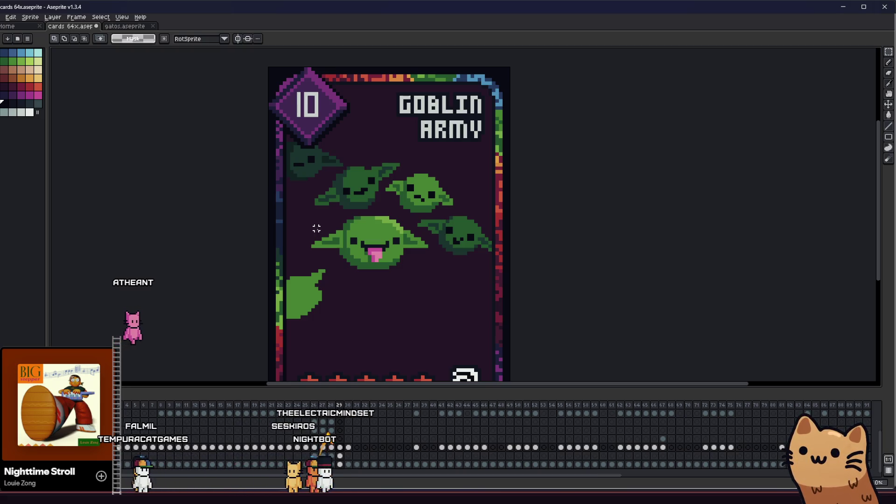
pyautogui.scroll(-5, 281, 259)
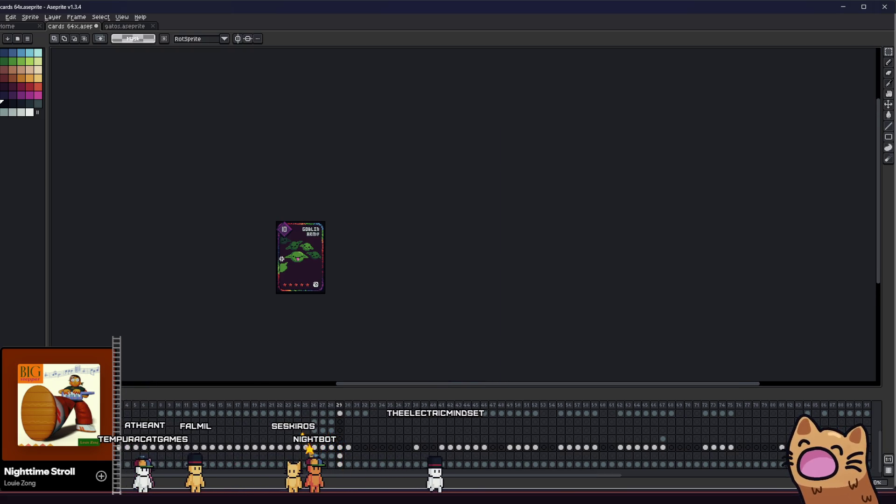
pyautogui.scroll(3, 281, 259)
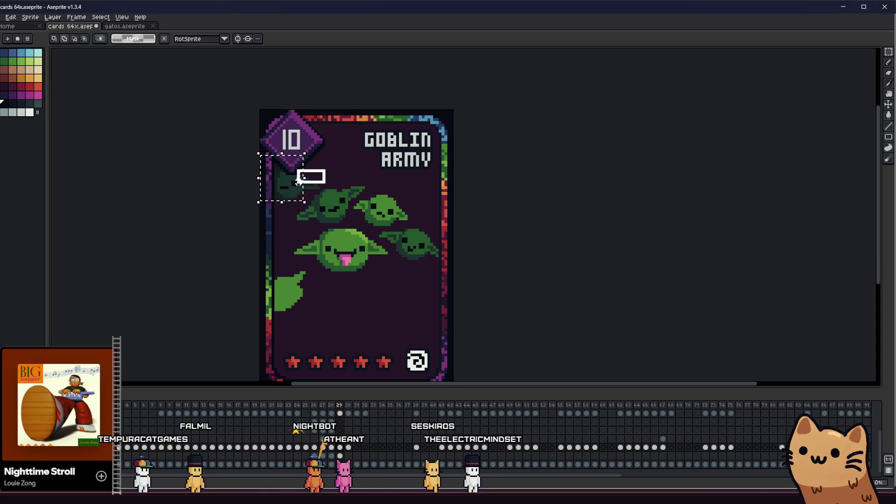
# Cut the goblin head, paste it back in place and commit, then change layer rows
pyautogui.press('Delete')
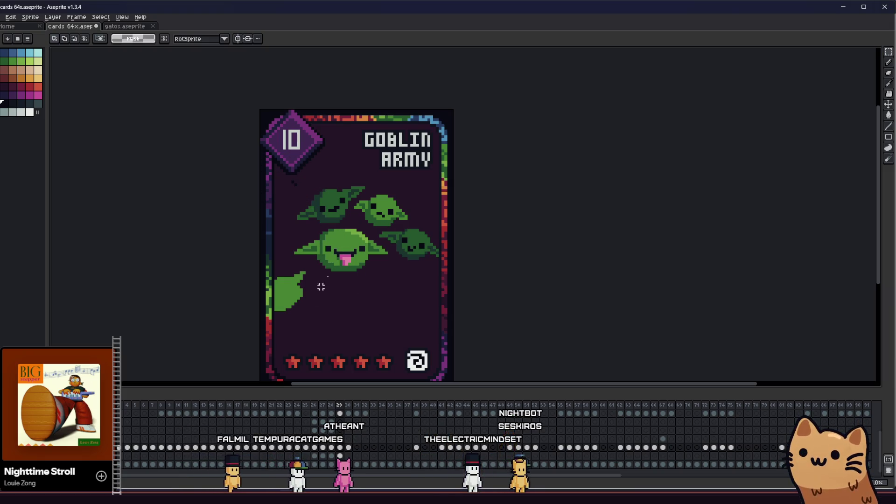
pyautogui.hotkey('ctrl', 'v')
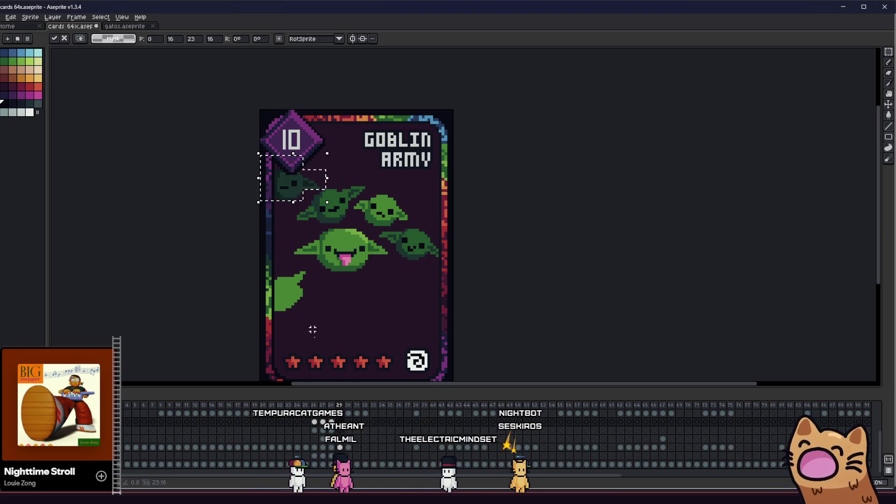
pyautogui.press('Return')
pyautogui.click(341, 447)
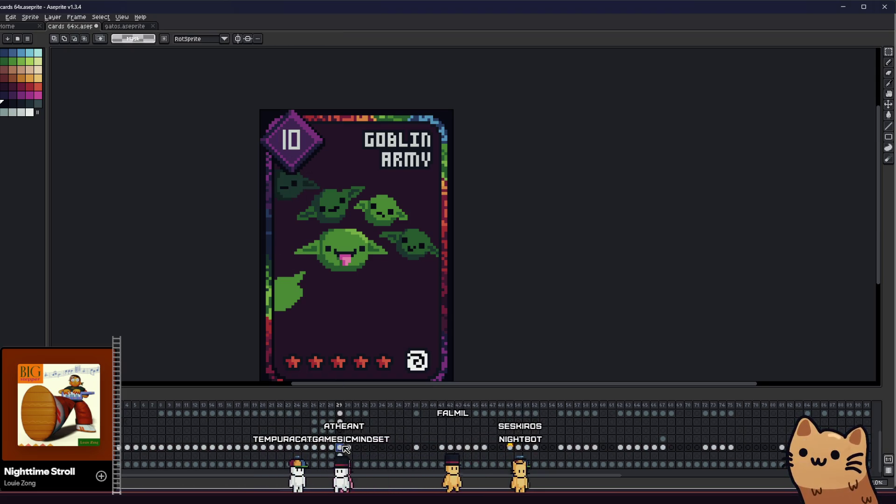
pyautogui.click(342, 456)
pyautogui.scroll(1, 291, 224)
# Draw a rectangular marquee around the two small middle goblin heads
pyautogui.press('i')
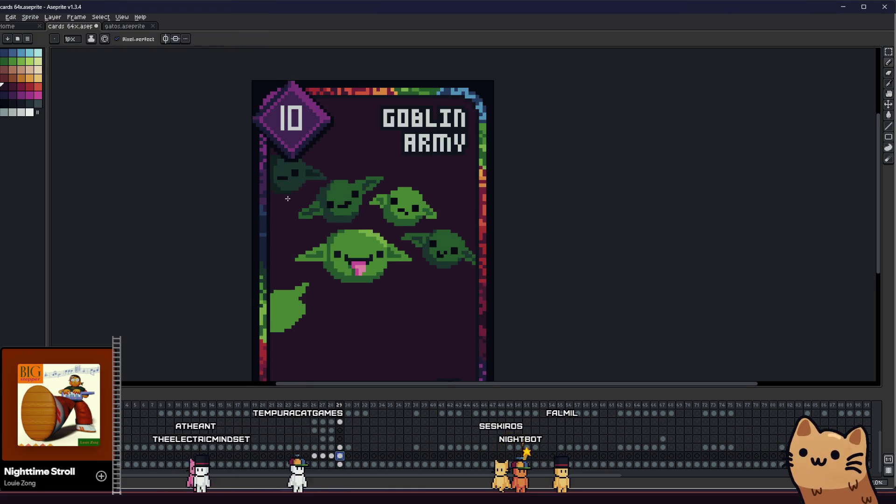
pyautogui.press('e')
pyautogui.press('b')
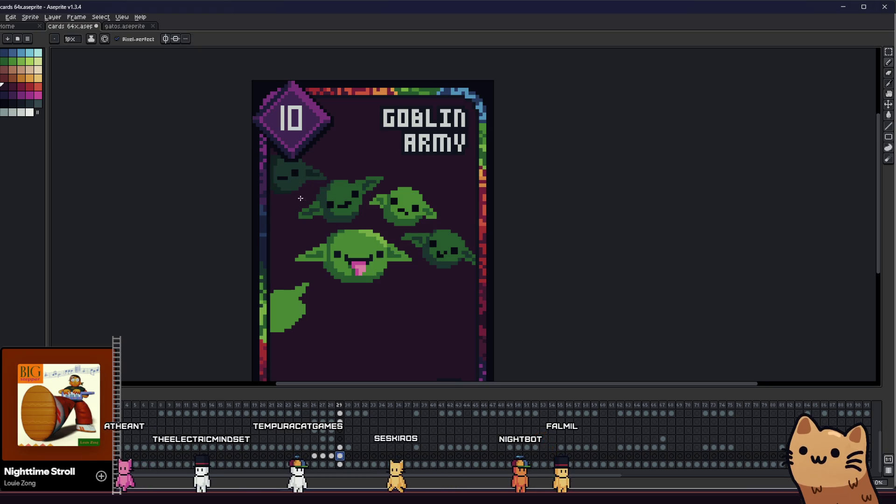
pyautogui.press('m')
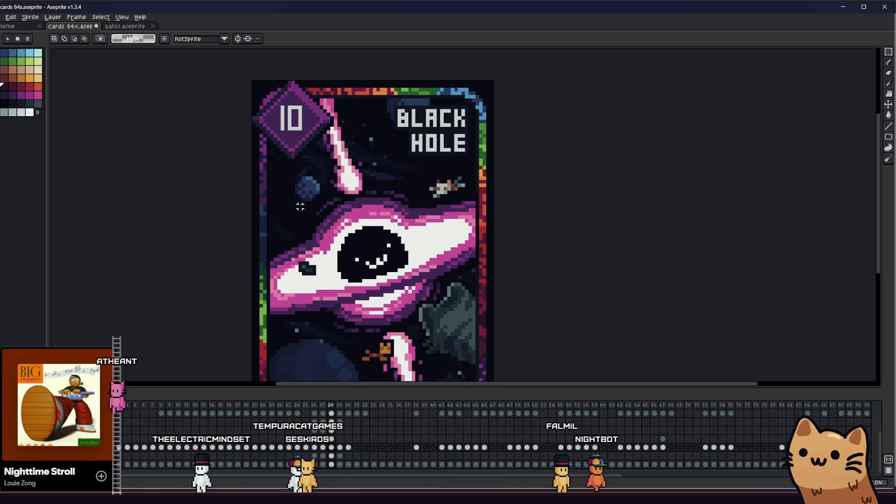
pyautogui.moveTo(300, 196)
pyautogui.mouseDown()
pyautogui.moveTo(359, 224)
pyautogui.moveTo(329, 225)
pyautogui.mouseUp()
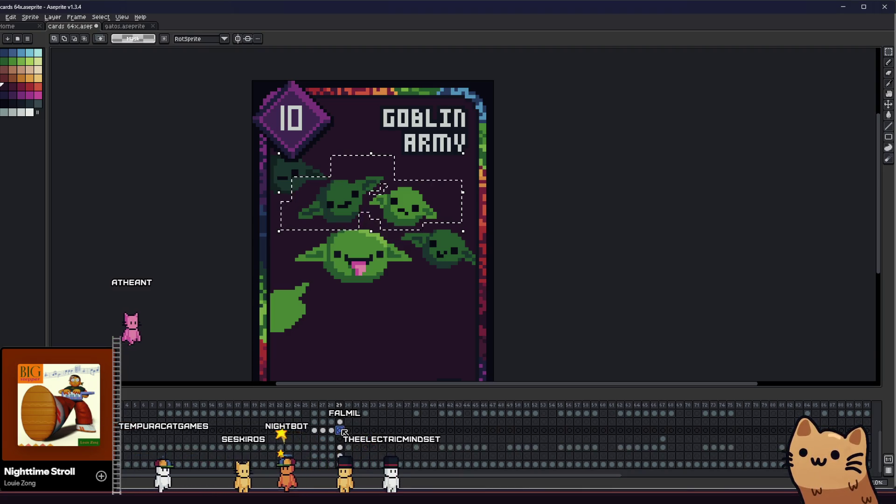
# Paste the two middle goblin heads into the goblin layer's frame 29 cel
pyautogui.click(344, 447)
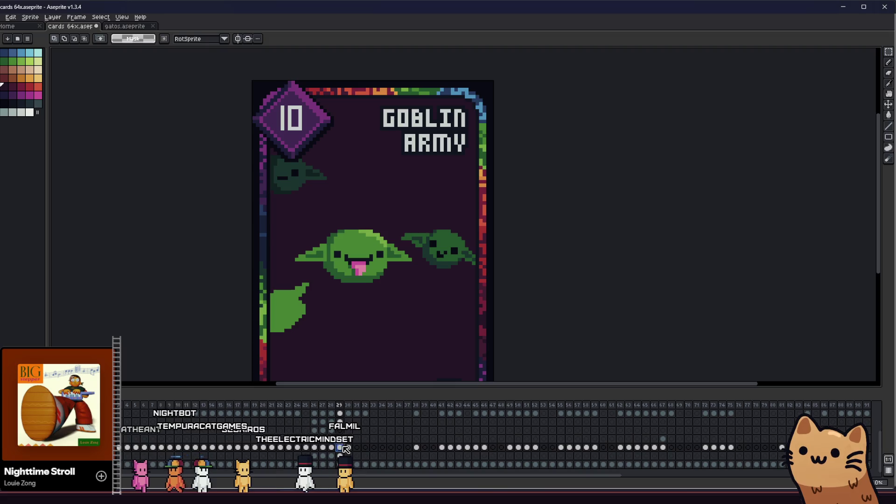
pyautogui.hotkey('ctrl', 'v')
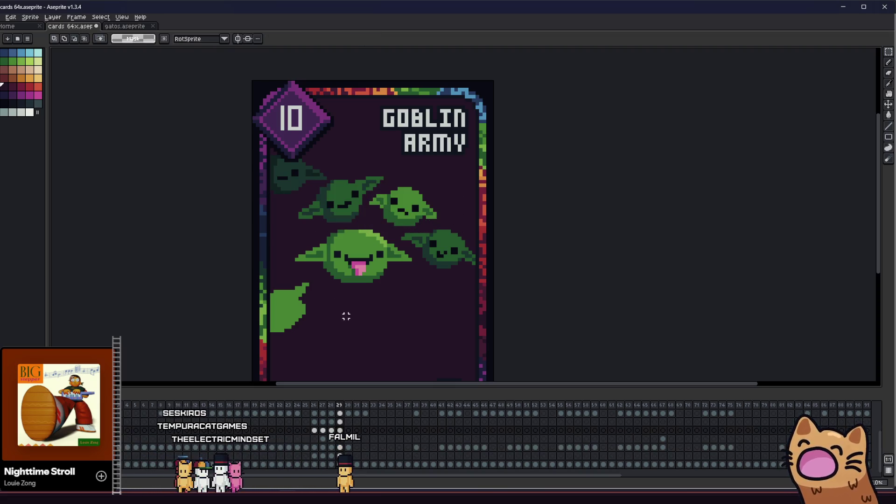
pyautogui.click(340, 456)
pyautogui.click(340, 448)
# Select the big tongue-out goblin and the right goblin, transform them and commit
pyautogui.moveTo(503, 232); pyautogui.dragTo(449, 291)
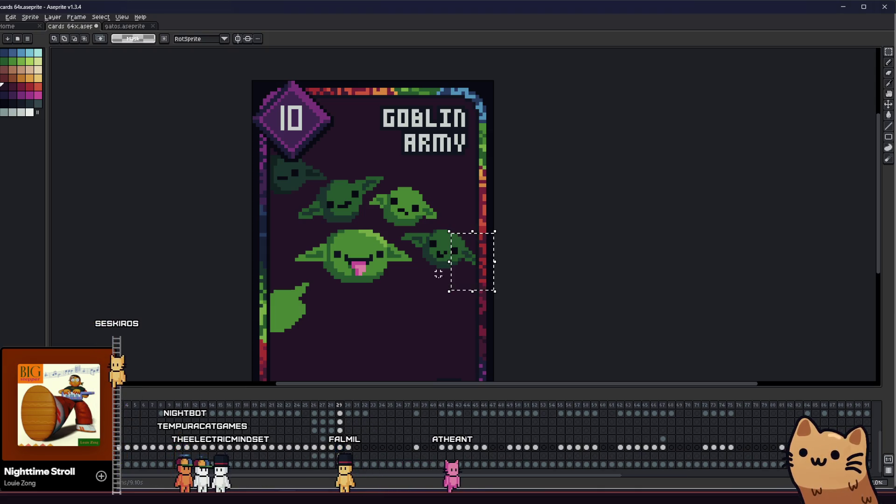
pyautogui.moveTo(401, 230); pyautogui.dragTo(465, 242)
pyautogui.moveTo(293, 239); pyautogui.dragTo(448, 272)
pyautogui.moveTo(320, 289); pyautogui.dragTo(411, 259)
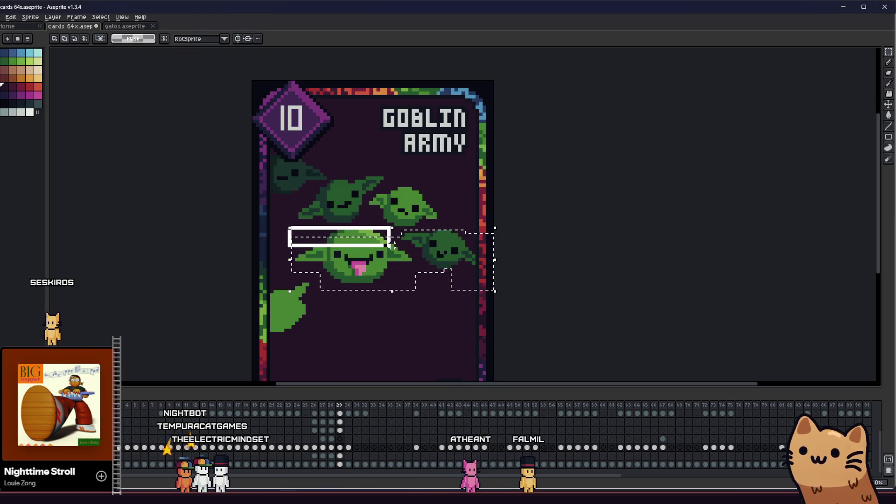
pyautogui.hotkey('ctrl', 't')
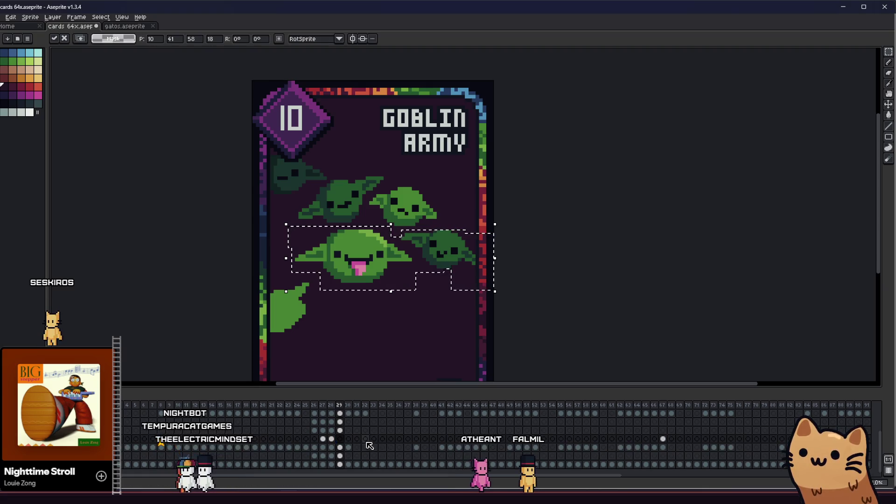
pyautogui.click(341, 447)
# Switch to another layer's frame 29 cel and recentre the card view
pyautogui.click(356, 334)
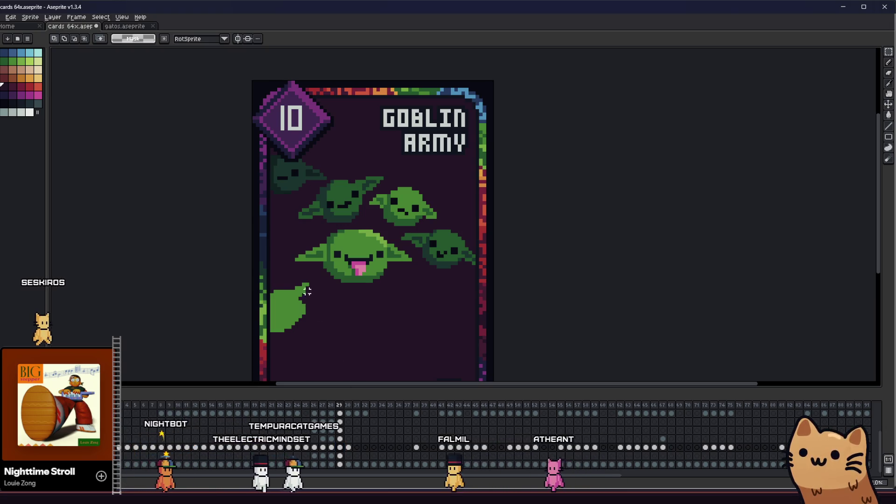
pyautogui.press('b')
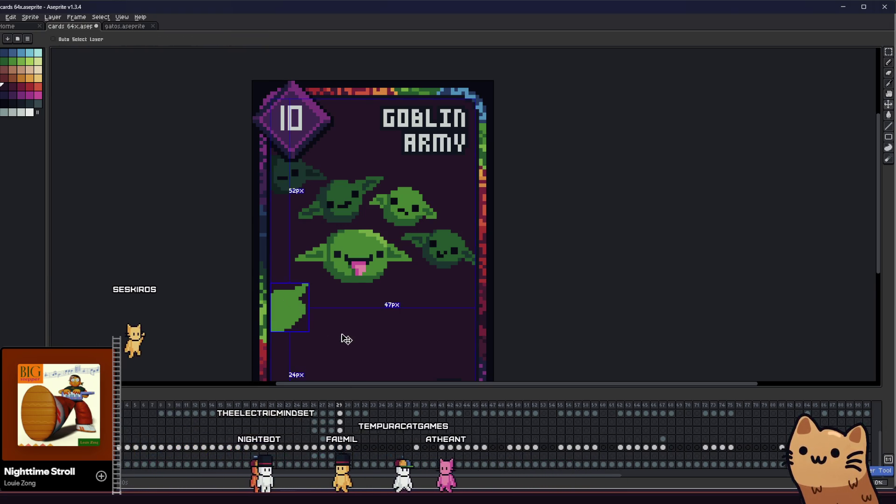
pyautogui.click(340, 439)
pyautogui.scroll(-3, 337, 336)
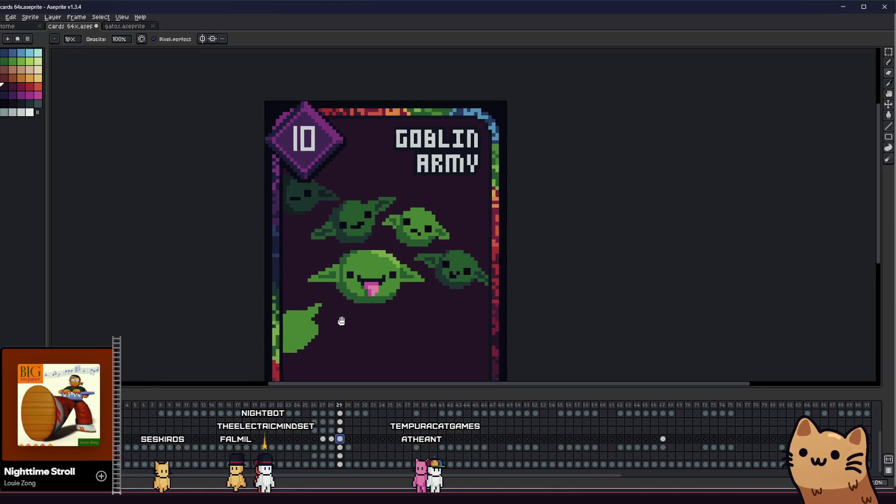
pyautogui.press('v')
pyautogui.moveTo(332, 323); pyautogui.dragTo(307, 306)
pyautogui.press('i')
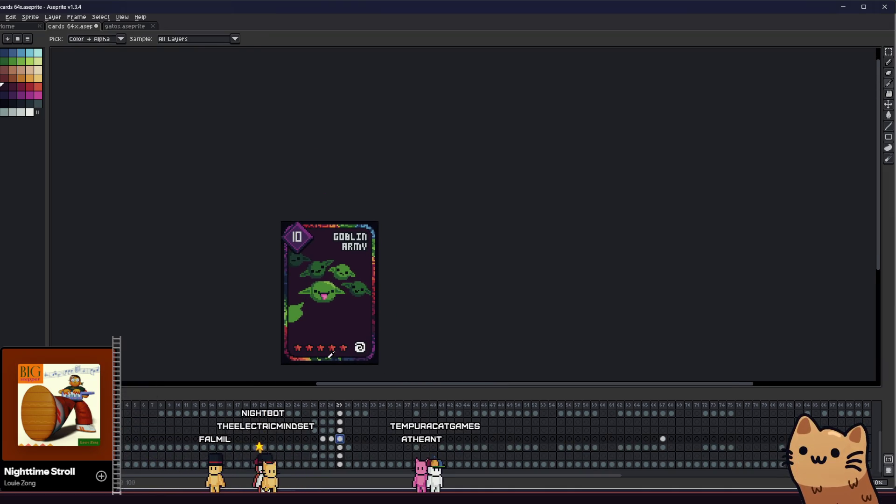
pyautogui.scroll(3, 329, 293)
pyautogui.press('m')
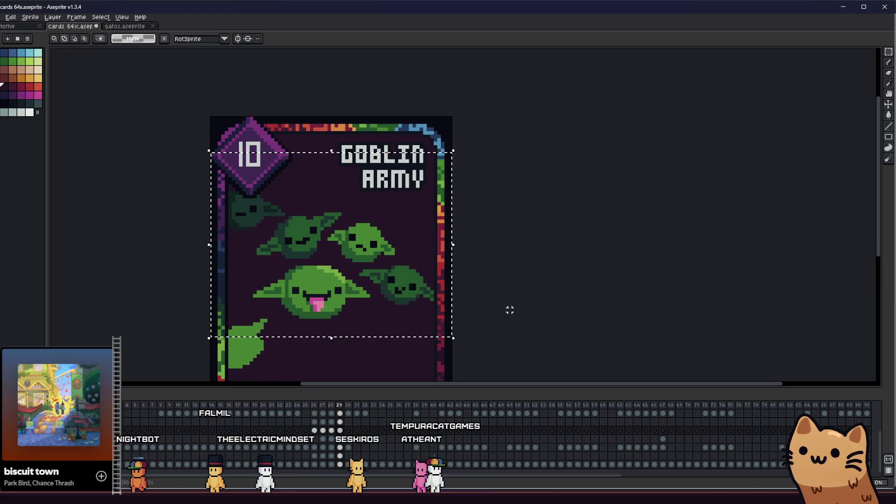
# Outline the upper goblin heads with a dark colour picked from the palette swatches
pyautogui.hotkey('shift', 'o')
pyautogui.click(613, 197)
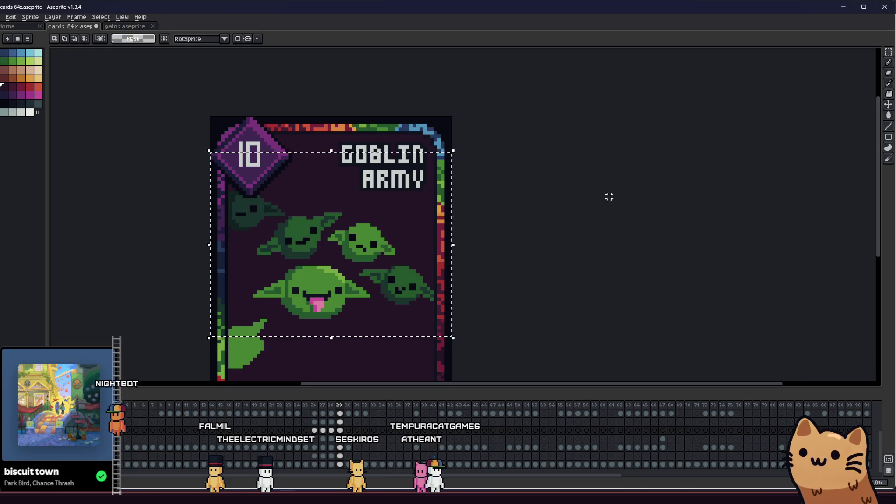
pyautogui.hotkey('shift', 'o')
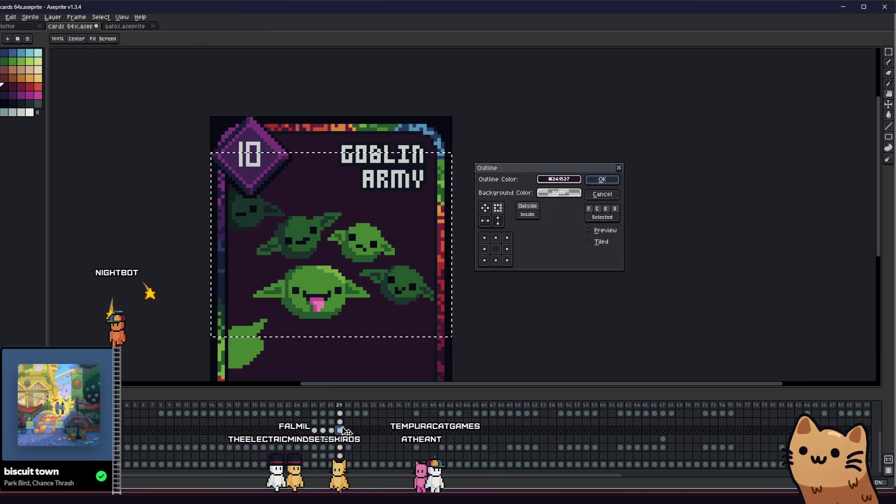
pyautogui.click(559, 180)
pyautogui.click(549, 193)
pyautogui.click(560, 216)
pyautogui.click(497, 217)
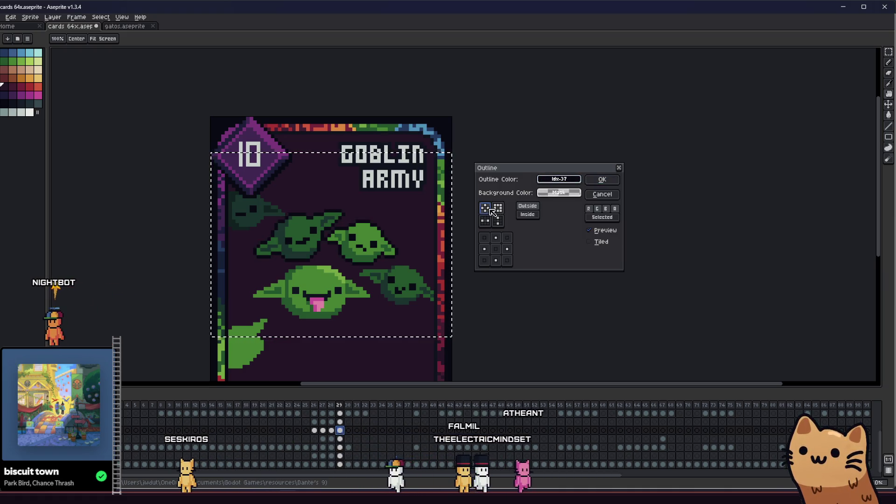
pyautogui.click(602, 180)
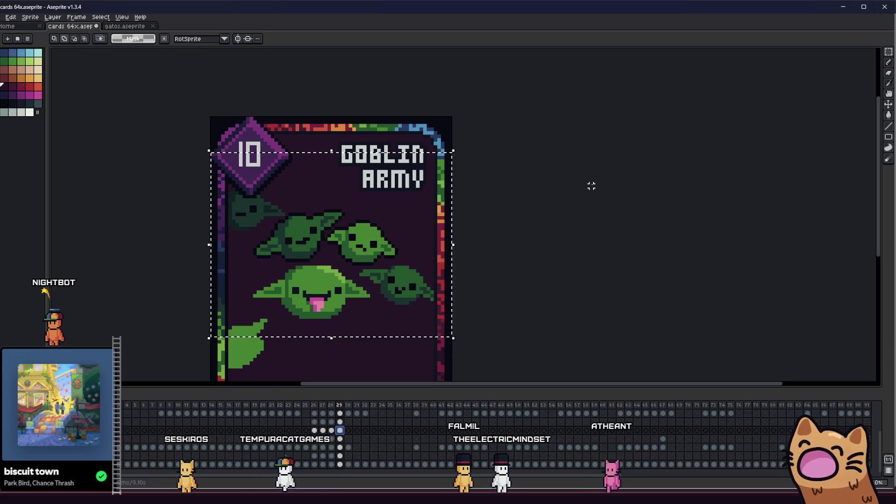
# Apply a second outline pass with the dark palette colour
pyautogui.hotkey('shift', 'o')
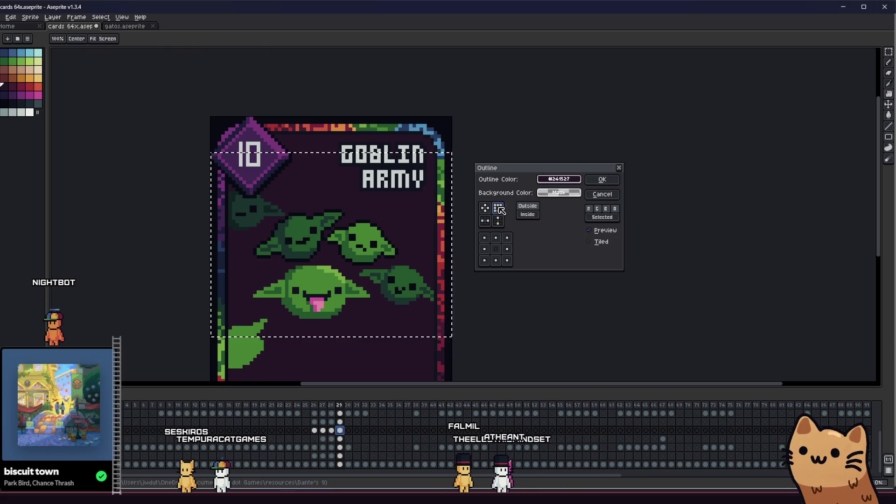
pyautogui.click(559, 180)
pyautogui.click(554, 194)
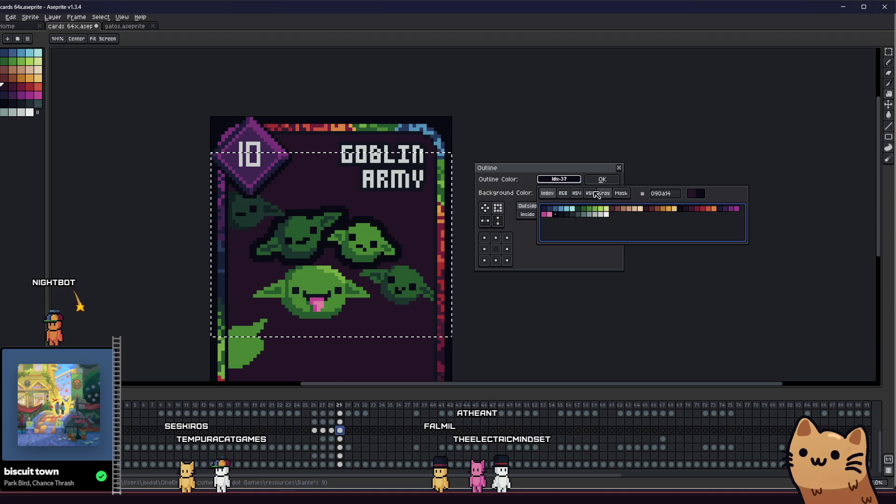
pyautogui.click(602, 179)
pyautogui.hscroll(-2, 574, 238)
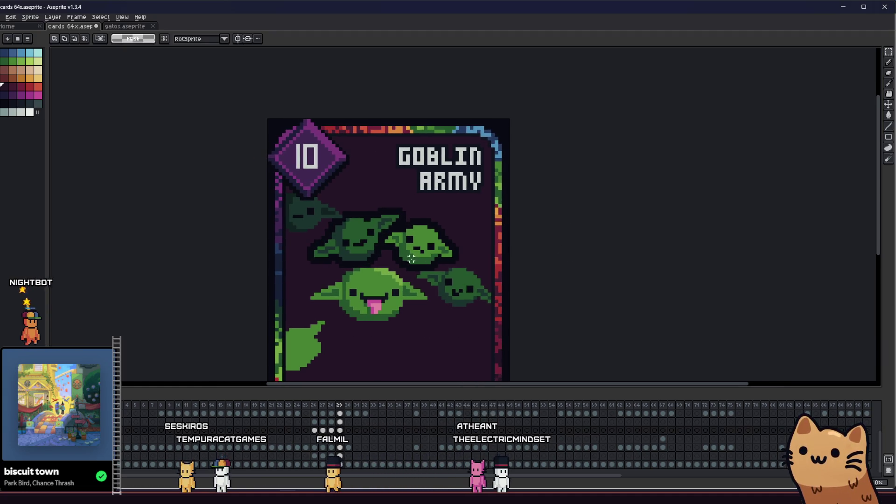
# Zoom in and pencil a dark outline pixel between the goblins
pyautogui.scroll(-3, 412, 259)
pyautogui.press('i')
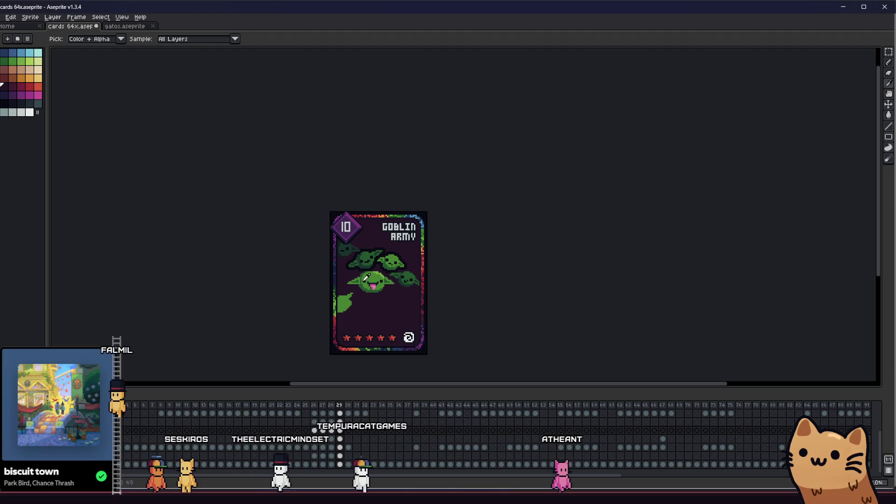
pyautogui.scroll(3, 387, 266)
pyautogui.moveTo(321, 265); pyautogui.dragTo(326, 263)
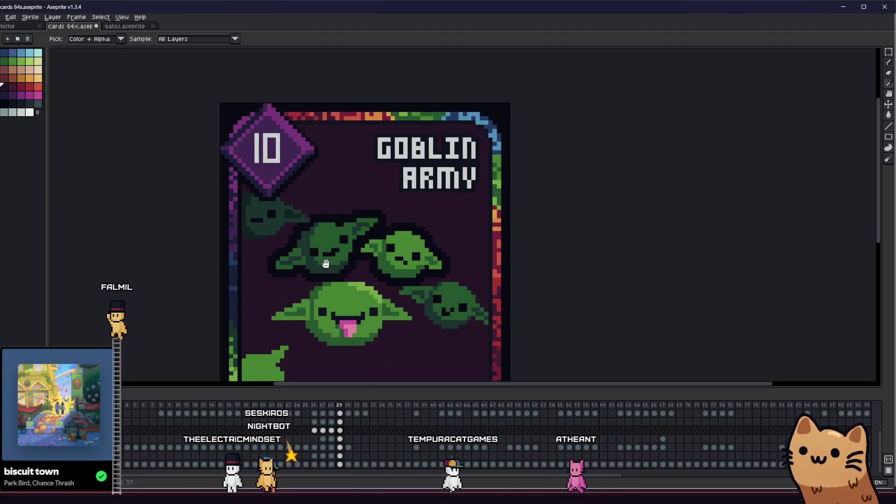
pyautogui.scroll(1, 338, 271)
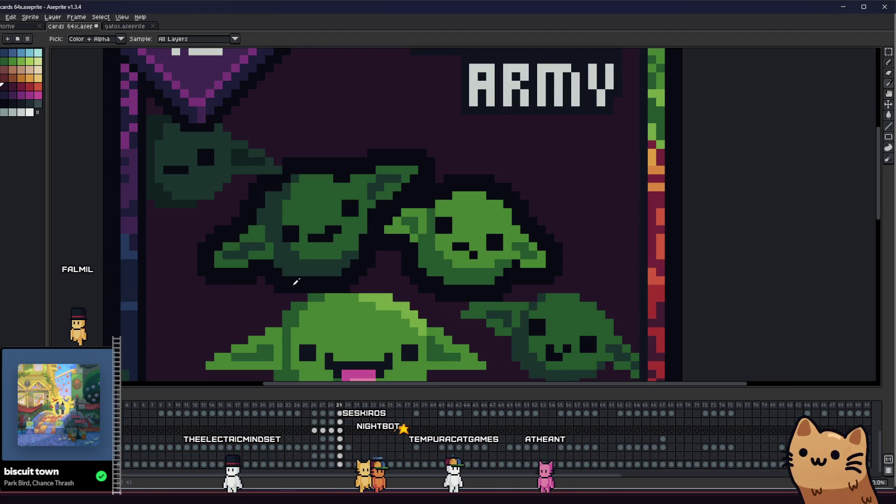
pyautogui.scroll(-5, 296, 281)
pyautogui.scroll(6, 316, 265)
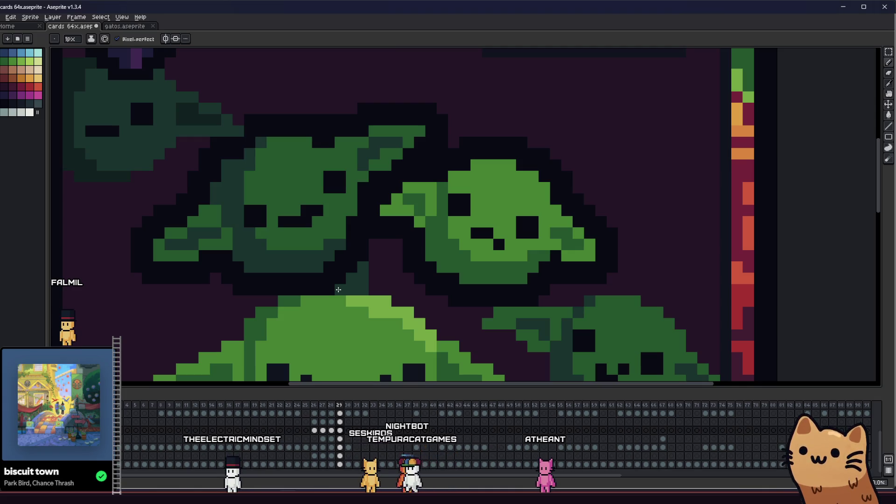
pyautogui.scroll(-4, 377, 290)
pyautogui.scroll(5, 347, 210)
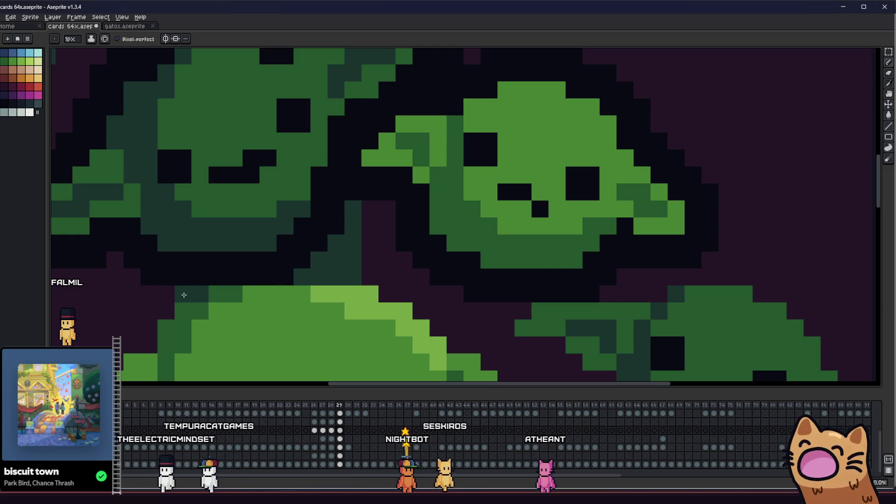
pyautogui.scroll(-4, 150, 343)
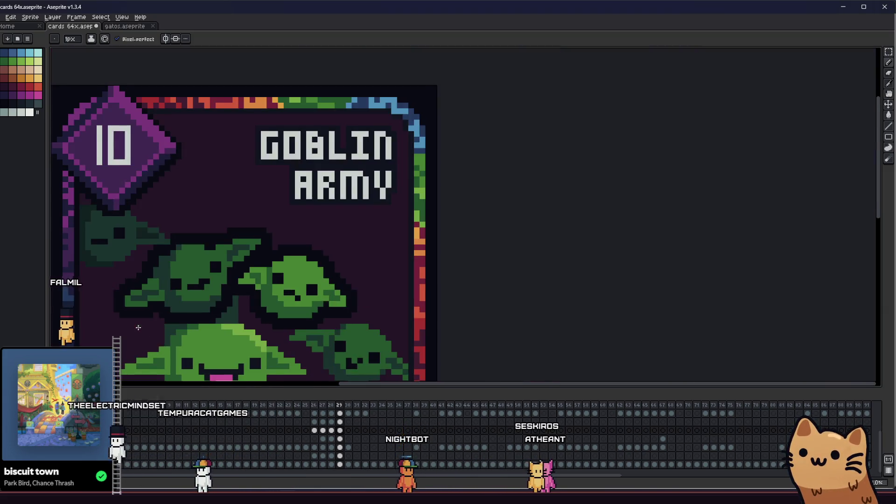
pyautogui.scroll(3, 187, 292)
pyautogui.press('ctrl')
pyautogui.hscroll(-1, 234, 319)
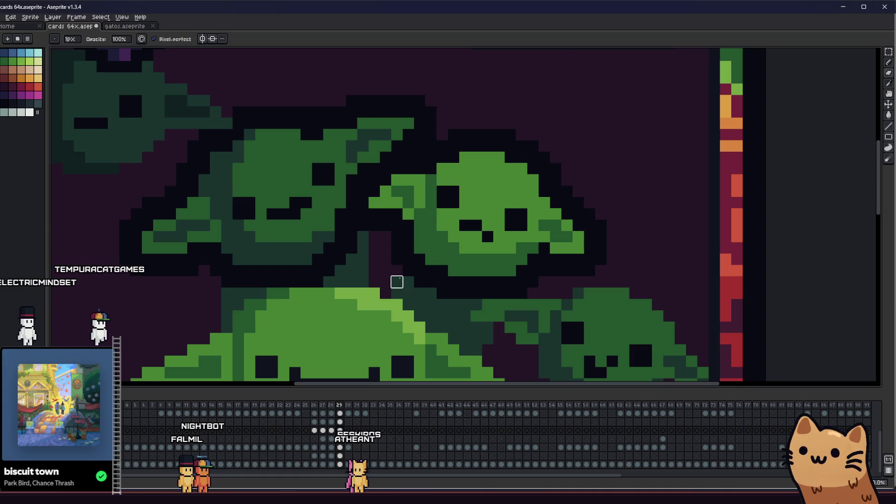
pyautogui.scroll(-3, 397, 282)
pyautogui.scroll(1, 382, 318)
pyautogui.scroll(-1, 378, 330)
pyautogui.rightClick(416, 221)
pyautogui.press('Escape')
pyautogui.moveTo(372, 319); pyautogui.dragTo(402, 307)
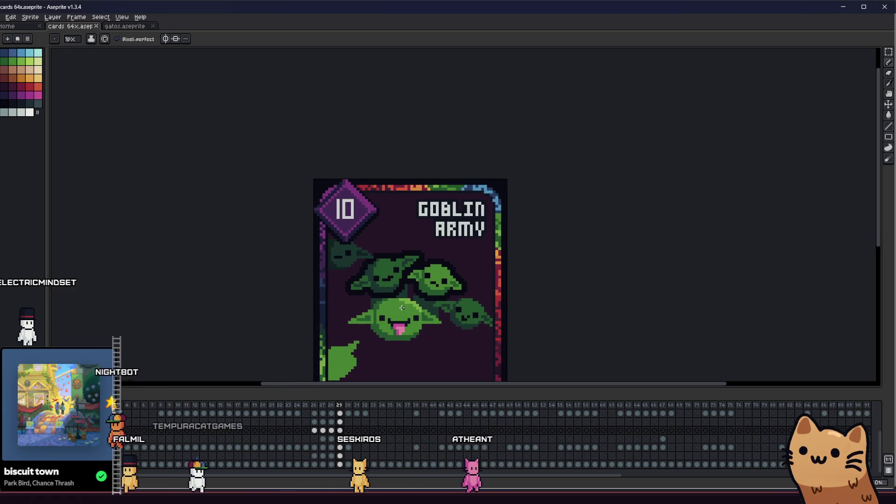
pyautogui.scroll(5, 406, 306)
pyautogui.press('i')
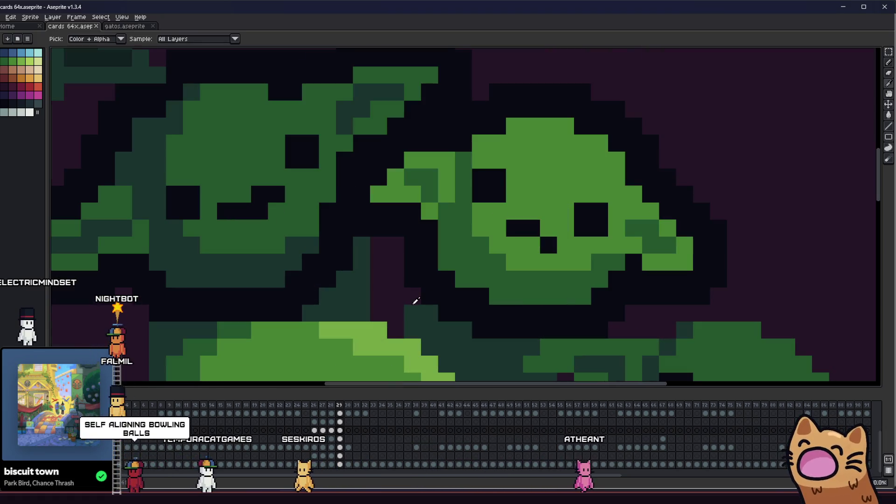
pyautogui.scroll(1, 416, 307)
pyautogui.press('b')
pyautogui.click(391, 291)
# Save the card file with Ctrl+S
pyautogui.scroll(-4, 394, 295)
pyautogui.scroll(3, 395, 291)
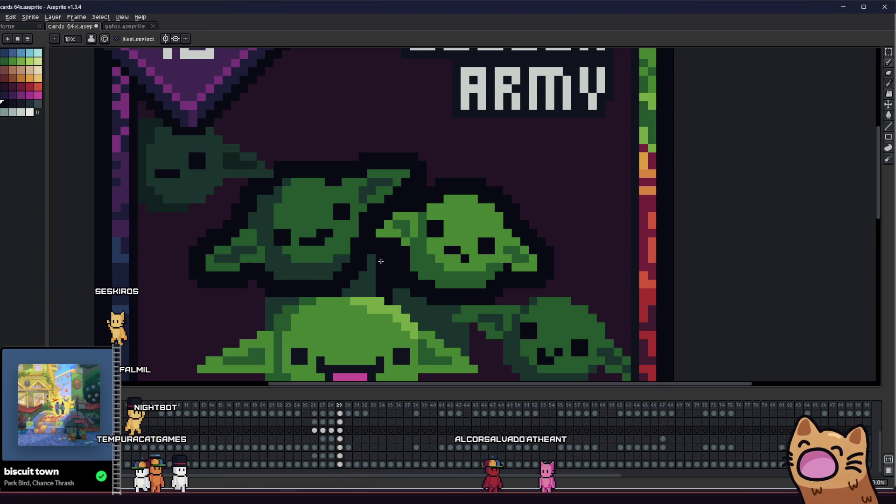
pyautogui.scroll(-10, 381, 261)
pyautogui.hotkey('ctrl', 's')
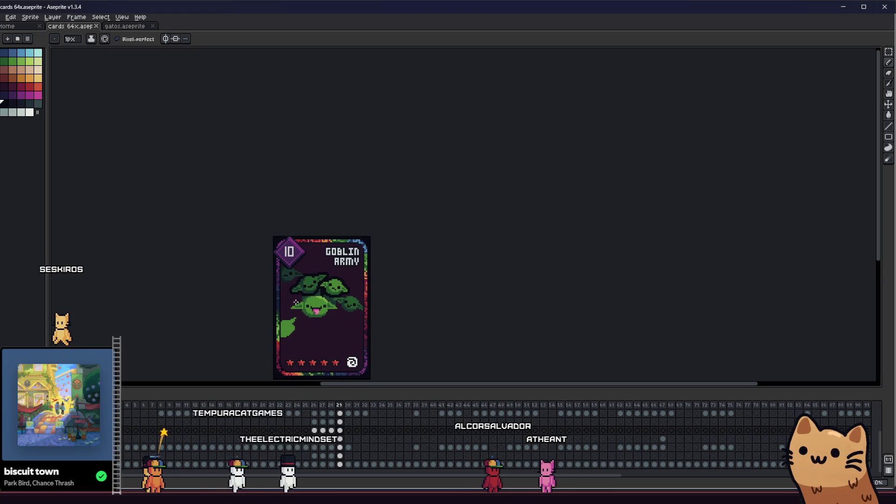
# Hide the front goblins' layer and fill the notch beside the goblin's ear green
pyautogui.scroll(5, 296, 302)
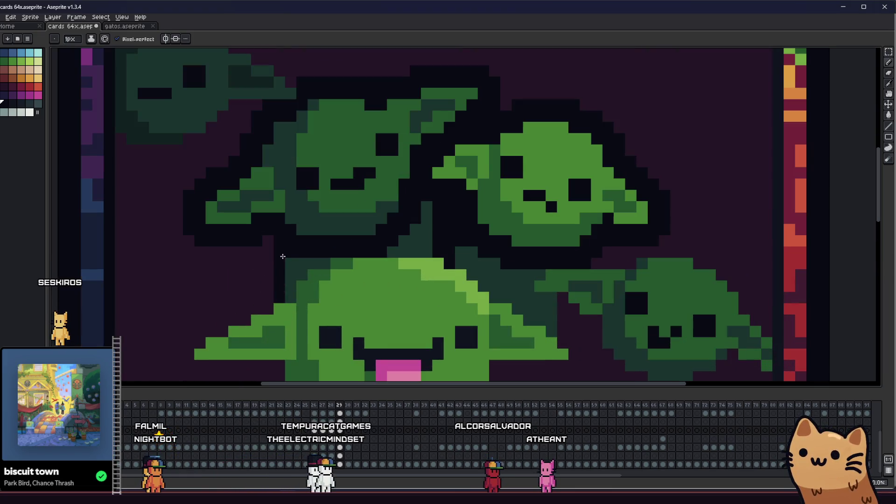
pyautogui.scroll(-2, 270, 239)
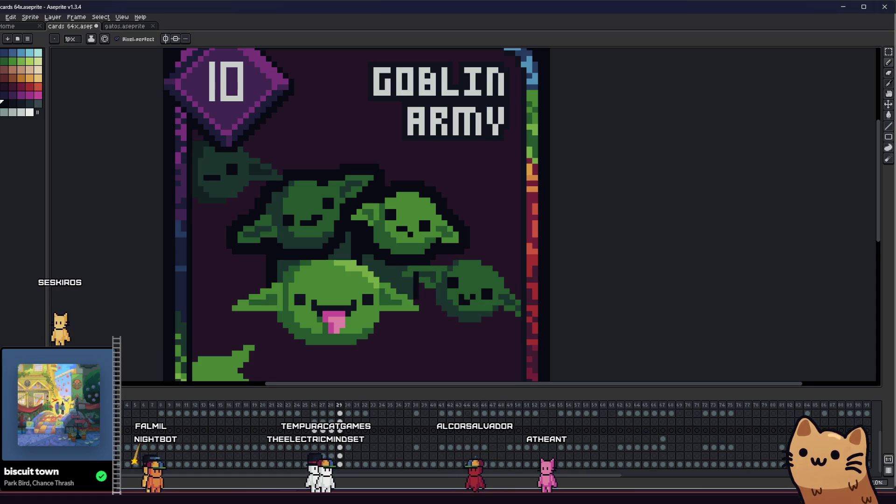
pyautogui.hotkey('ctrl', 'z')
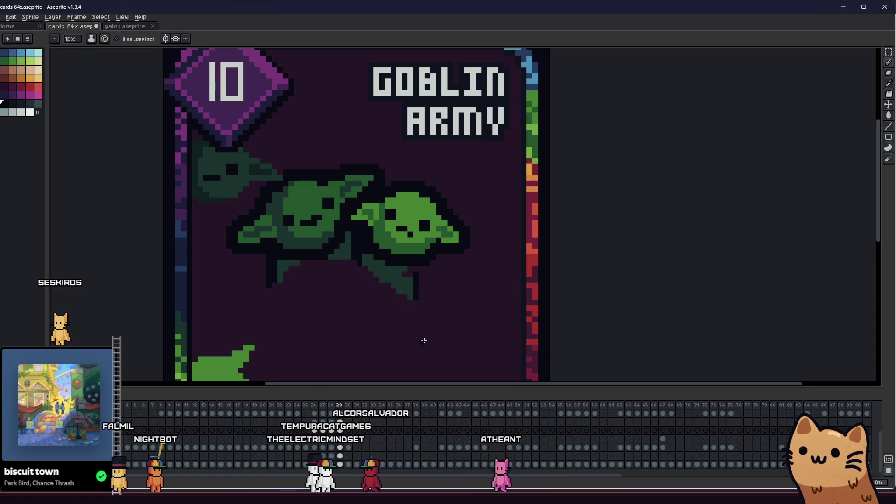
pyautogui.scroll(3, 413, 286)
pyautogui.moveTo(369, 219); pyautogui.dragTo(398, 182)
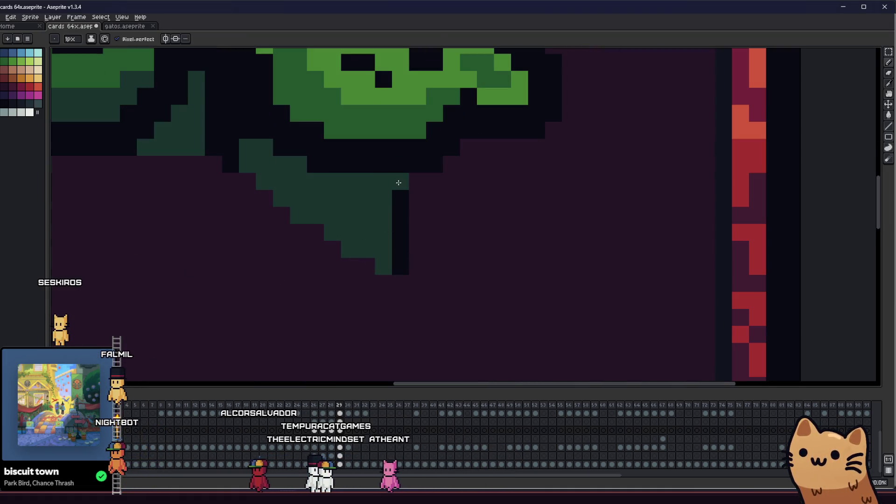
pyautogui.press('b')
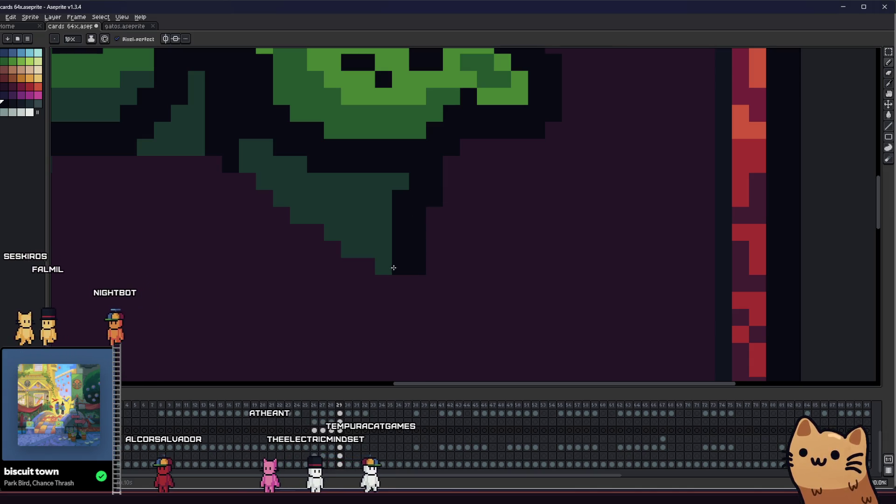
pyautogui.scroll(-3, 352, 282)
pyautogui.scroll(-4, 351, 282)
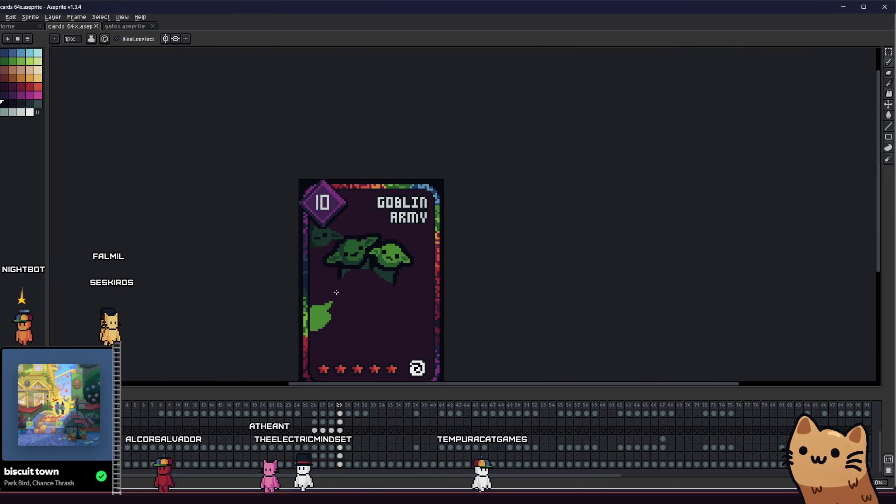
pyautogui.moveTo(192, 332); pyautogui.dragTo(285, 343)
# Give the lower goblin layer a round circle-matrix outline in a dark palette colour, then save
pyautogui.click(343, 439)
pyautogui.hotkey('shift', 'o')
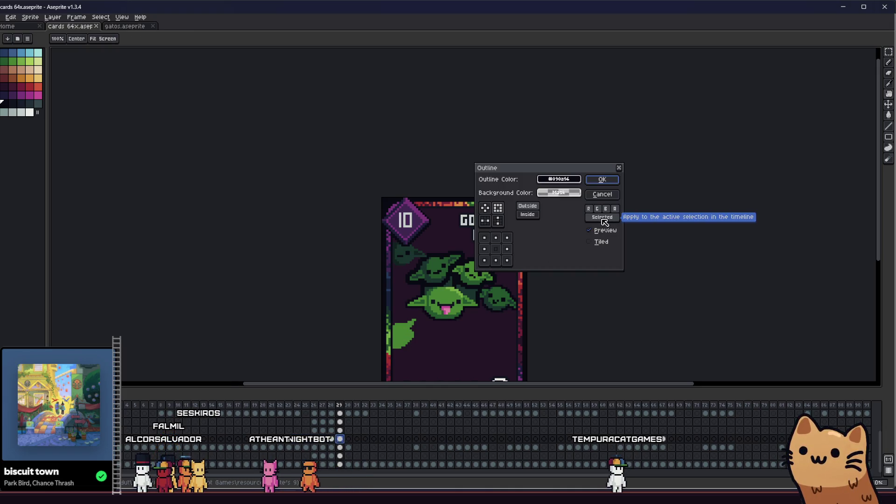
pyautogui.press('Return')
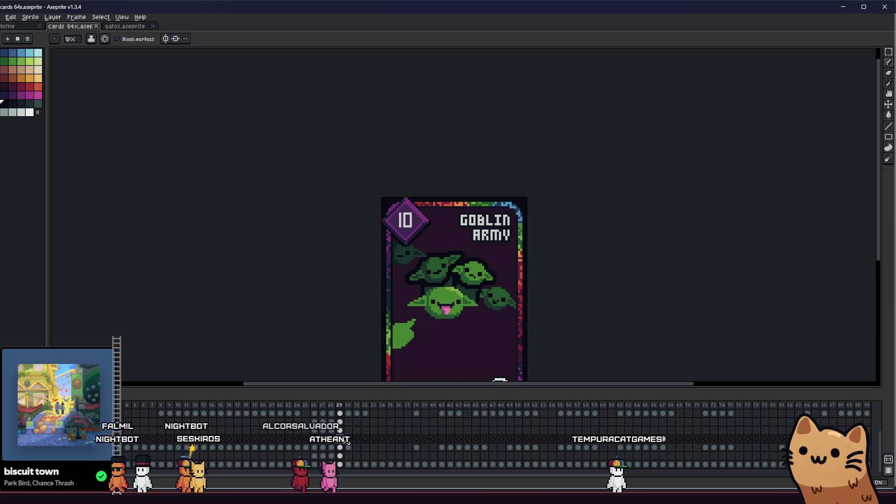
pyautogui.hotkey('shift', 'o')
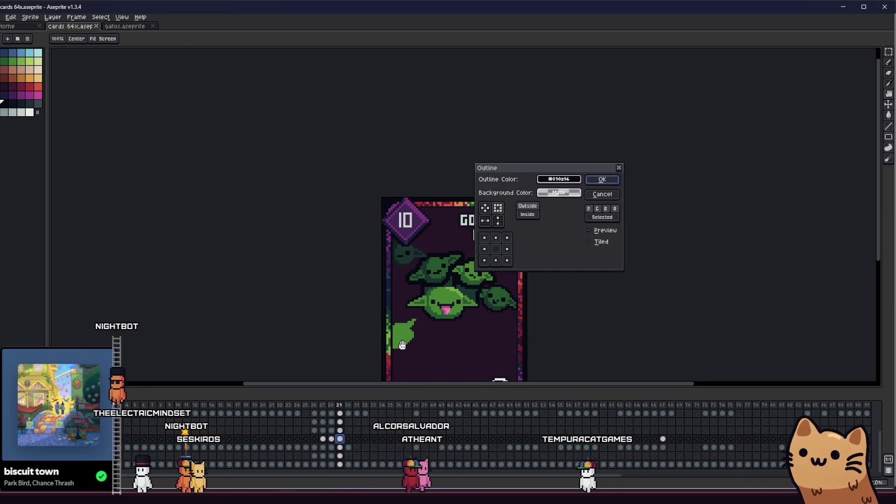
pyautogui.click(559, 179)
pyautogui.click(485, 208)
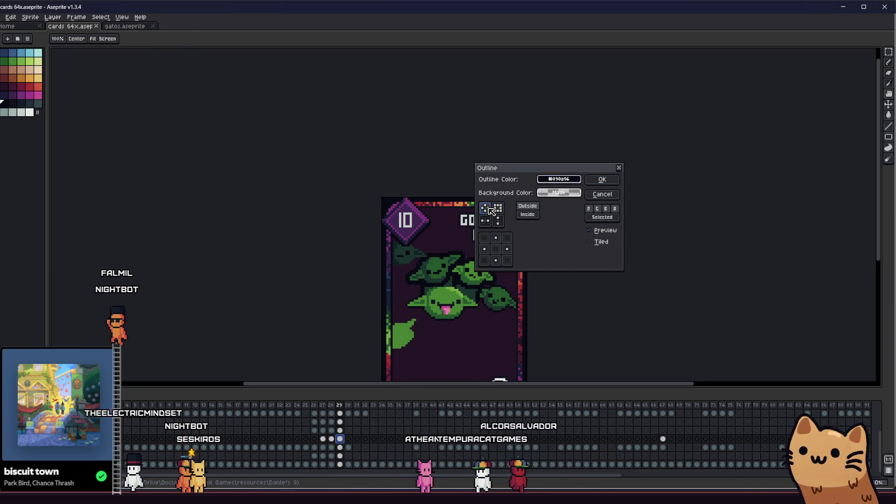
pyautogui.click(558, 192)
pyautogui.click(558, 193)
pyautogui.click(559, 179)
pyautogui.click(547, 193)
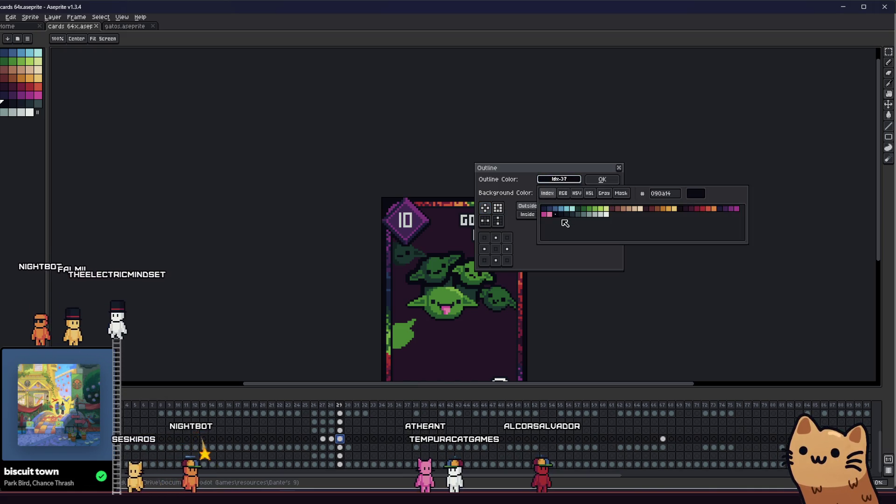
pyautogui.click(603, 180)
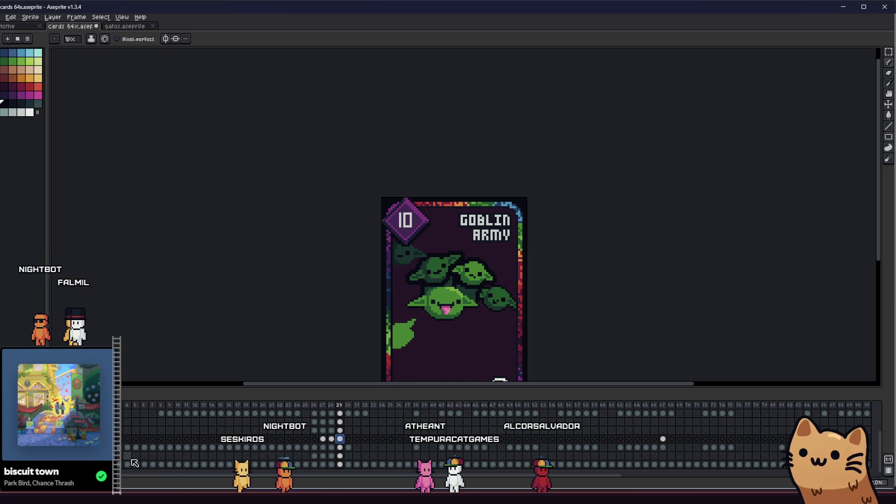
pyautogui.hotkey('ctrl', 's')
pyautogui.scroll(2, 405, 307)
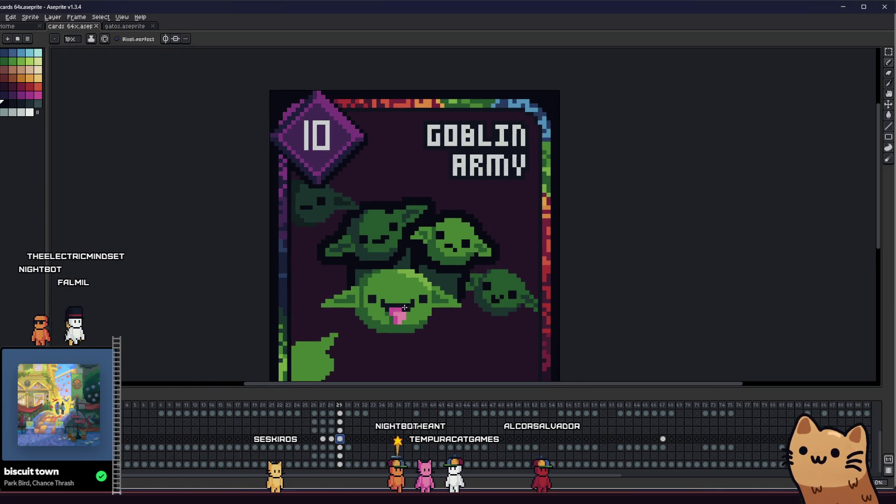
pyautogui.hotkey('ctrl', 'z')
pyautogui.hotkey('ctrl', 'y')
pyautogui.hotkey('ctrl', 'z')
pyautogui.hotkey('ctrl', 'y')
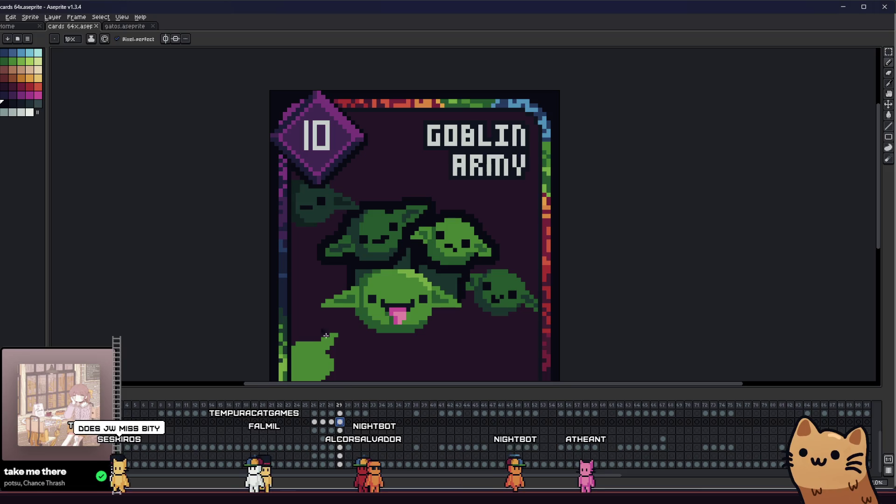
pyautogui.press('m')
pyautogui.moveTo(269, 136); pyautogui.dragTo(556, 262)
pyautogui.hotkey('ctrl', 'd')
pyautogui.hotkey('ctrl', 'z')
pyautogui.hotkey('ctrl', 'z')
pyautogui.click(339, 422)
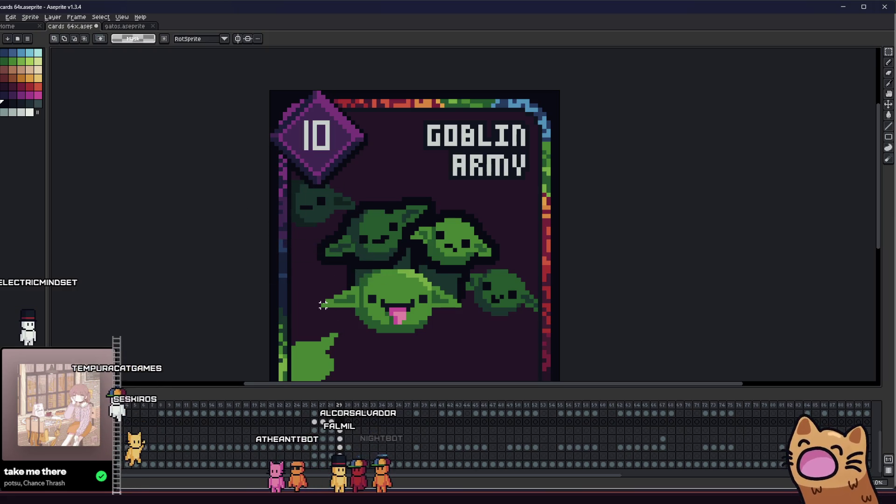
pyautogui.moveTo(272, 148); pyautogui.dragTo(423, 240)
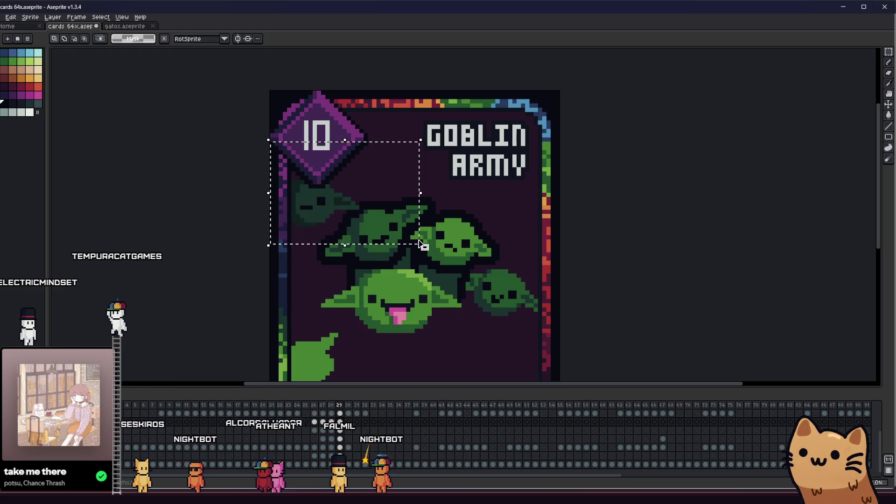
pyautogui.click(422, 245)
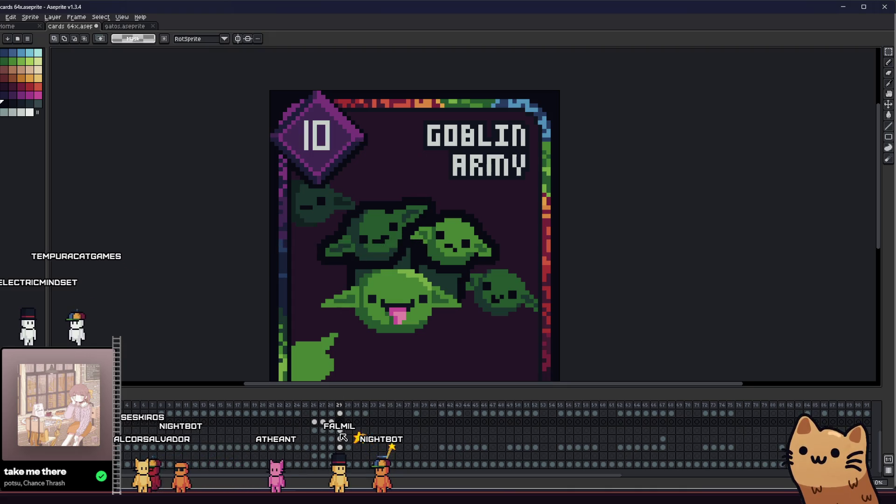
pyautogui.click(340, 456)
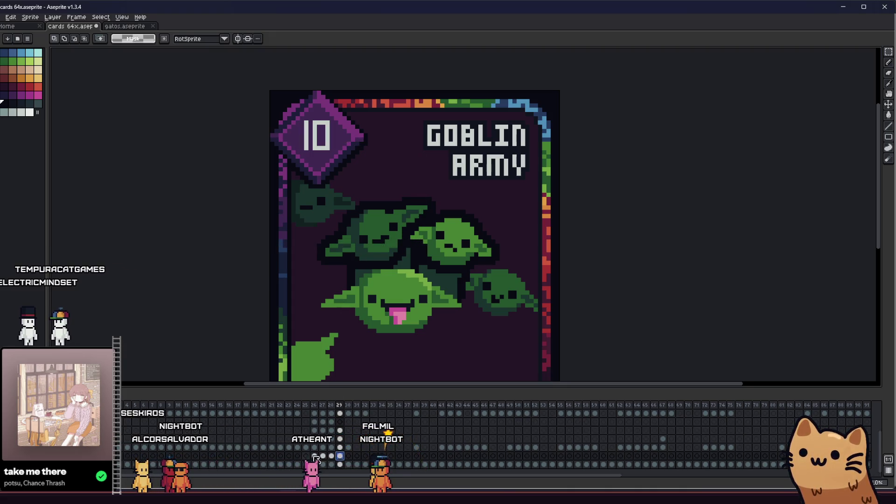
pyautogui.click(338, 448)
pyautogui.press('Delete')
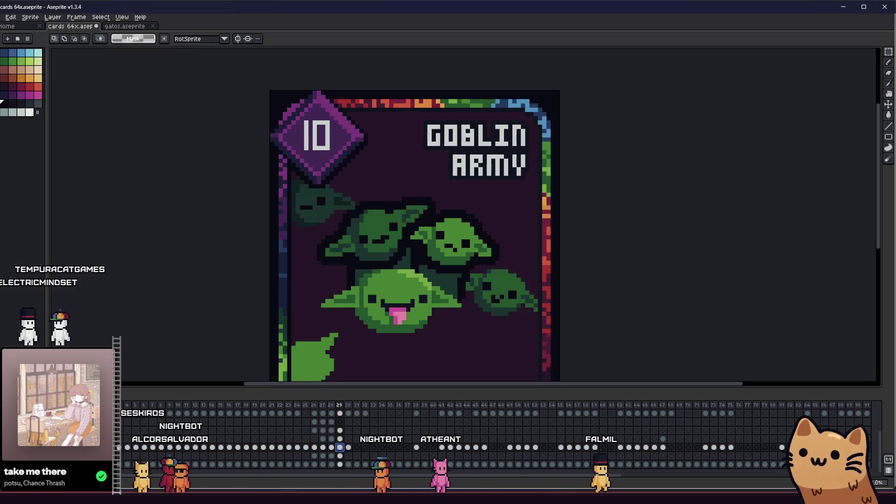
pyautogui.hotkey('ctrl', 'z')
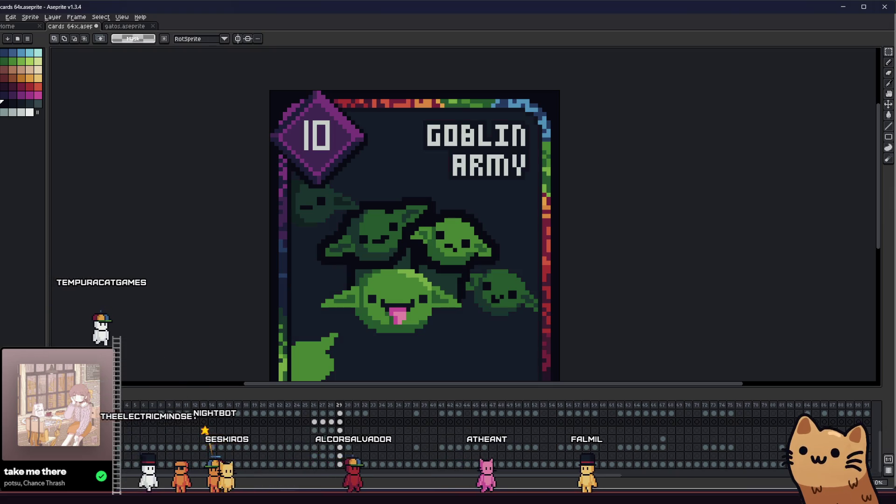
pyautogui.click(359, 423)
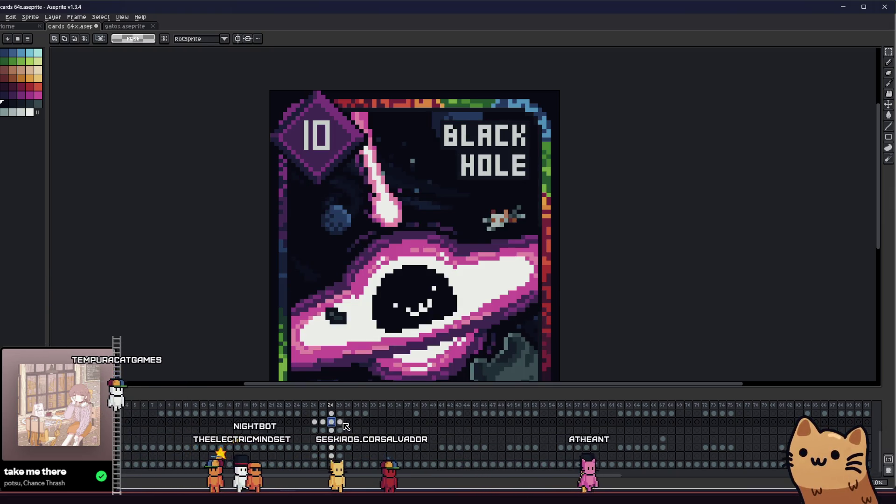
# Paste the top-left goblin area onto another layer's frame 29 cel, in its original spot
pyautogui.click(340, 422)
pyautogui.moveTo(270, 144); pyautogui.dragTo(377, 214)
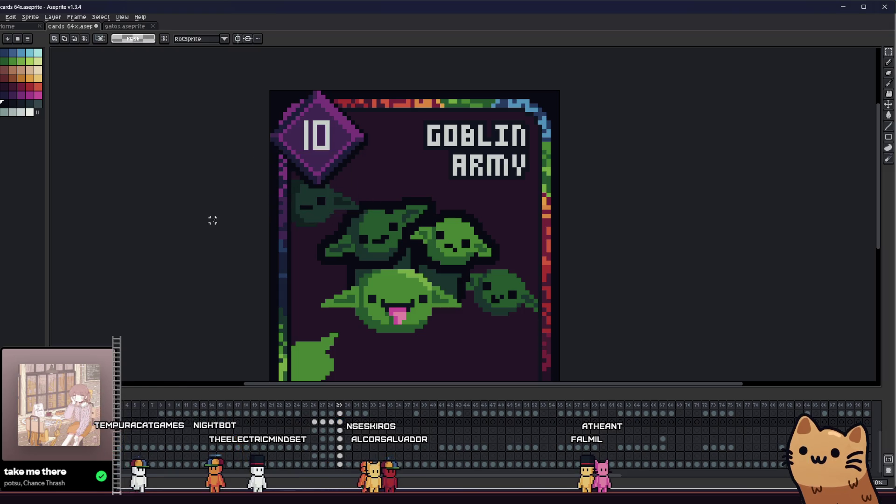
pyautogui.moveTo(269, 136); pyautogui.dragTo(386, 244)
pyautogui.click(387, 246)
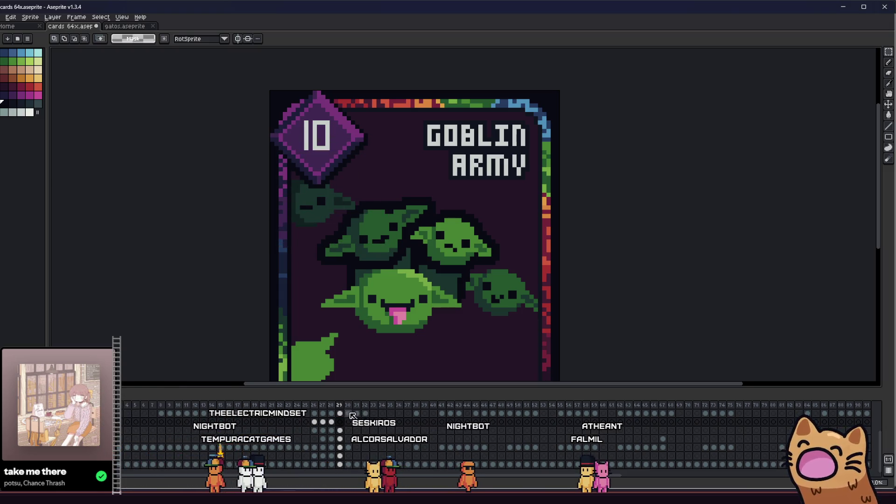
pyautogui.click(340, 456)
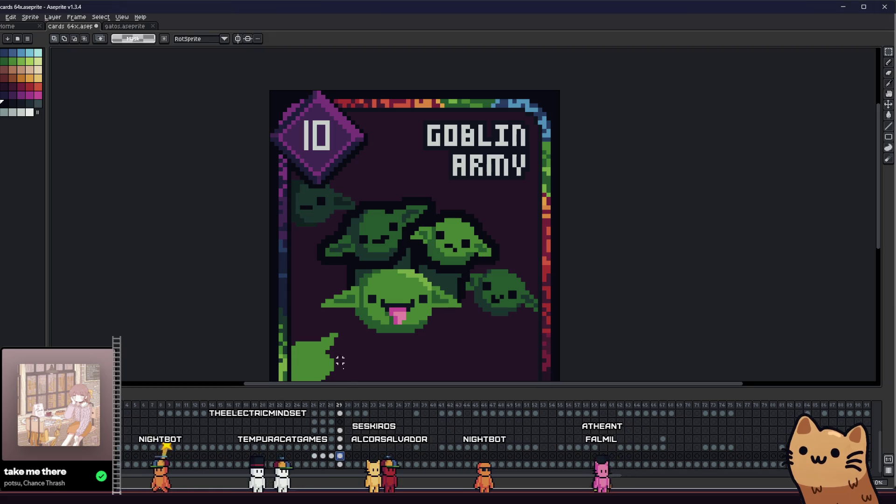
pyautogui.press('i')
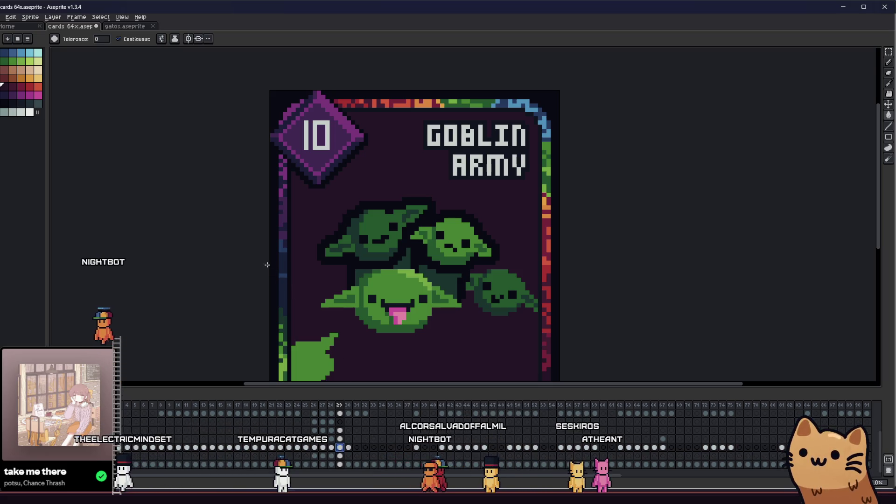
pyautogui.hotkey('ctrl', 'v')
pyautogui.press('Return')
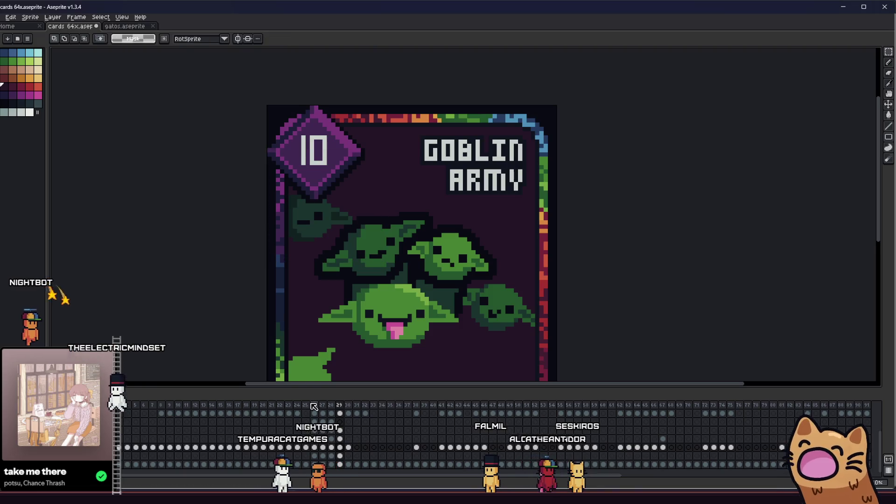
# Cut the bottom-left green piece and paste it back in place
pyautogui.scroll(-2, 216, 279)
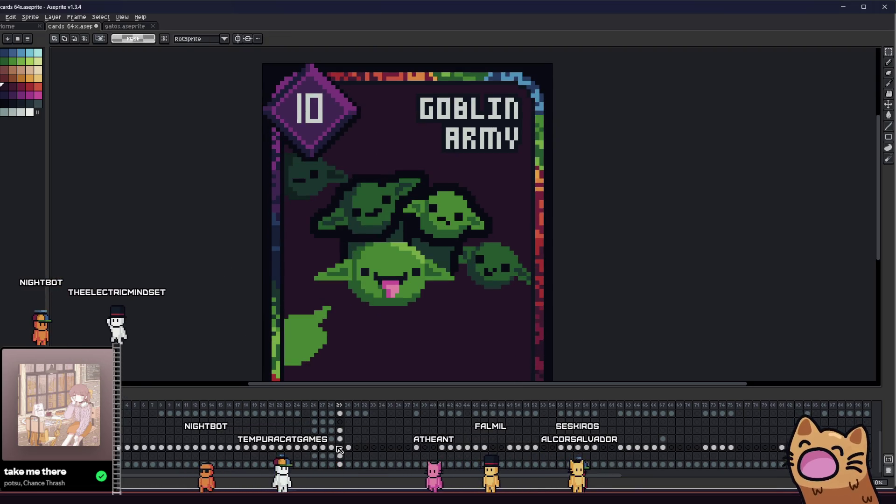
pyautogui.moveTo(252, 276); pyautogui.dragTo(348, 384)
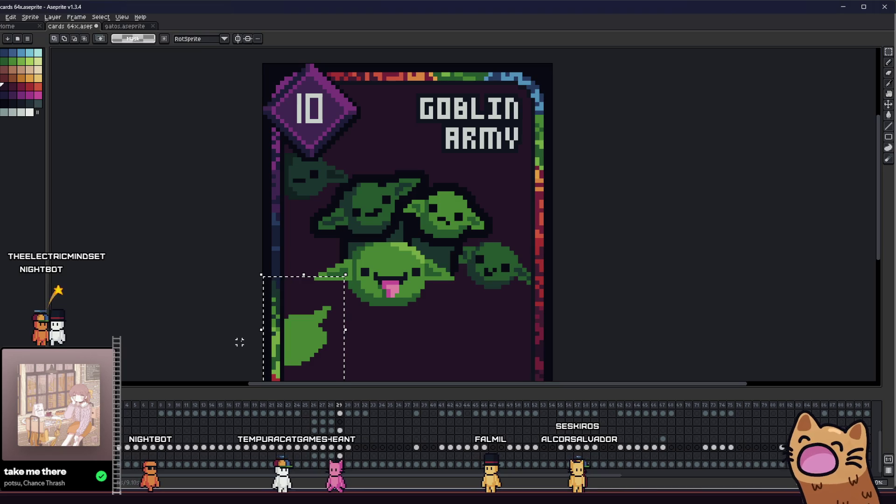
pyautogui.press('Delete')
pyautogui.hotkey('ctrl', 'v')
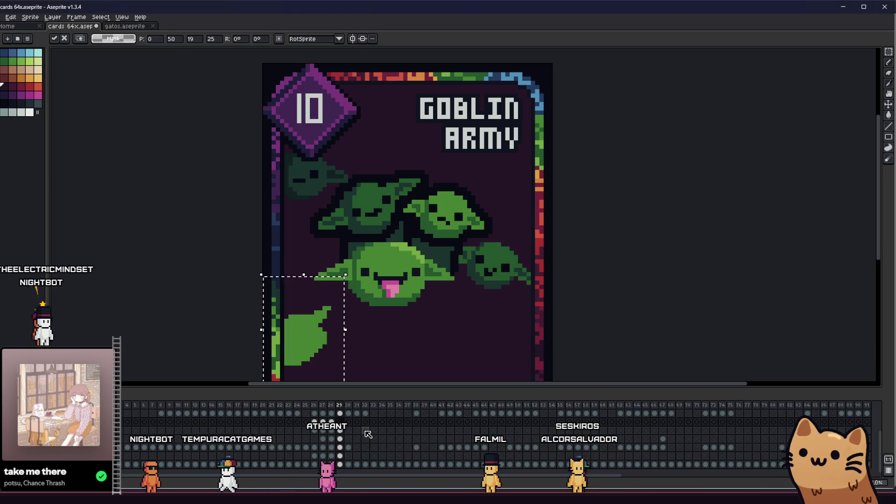
pyautogui.press('Return')
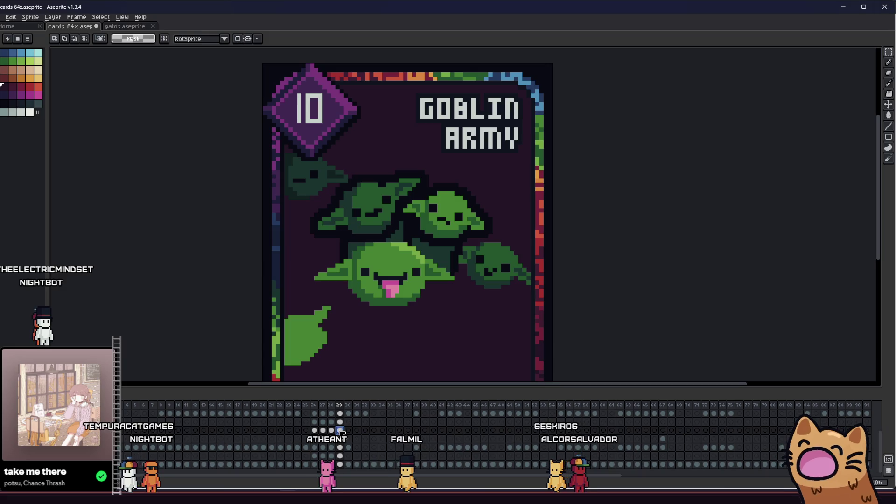
# Delete the three middle goblins, then repeatedly paste them back and undo the paste
pyautogui.moveTo(257, 143)
pyautogui.mouseDown()
pyautogui.moveTo(570, 272)
pyautogui.moveTo(558, 307)
pyautogui.mouseUp()
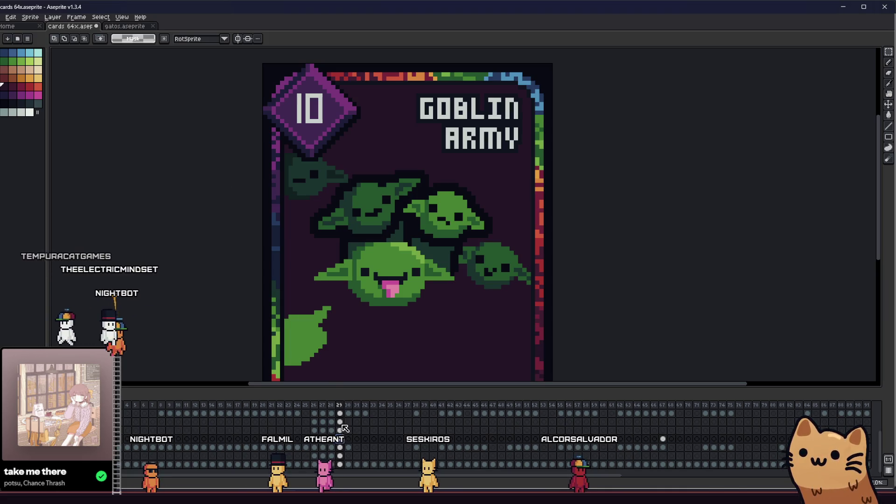
pyautogui.moveTo(260, 160); pyautogui.dragTo(570, 326)
pyautogui.press('Delete')
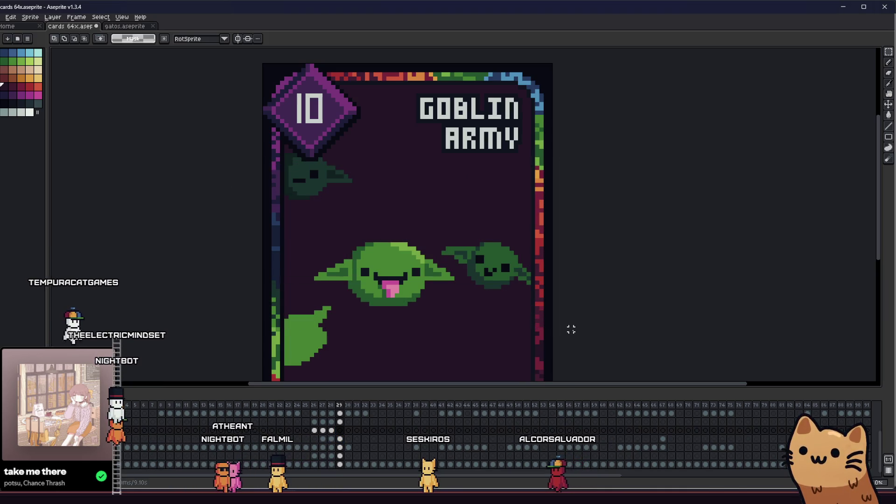
pyautogui.hotkey('ctrl', 'v')
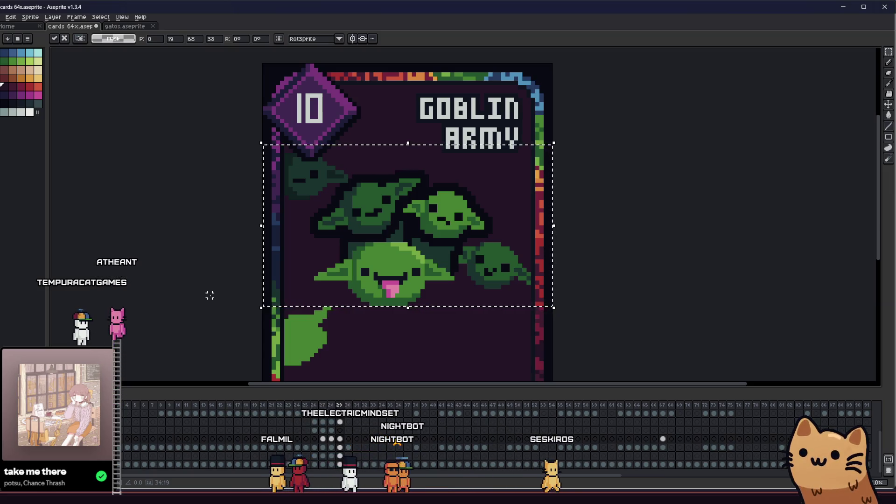
pyautogui.hotkey('ctrl', 'z')
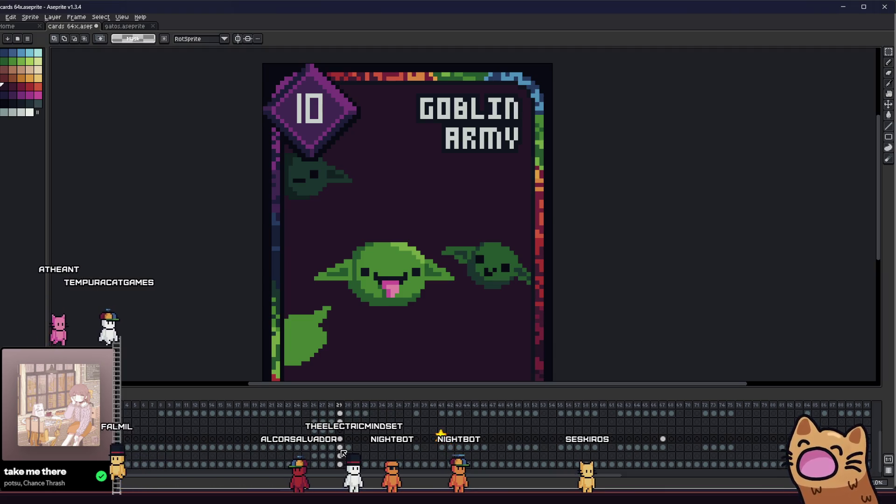
pyautogui.hotkey('ctrl', 'v')
pyautogui.hotkey('ctrl', 'z')
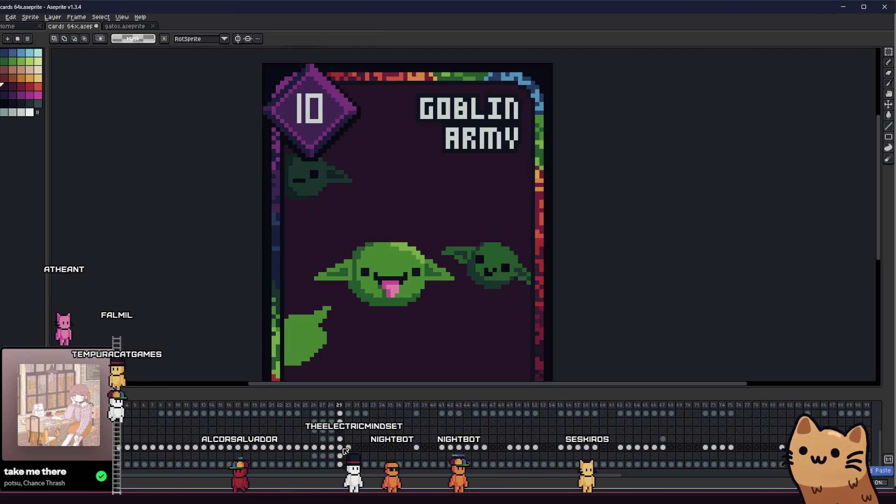
pyautogui.hotkey('ctrl', 'v')
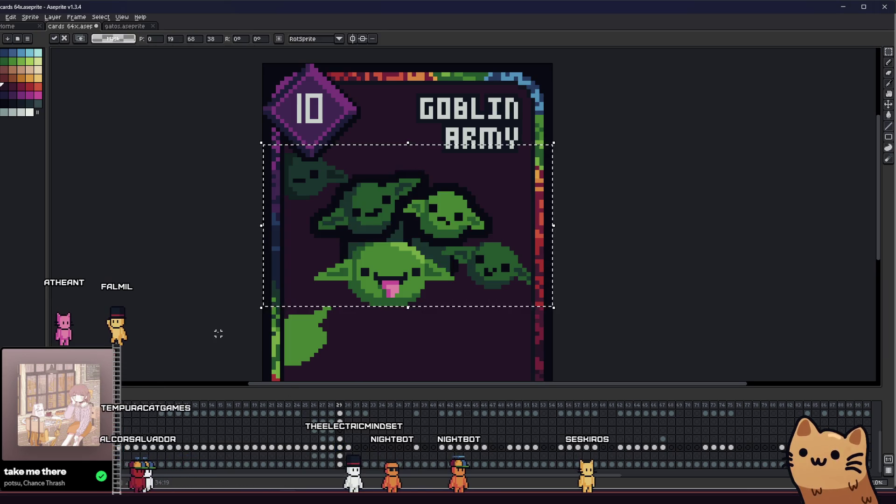
pyautogui.hotkey('ctrl', 'z')
pyautogui.hotkey('ctrl', 'v')
pyautogui.hotkey('ctrl', 'z')
pyautogui.hotkey('ctrl', 'v')
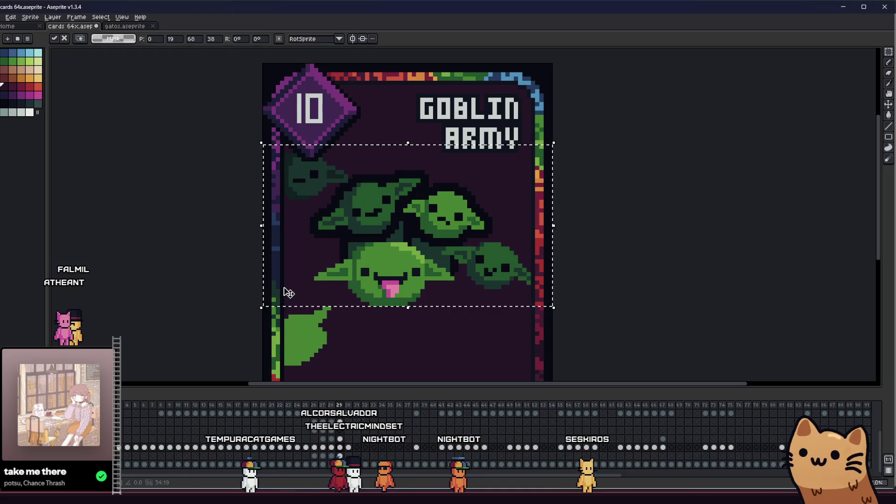
# On another layer's frame 29 cel, delete the tongue goblin and right goblin, then restore them
pyautogui.click(340, 439)
pyautogui.moveTo(235, 227); pyautogui.dragTo(556, 340)
pyautogui.press('Delete')
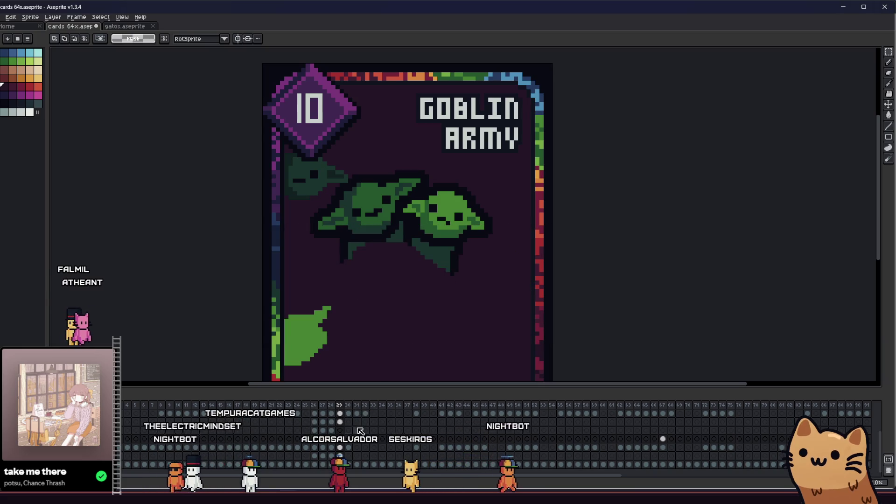
pyautogui.hotkey('ctrl', 'z')
pyautogui.hotkey('ctrl', 'd')
pyautogui.click(340, 447)
# Select the band of goblins including the top ones and transform it
pyautogui.moveTo(257, 291)
pyautogui.mouseDown()
pyautogui.moveTo(570, 180)
pyautogui.moveTo(592, 200)
pyautogui.mouseUp()
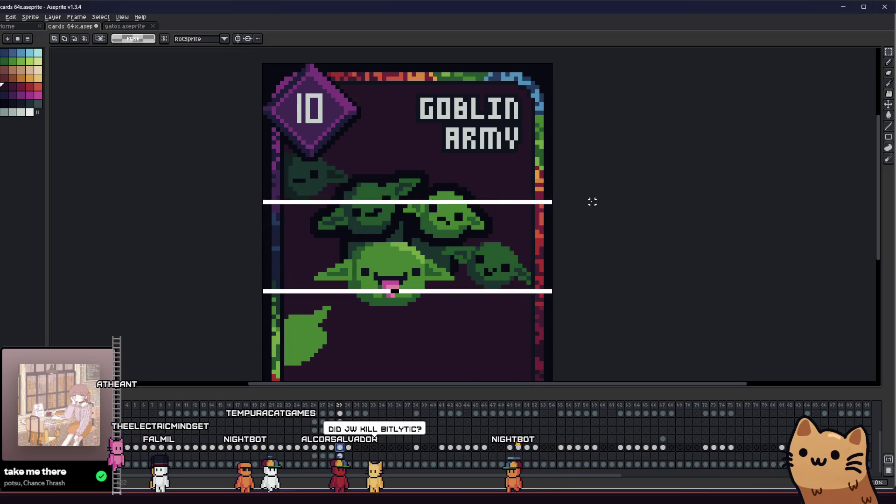
pyautogui.moveTo(350, 167)
pyautogui.mouseDown()
pyautogui.moveTo(545, 240)
pyautogui.moveTo(554, 234)
pyautogui.mouseUp()
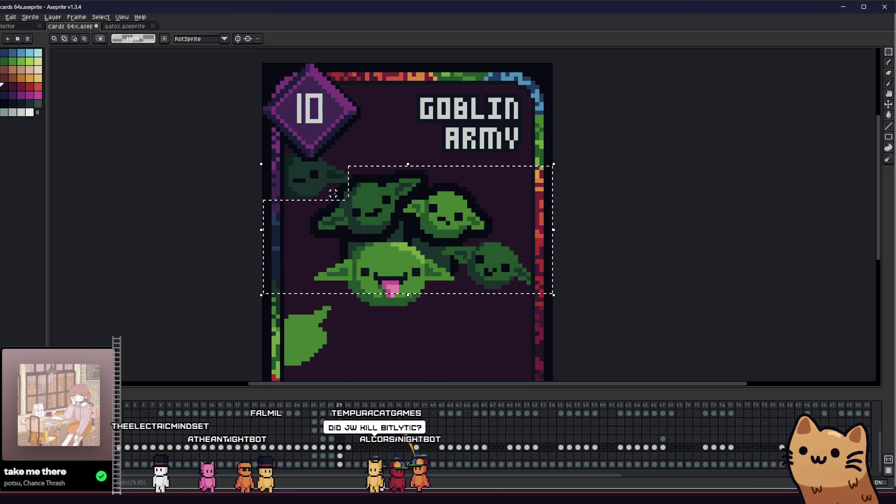
pyautogui.moveTo(197, 217)
pyautogui.mouseDown()
pyautogui.moveTo(234, 222)
pyautogui.moveTo(199, 241)
pyautogui.mouseUp()
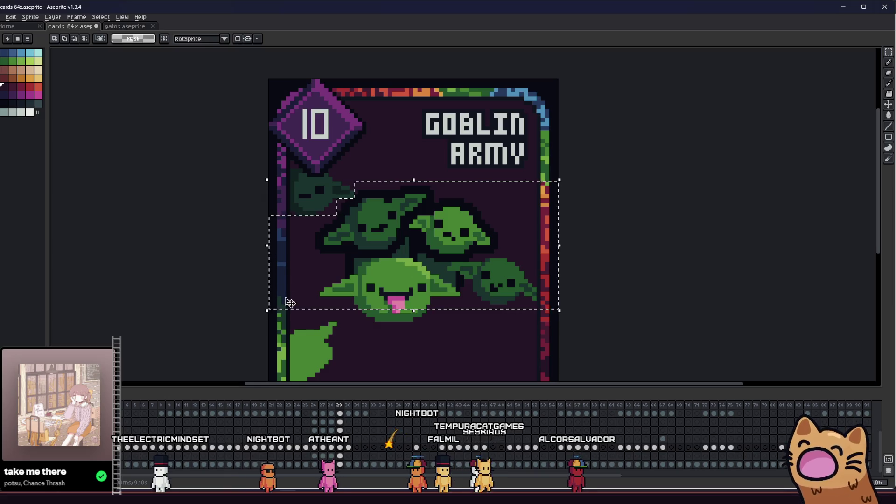
pyautogui.hotkey('ctrl', 't')
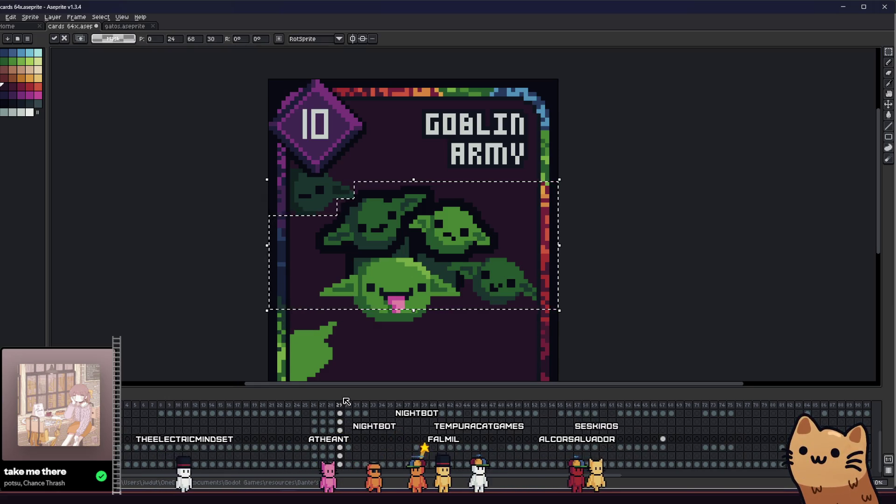
pyautogui.click(288, 353)
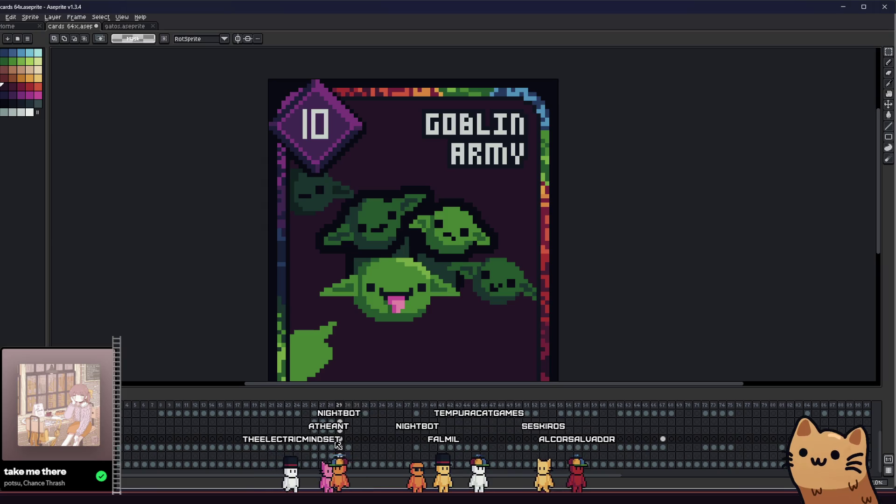
# Delete the three middle goblin heads to check the card, then undo to restore them
pyautogui.moveTo(245, 297)
pyautogui.mouseDown()
pyautogui.moveTo(546, 255)
pyautogui.moveTo(573, 242)
pyautogui.mouseUp()
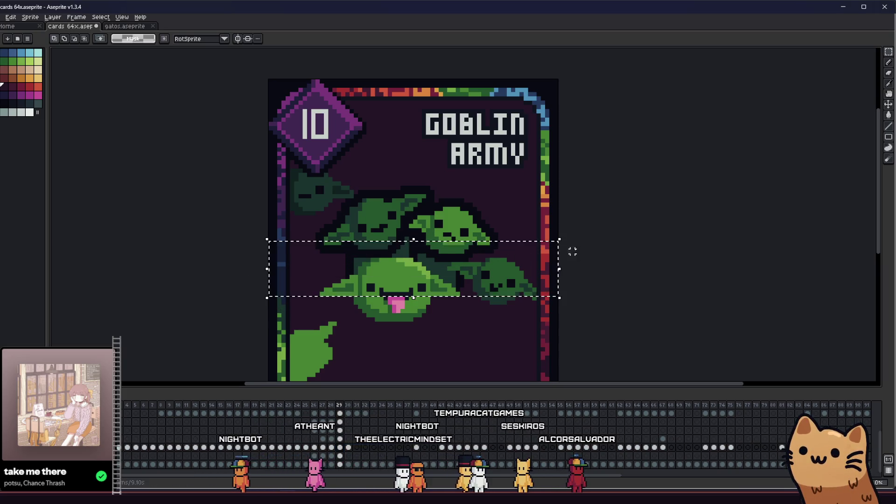
pyautogui.click(287, 230)
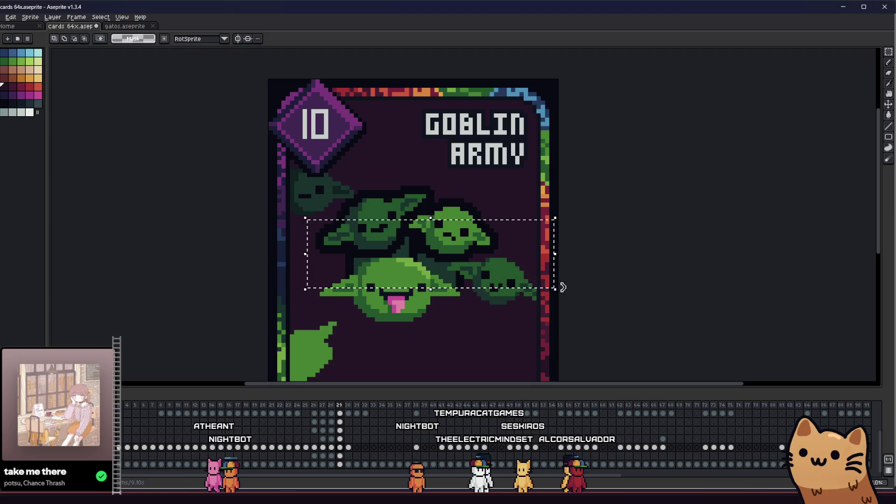
pyautogui.moveTo(492, 183); pyautogui.dragTo(394, 233)
pyautogui.click(360, 180)
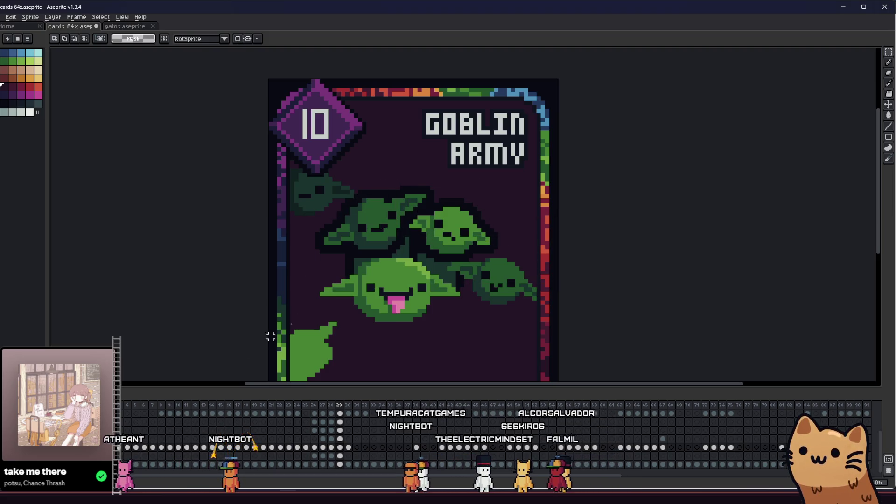
pyautogui.press('Delete')
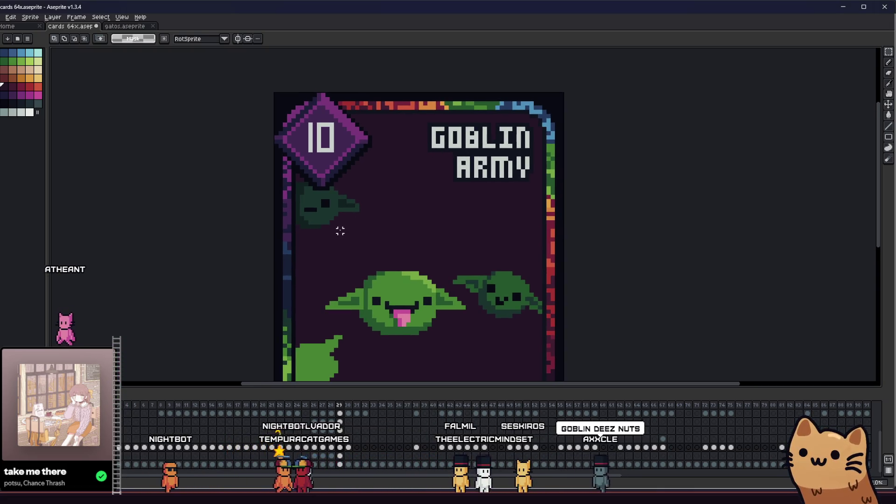
pyautogui.press('i')
pyautogui.scroll(1, 363, 200)
pyautogui.scroll(1, 363, 200)
pyautogui.press('b')
pyautogui.scroll(-3, 363, 205)
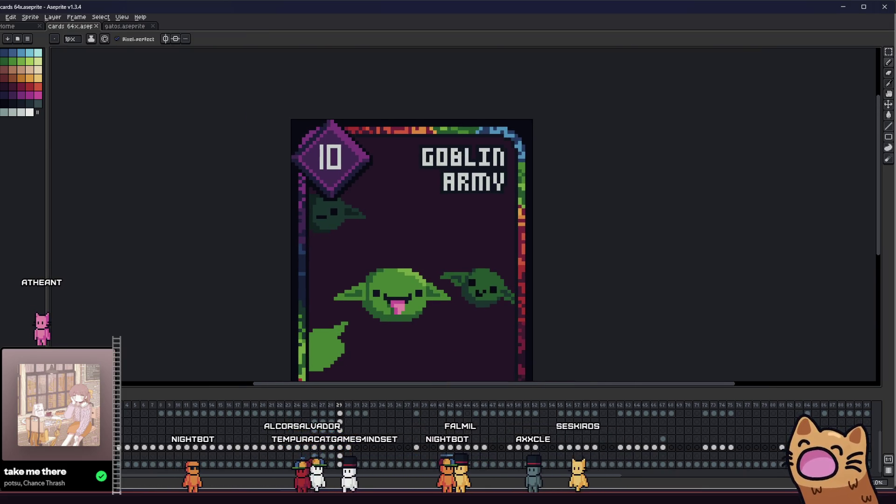
pyautogui.hotkey('ctrl', 'z')
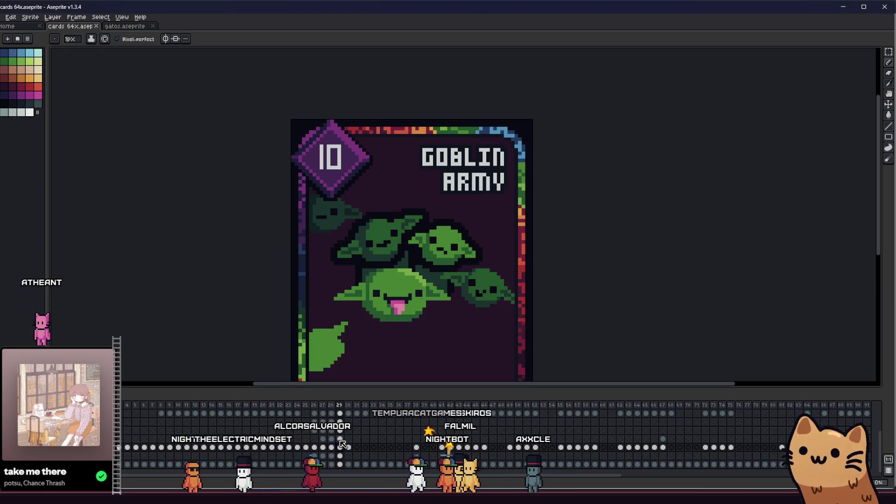
# Outline the goblin heads in the near-black palette colour #090a14
pyautogui.hotkey('shift', 'o')
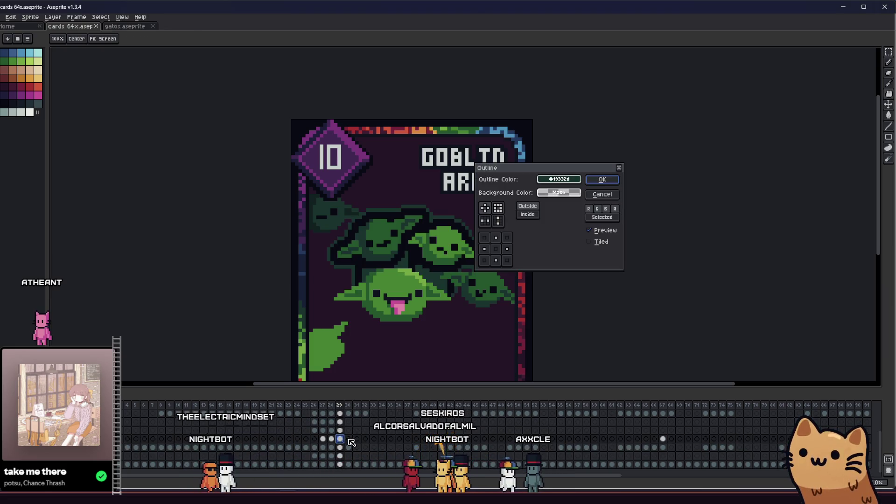
pyautogui.click(603, 194)
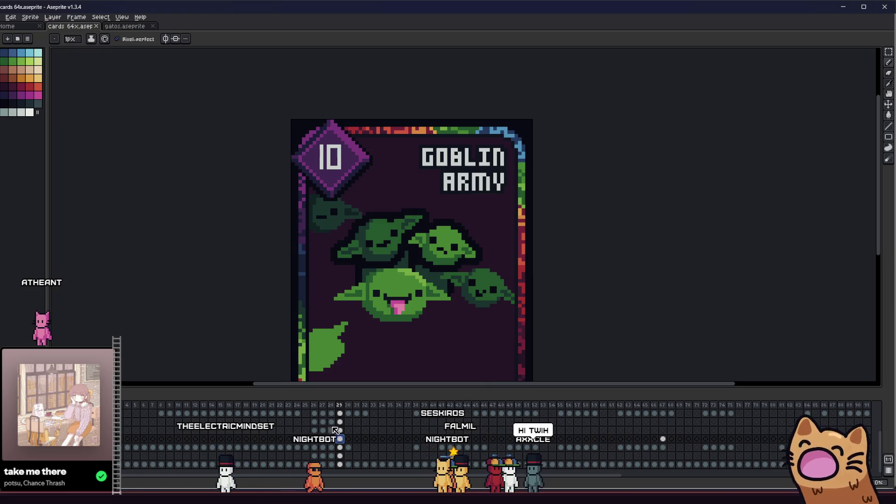
pyautogui.hotkey('shift', 'o')
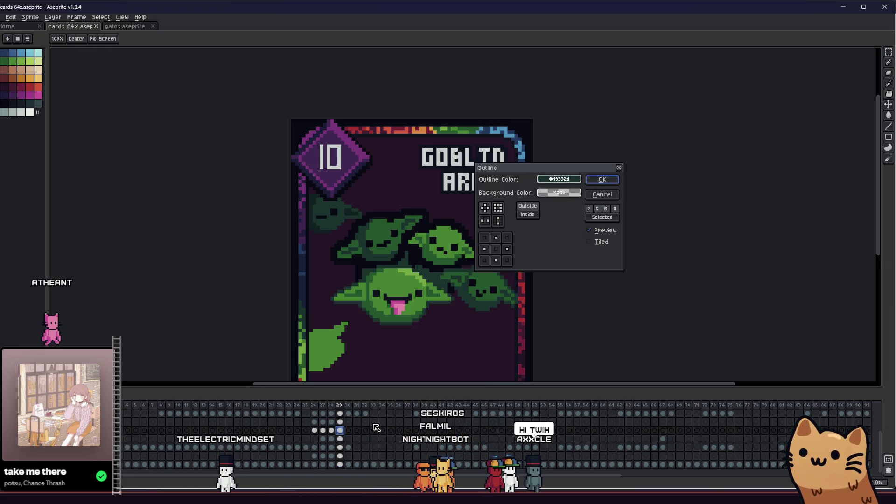
pyautogui.click(557, 180)
pyautogui.click(548, 193)
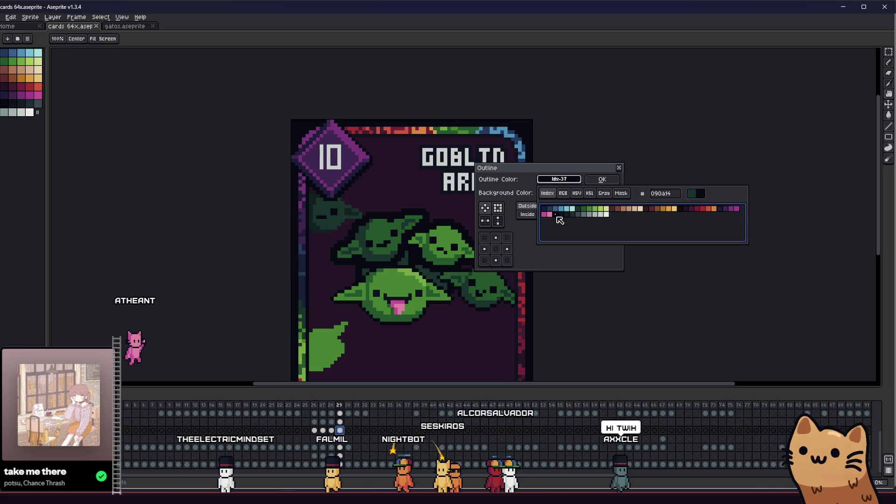
pyautogui.click(600, 178)
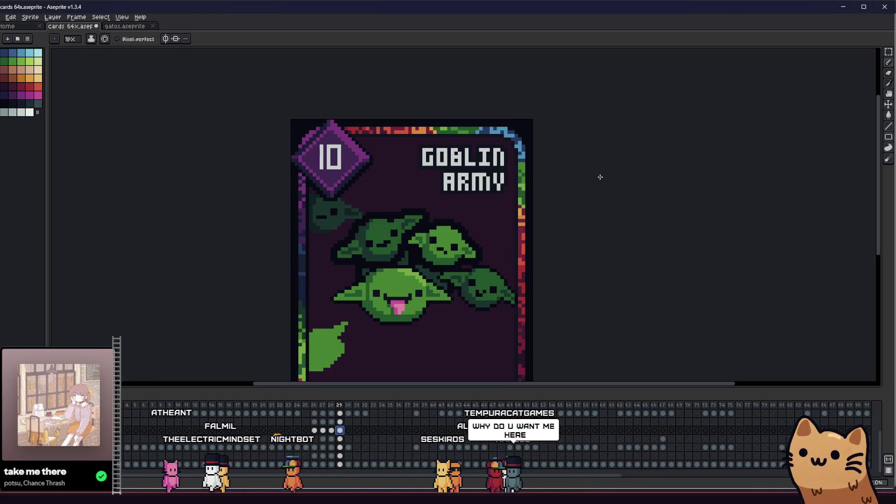
# Apply a second near-black Outline pass to edge the goblins more heavily
pyautogui.hotkey('shift', 'o')
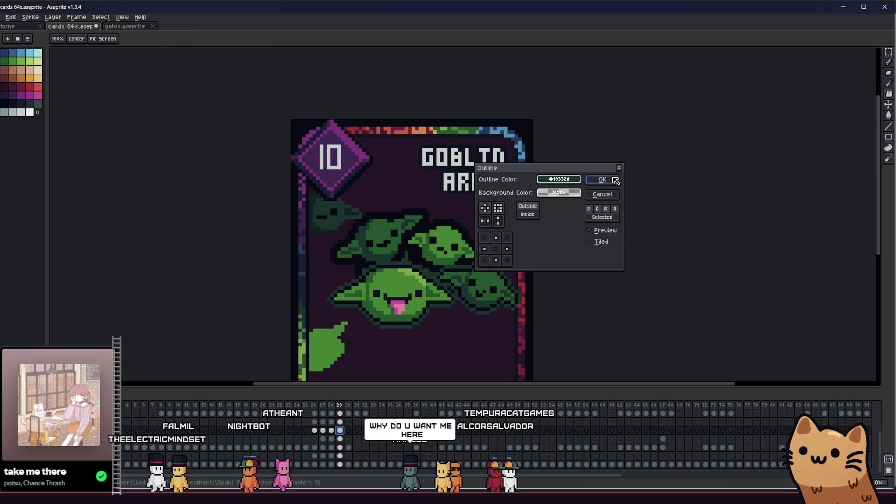
pyautogui.click(559, 180)
pyautogui.click(547, 193)
pyautogui.click(590, 179)
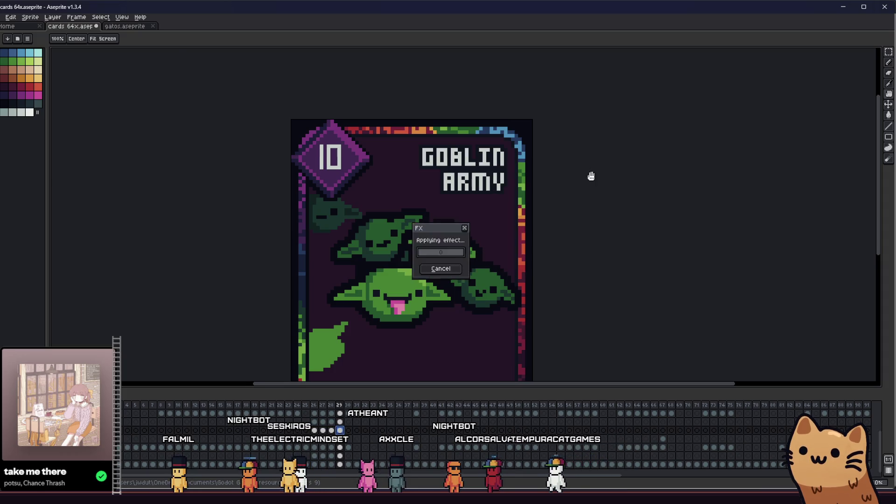
pyautogui.scroll(-4, 590, 220)
pyautogui.scroll(4, 341, 323)
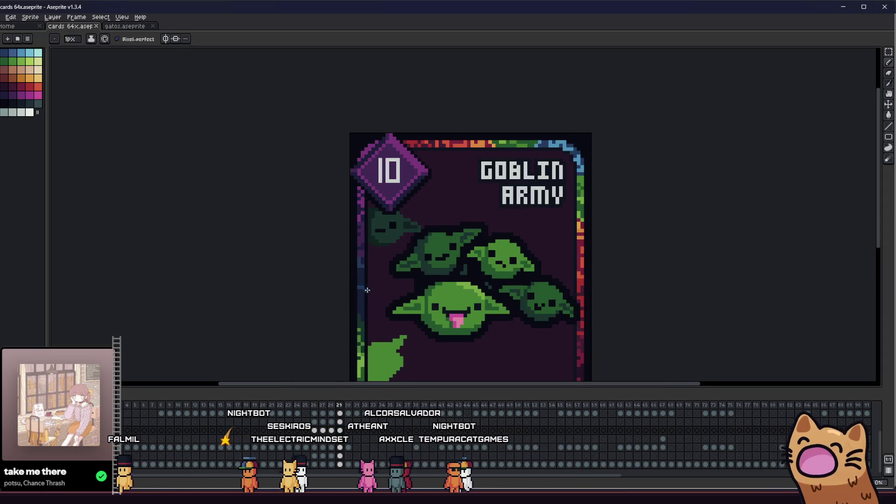
pyautogui.scroll(3, 272, 289)
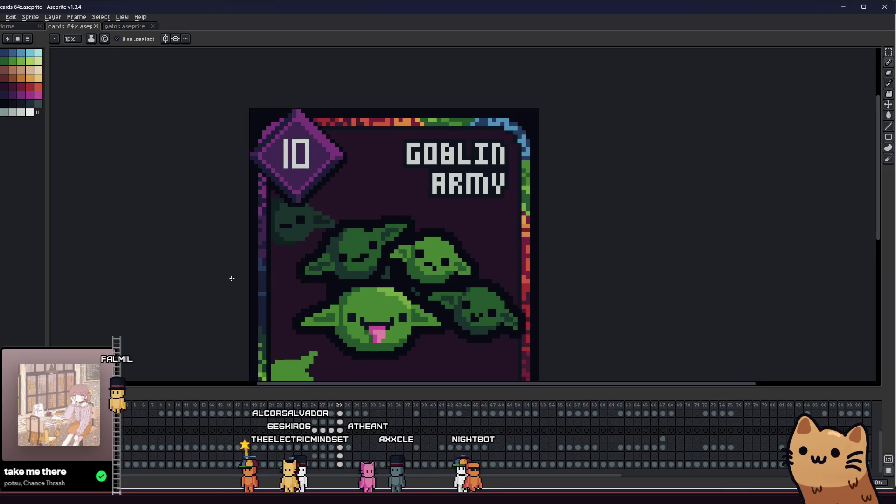
pyautogui.scroll(-2, 260, 255)
pyautogui.scroll(-1, 262, 247)
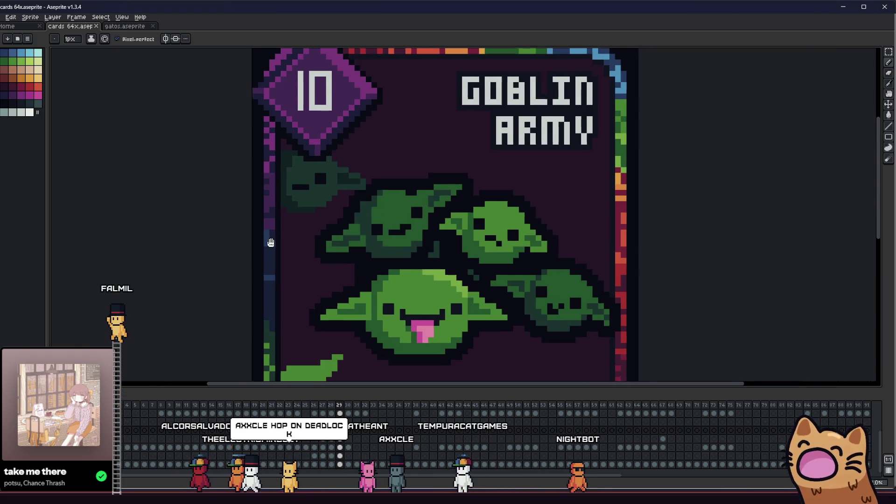
pyautogui.scroll(3, 255, 236)
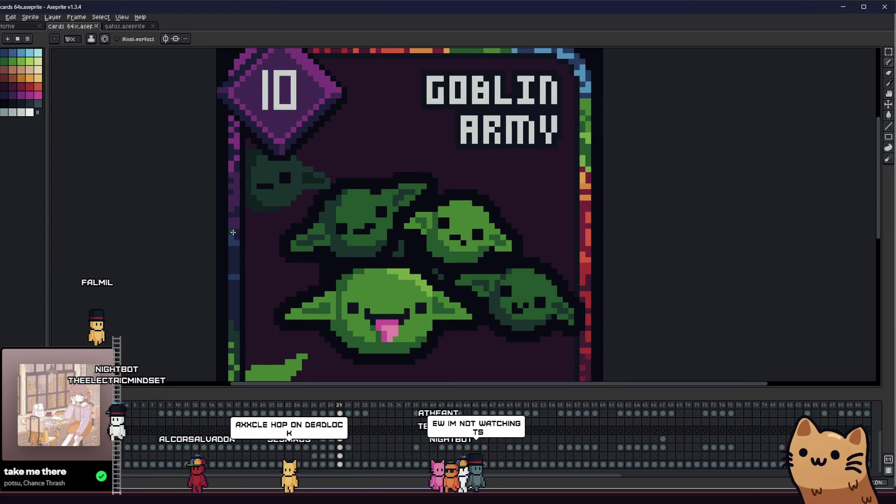
pyautogui.scroll(2, 254, 255)
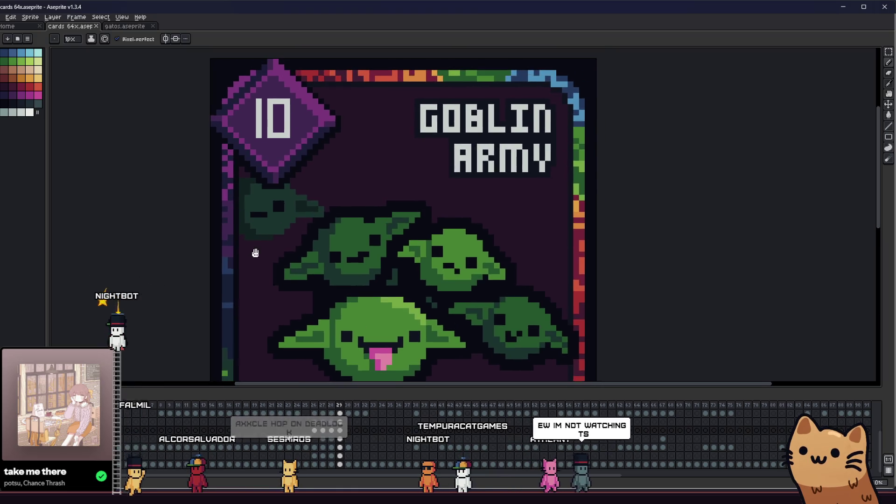
pyautogui.hscroll(3, 227, 215)
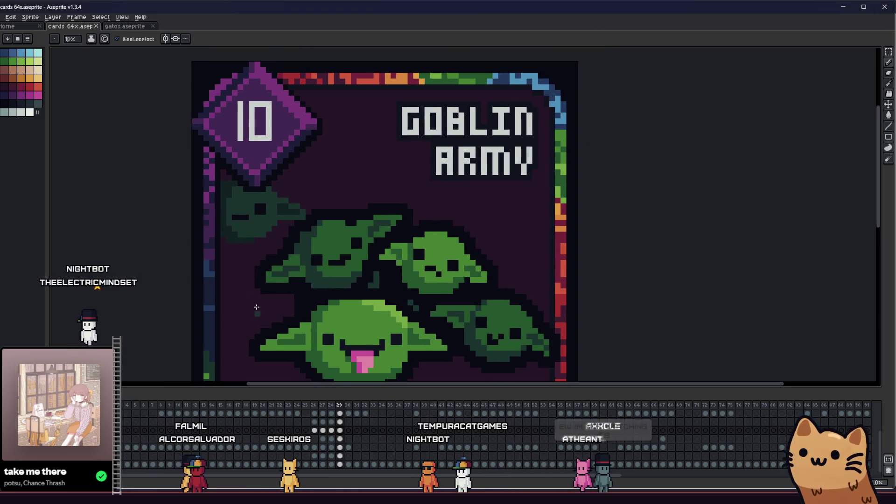
pyautogui.click(342, 422)
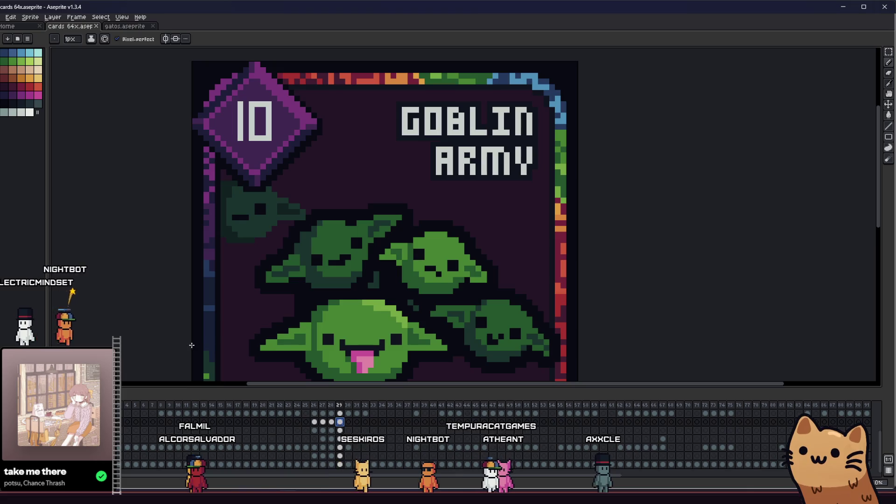
pyautogui.press('m')
pyautogui.scroll(3, 158, 199)
pyautogui.hscroll(-2, 159, 199)
pyautogui.moveTo(205, 176)
pyautogui.mouseDown()
pyautogui.moveTo(362, 266)
pyautogui.moveTo(349, 291)
pyautogui.mouseUp()
pyautogui.hotkey('shift', 'u')
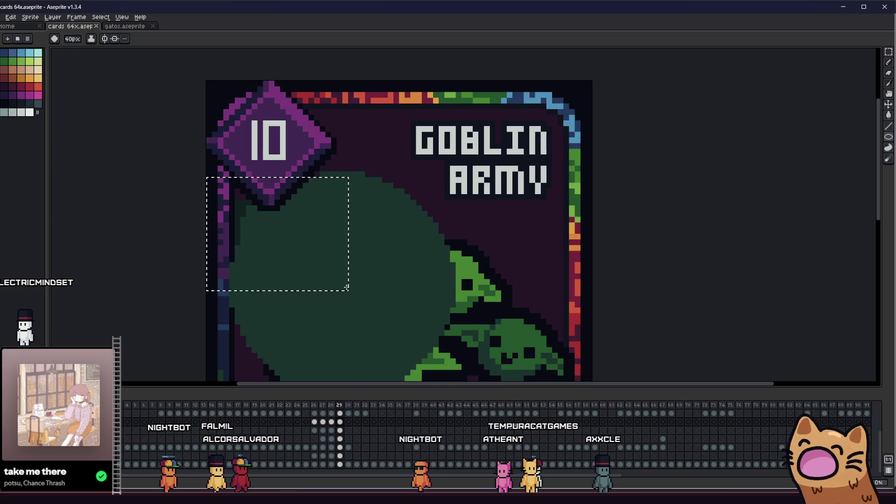
pyautogui.hotkey('ctrl', 'z')
pyautogui.hotkey('ctrl', 'z')
pyautogui.hotkey('ctrl', 'z')
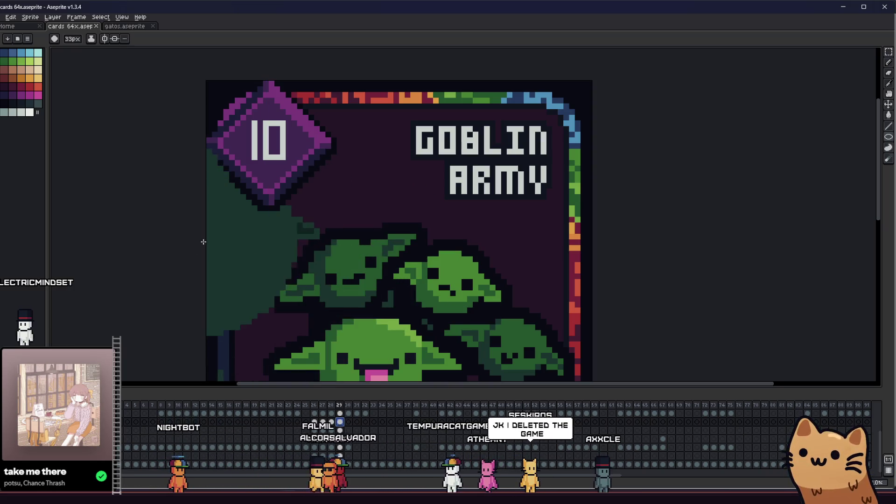
pyautogui.hotkey('ctrl', 'z')
pyautogui.hotkey('ctrl', 'z')
pyautogui.hotkey('ctrl', 'z')
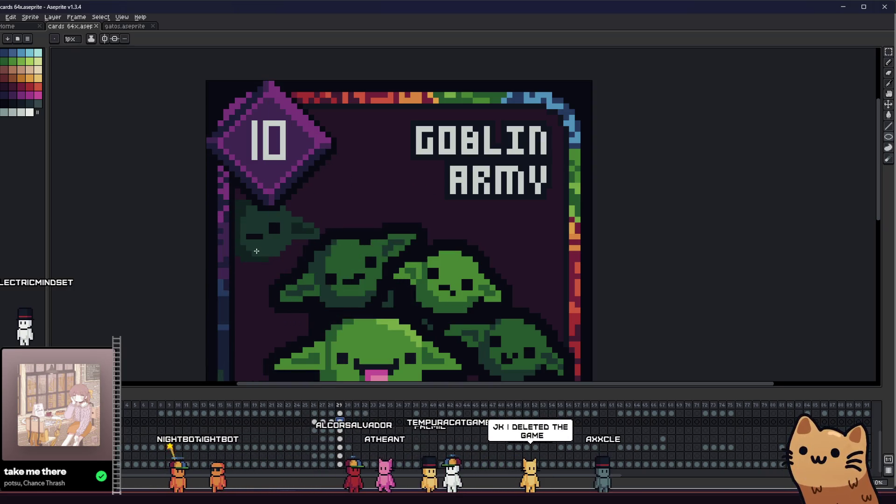
pyautogui.moveTo(225, 256); pyautogui.dragTo(252, 285)
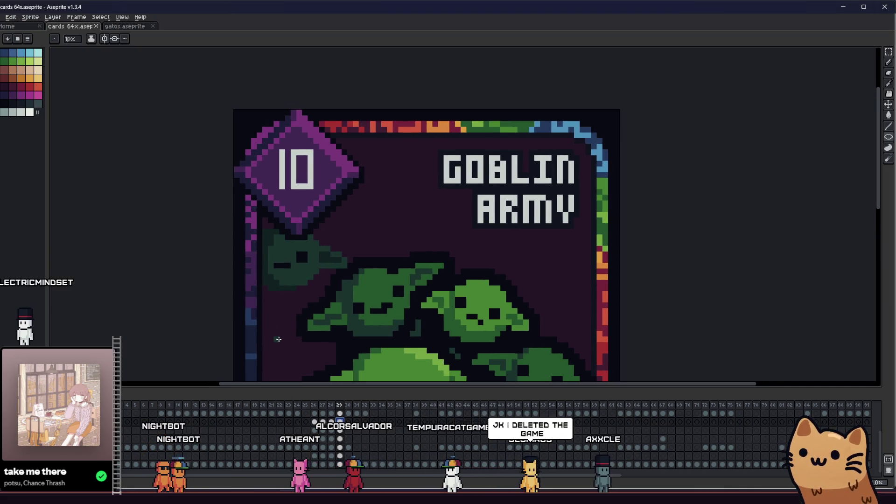
pyautogui.hotkey('shift', 'o')
pyautogui.click(600, 194)
pyautogui.scroll(-1, 389, 332)
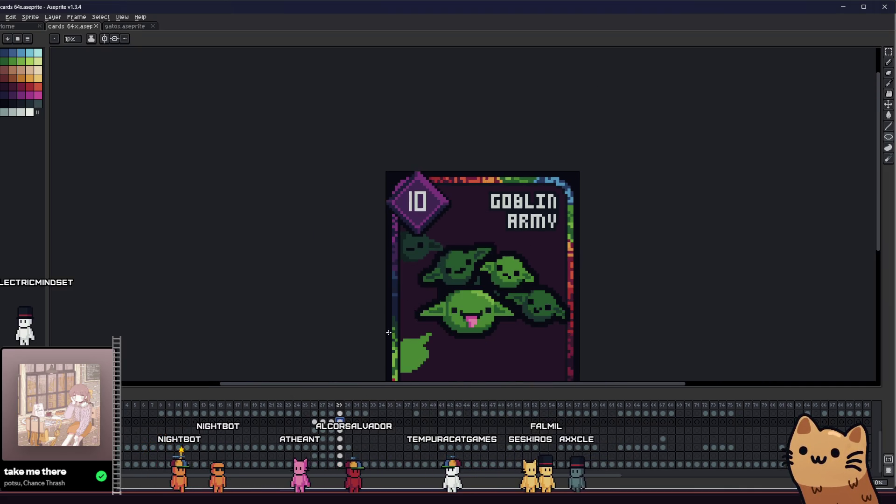
# On the upper layer's frame 29 cel, try a near-black Outline, then undo it
pyautogui.click(341, 456)
pyautogui.click(342, 447)
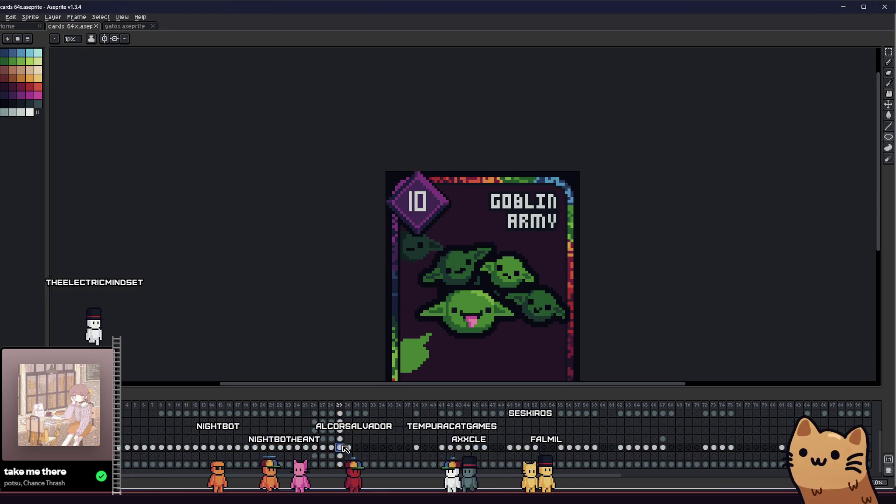
pyautogui.hotkey('shift', 'o')
pyautogui.click(559, 179)
pyautogui.click(547, 192)
pyautogui.click(561, 216)
pyautogui.moveTo(374, 251); pyautogui.dragTo(323, 259)
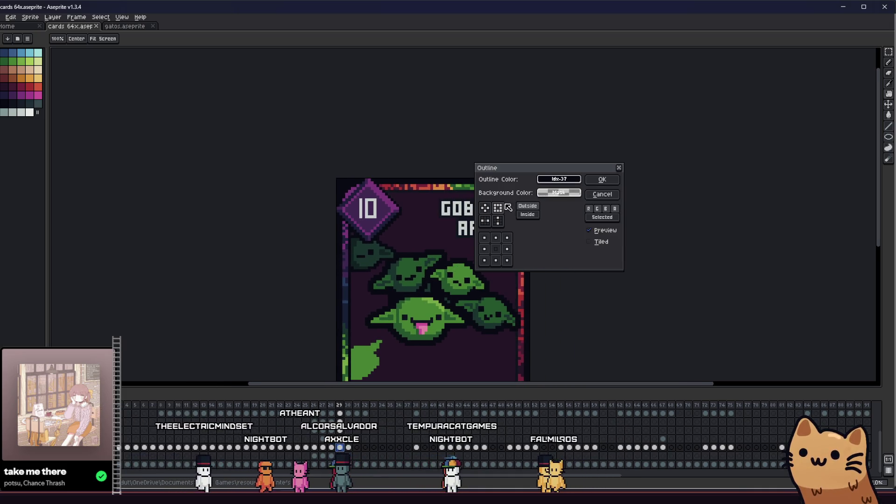
pyautogui.click(600, 178)
pyautogui.hotkey('ctrl', 'z')
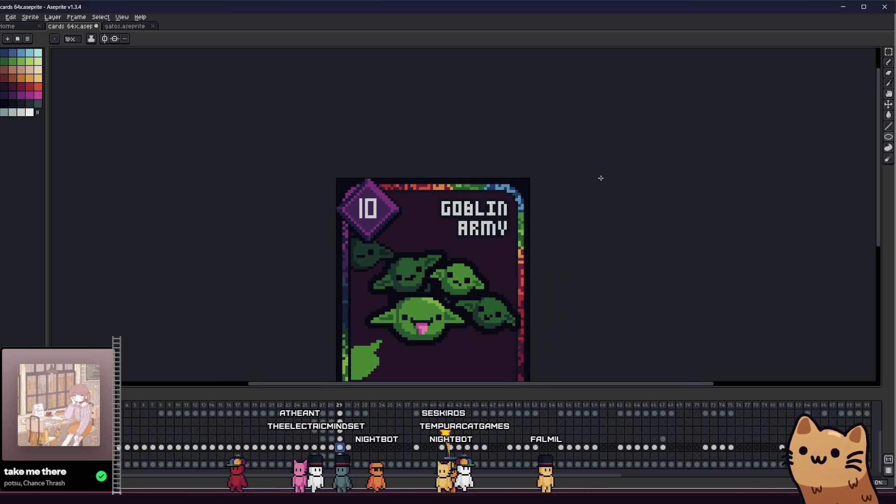
# Reapply the Outline to the upper goblins in near-black palette index 37
pyautogui.hotkey('shift', 'o')
pyautogui.click(558, 180)
pyautogui.click(547, 193)
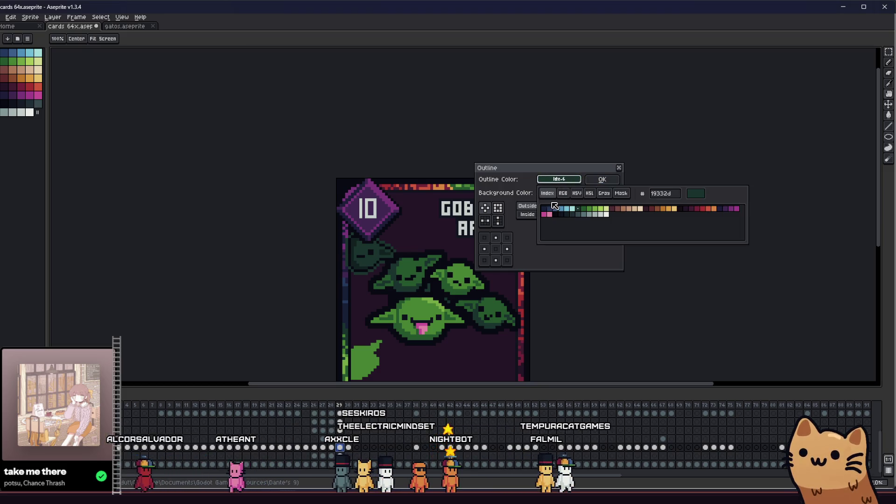
pyautogui.click(549, 215)
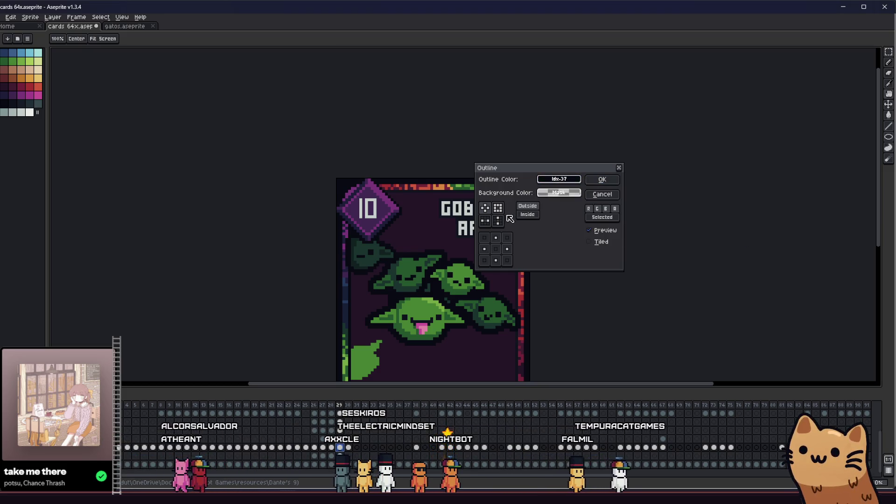
pyautogui.click(602, 180)
pyautogui.scroll(-1, 557, 242)
pyautogui.press('i')
pyautogui.scroll(2, 424, 255)
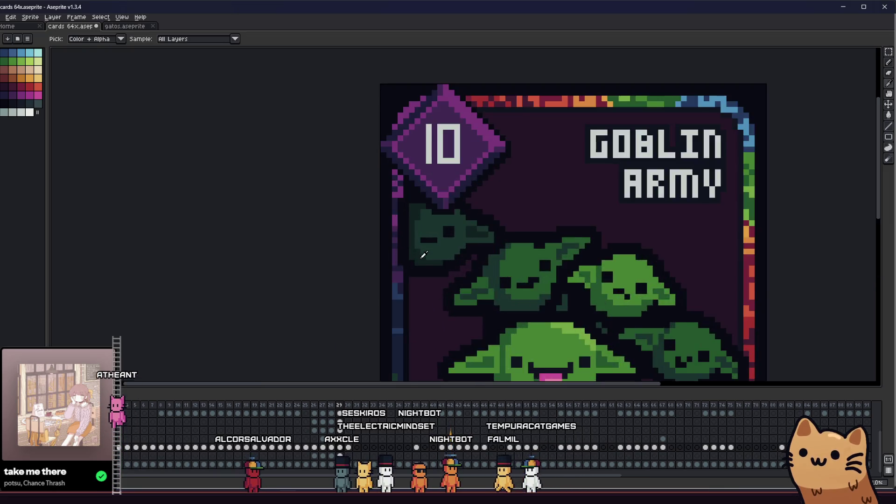
pyautogui.scroll(2, 420, 255)
pyautogui.press('b')
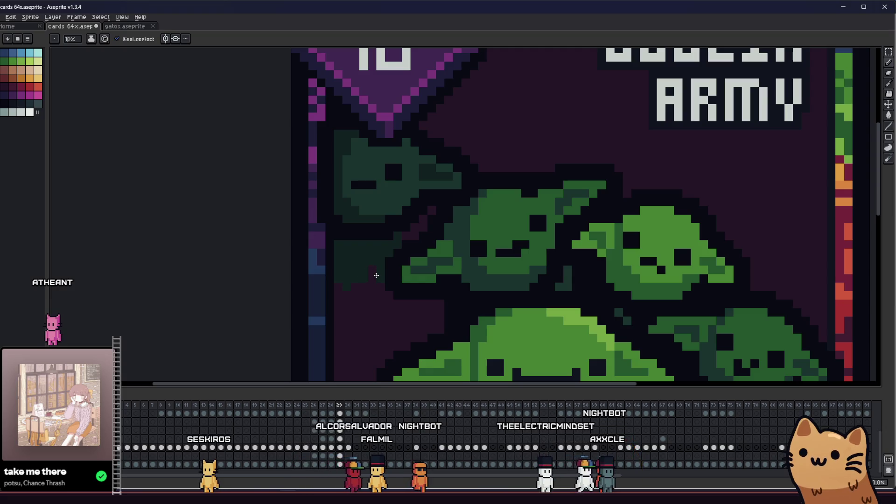
# Zoom in on the faded leftmost goblin and ready the Pencil with a dark outline colour
pyautogui.scroll(-3, 372, 277)
pyautogui.scroll(3, 312, 274)
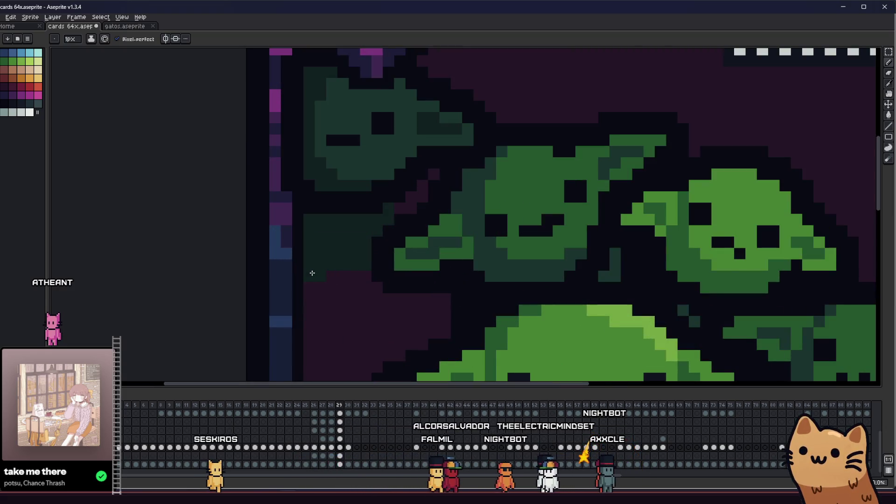
pyautogui.scroll(-5, 317, 287)
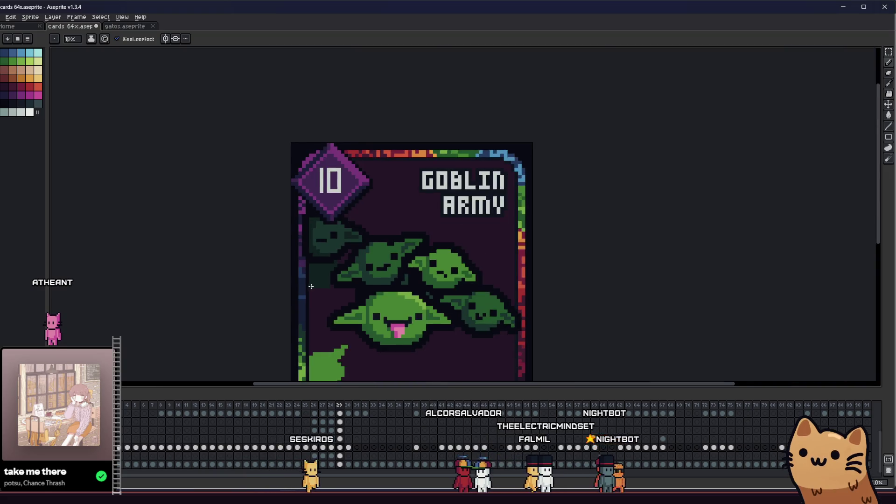
pyautogui.press('m')
pyautogui.scroll(-4, 260, 246)
pyautogui.scroll(6, 260, 246)
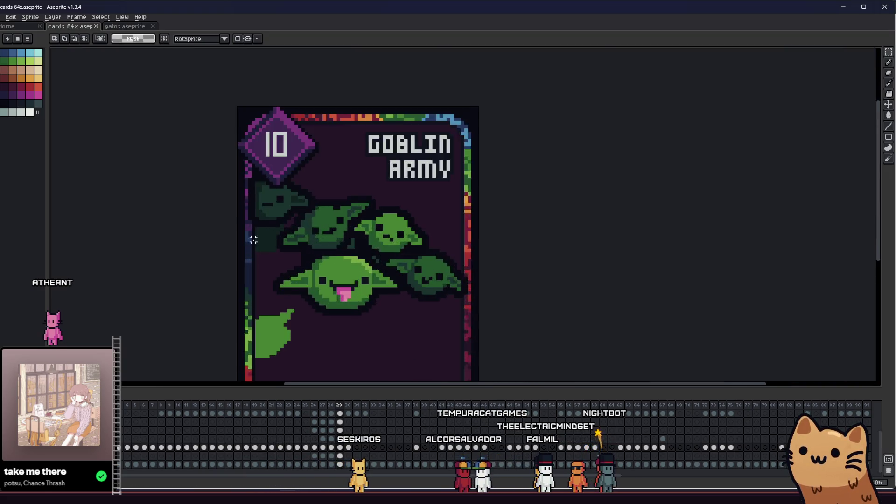
pyautogui.press('i')
pyautogui.scroll(1, 402, 232)
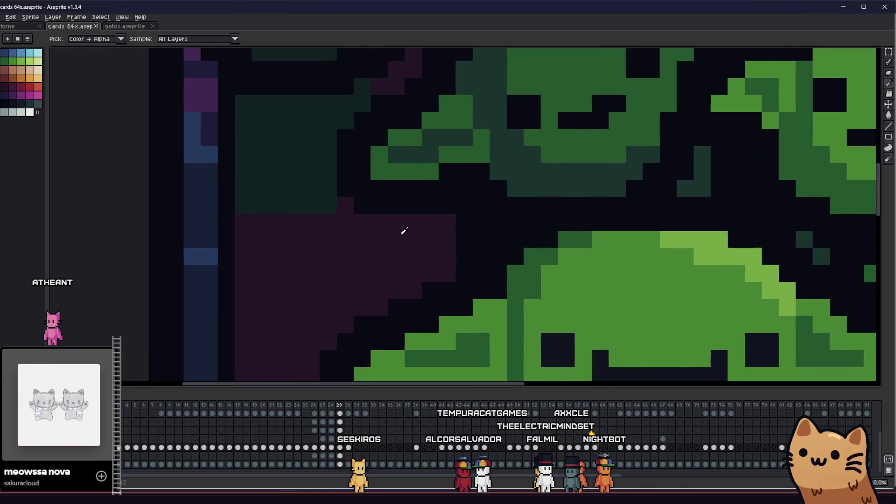
pyautogui.scroll(-3, 381, 247)
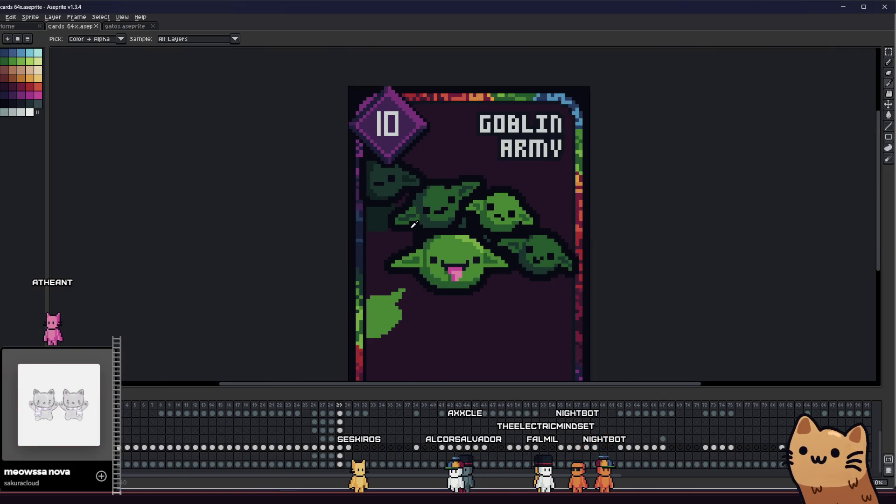
pyautogui.scroll(-4, 414, 218)
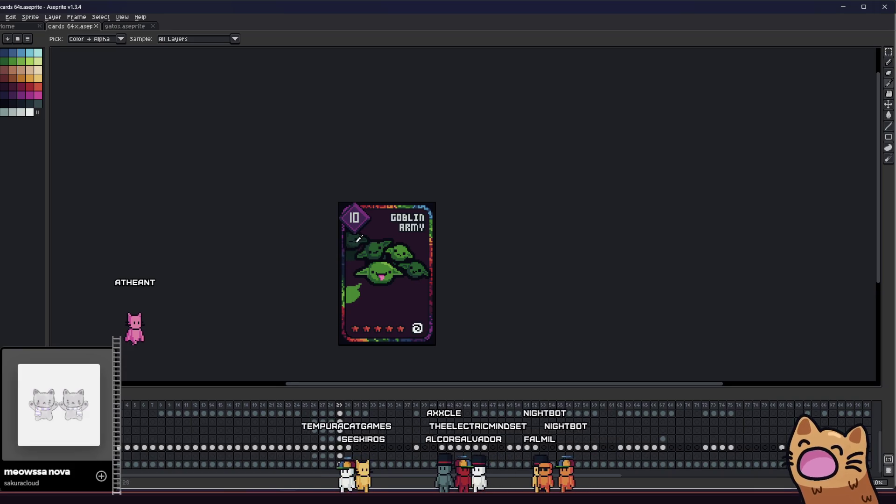
pyautogui.scroll(-1, 358, 239)
pyautogui.scroll(2, 420, 278)
pyautogui.moveTo(452, 273)
pyautogui.mouseDown()
pyautogui.moveTo(562, 266)
pyautogui.moveTo(700, 278)
pyautogui.moveTo(537, 271)
pyautogui.mouseUp()
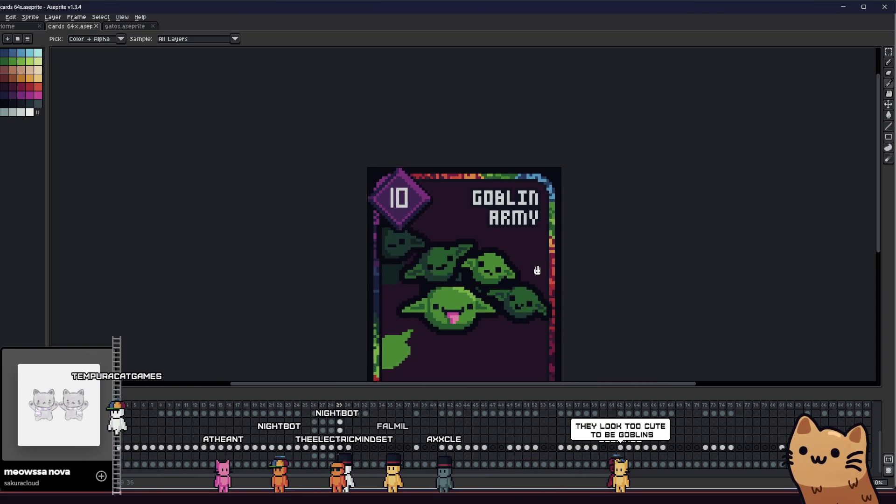
pyautogui.scroll(4, 537, 271)
pyautogui.press('b')
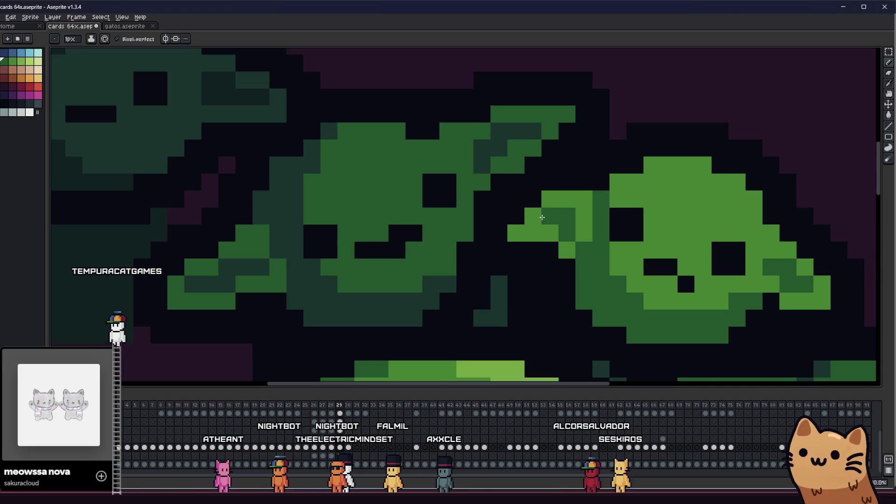
pyautogui.press('i')
pyautogui.scroll(-2, 543, 221)
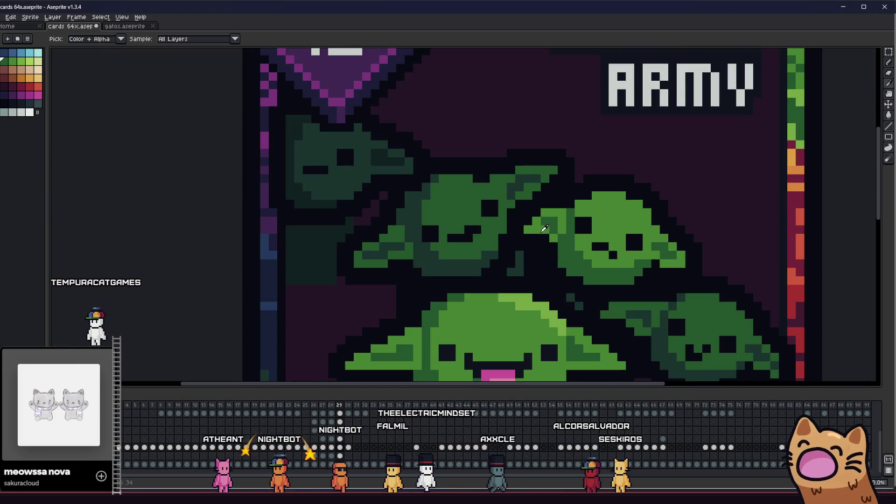
pyautogui.press('ctrl')
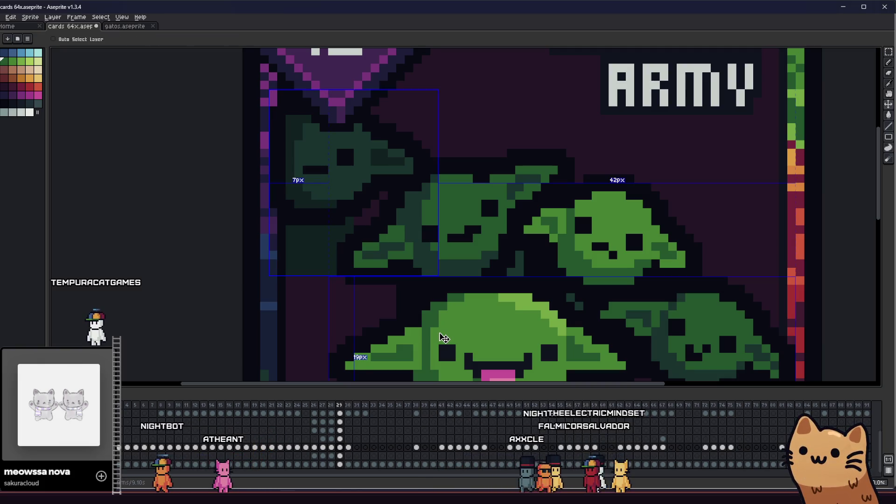
pyautogui.scroll(-2, 324, 270)
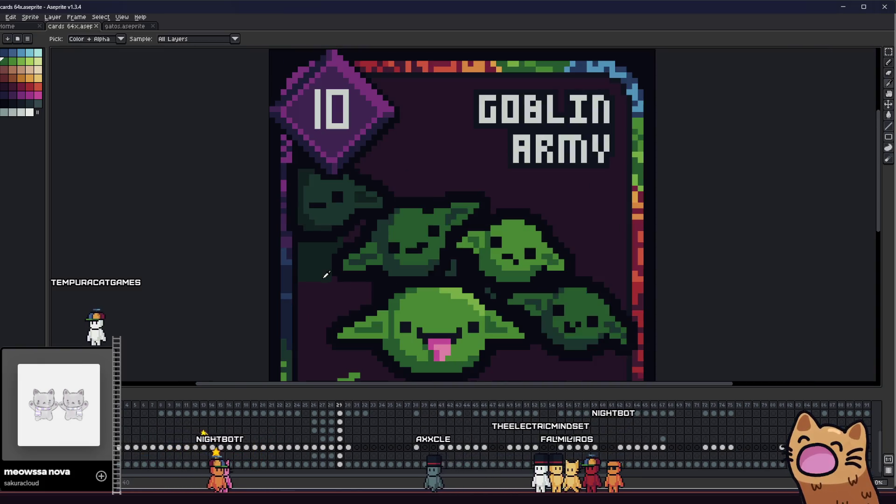
pyautogui.scroll(4, 324, 257)
pyautogui.press('b')
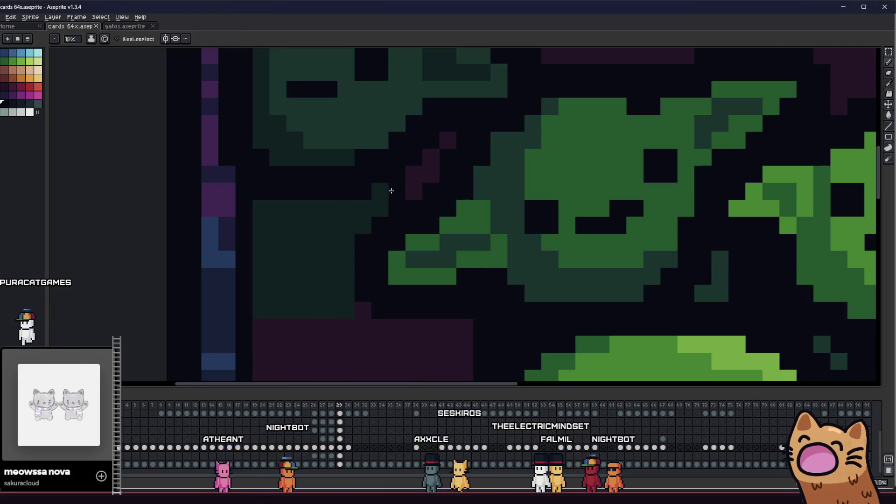
# Paint dark pixels over the purple gap beside the faded leftmost goblin
pyautogui.moveTo(344, 323)
pyautogui.mouseDown()
pyautogui.moveTo(265, 324)
pyautogui.moveTo(374, 324)
pyautogui.moveTo(360, 341)
pyautogui.moveTo(268, 341)
pyautogui.mouseUp()
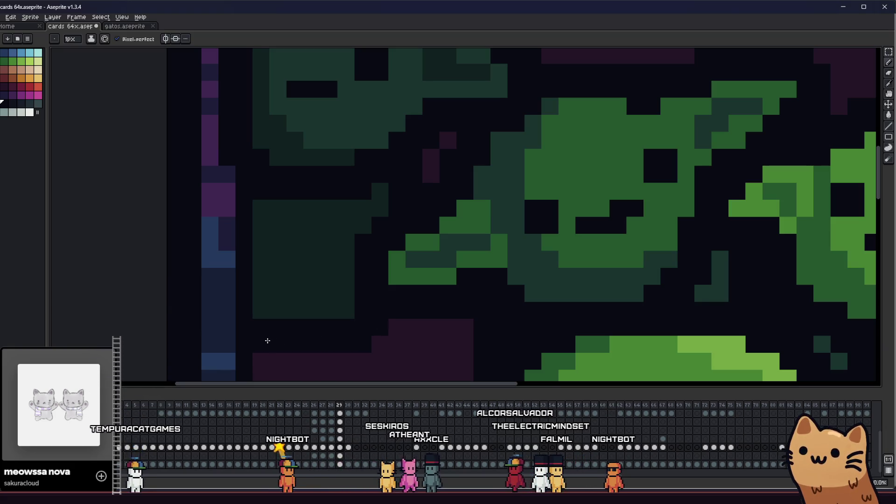
pyautogui.scroll(-5, 268, 341)
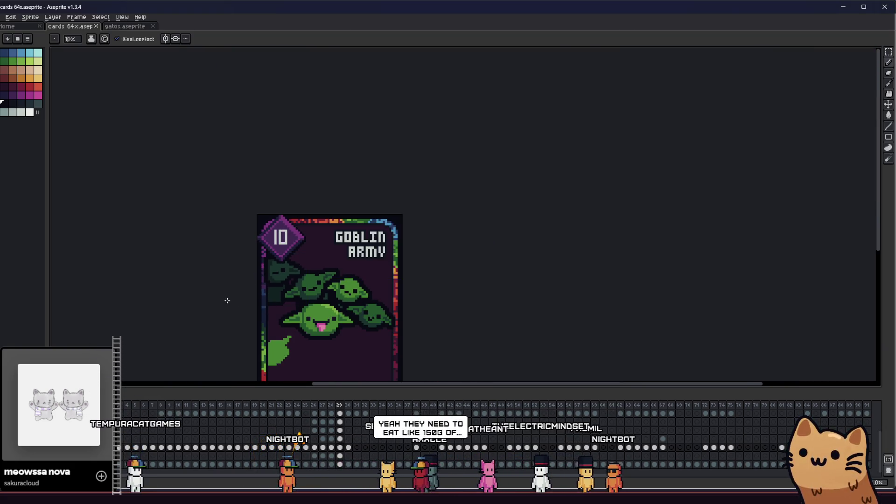
pyautogui.moveTo(269, 287)
pyautogui.mouseDown()
pyautogui.moveTo(224, 294)
pyautogui.moveTo(238, 275)
pyautogui.mouseUp()
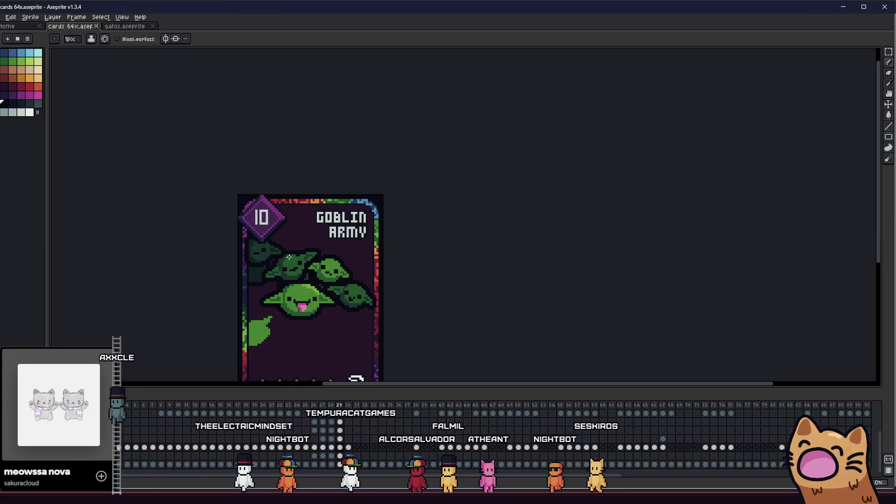
pyautogui.scroll(5, 250, 273)
pyautogui.scroll(2, 245, 268)
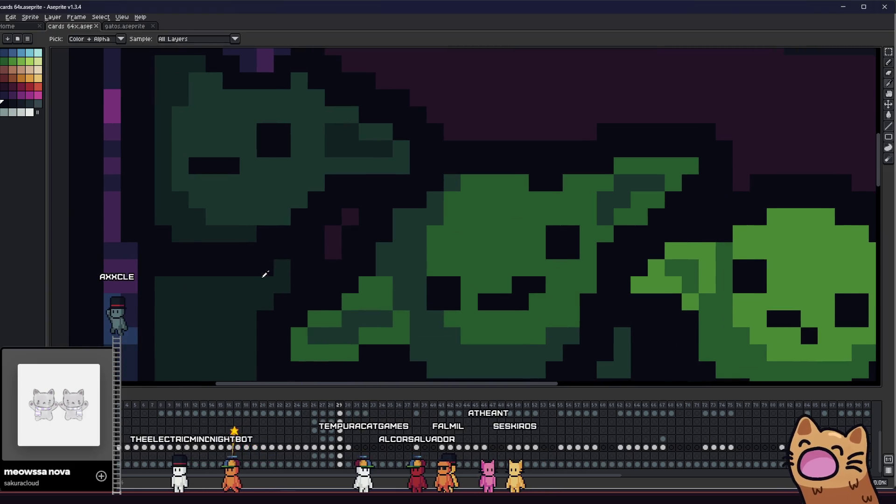
pyautogui.scroll(-3, 280, 275)
pyautogui.scroll(3, 299, 274)
pyautogui.scroll(-3, 322, 264)
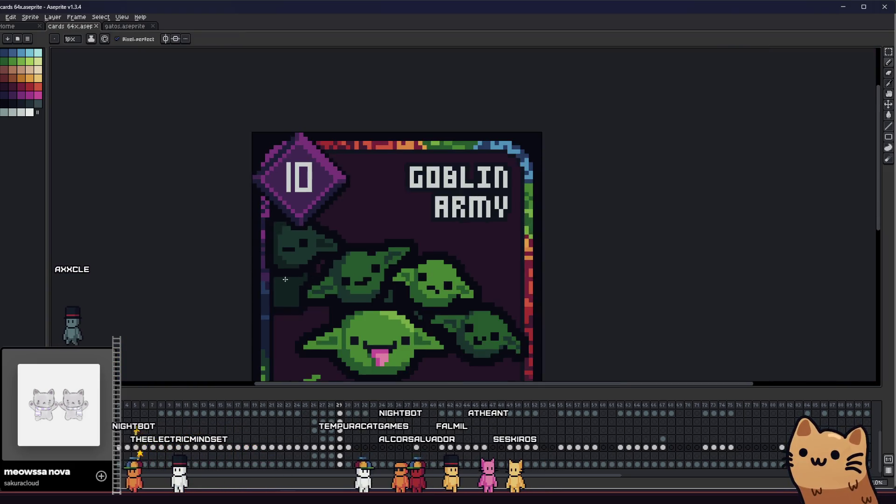
pyautogui.scroll(-3, 214, 275)
pyautogui.scroll(3, 213, 277)
pyautogui.scroll(-1, 206, 271)
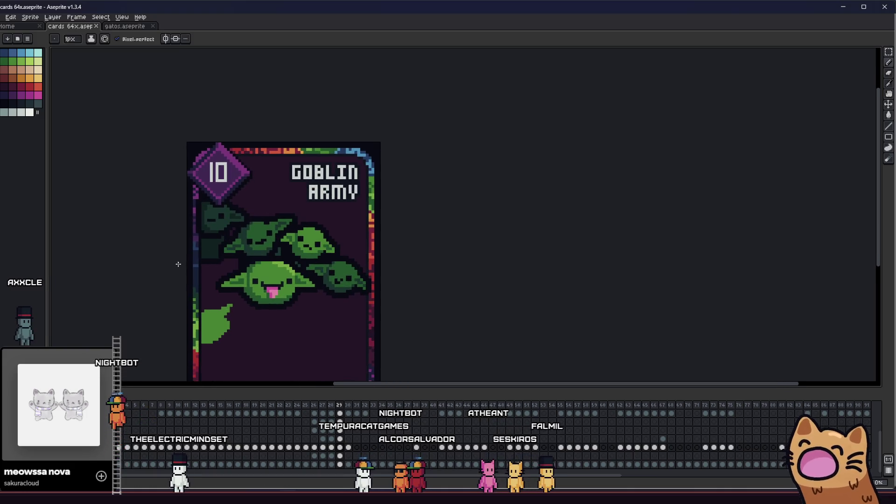
pyautogui.scroll(2, 184, 261)
# Glance at the neighbouring frame, then return to the Goblin Army frame and recentre the card
pyautogui.moveTo(186, 257); pyautogui.dragTo(299, 256)
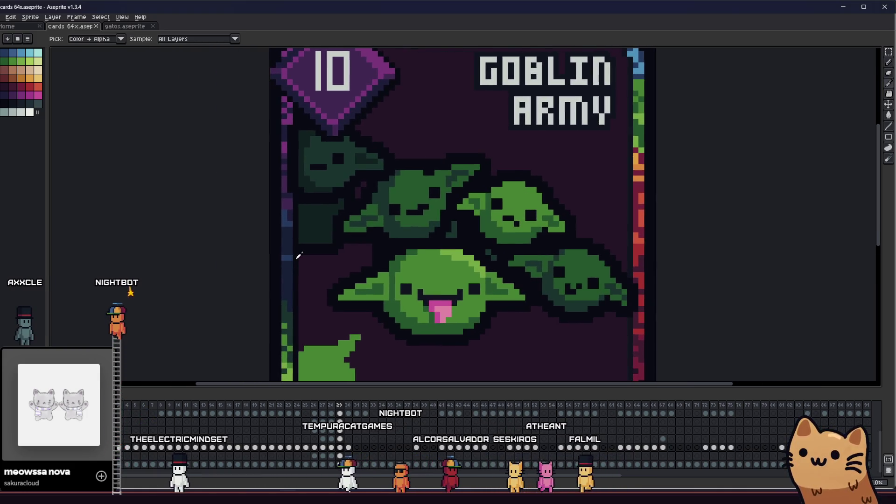
pyautogui.scroll(-2, 325, 247)
pyautogui.press('m')
pyautogui.press('Right')
pyautogui.press('Left')
pyautogui.scroll(-3, 381, 265)
pyautogui.scroll(1, 381, 266)
pyautogui.moveTo(344, 261); pyautogui.dragTo(288, 265)
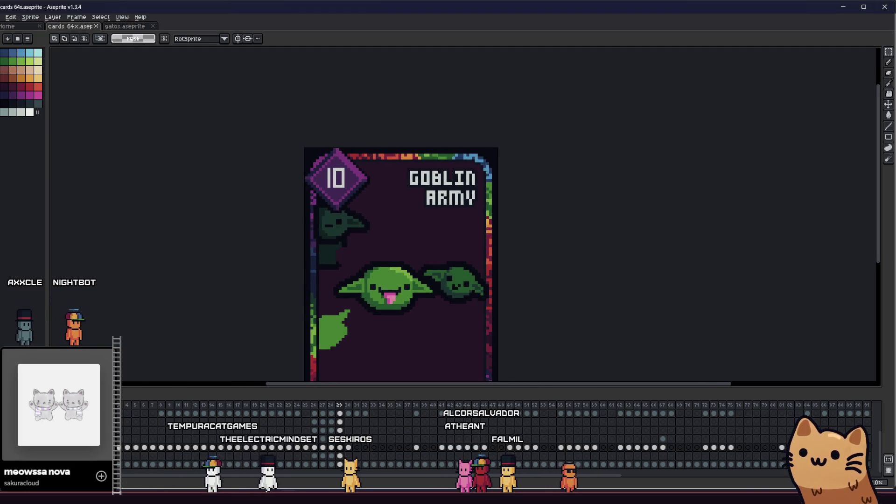
# Select the lower-right goblin head and drag a copy to the card's left side
pyautogui.scroll(1, 318, 282)
pyautogui.scroll(1, 346, 254)
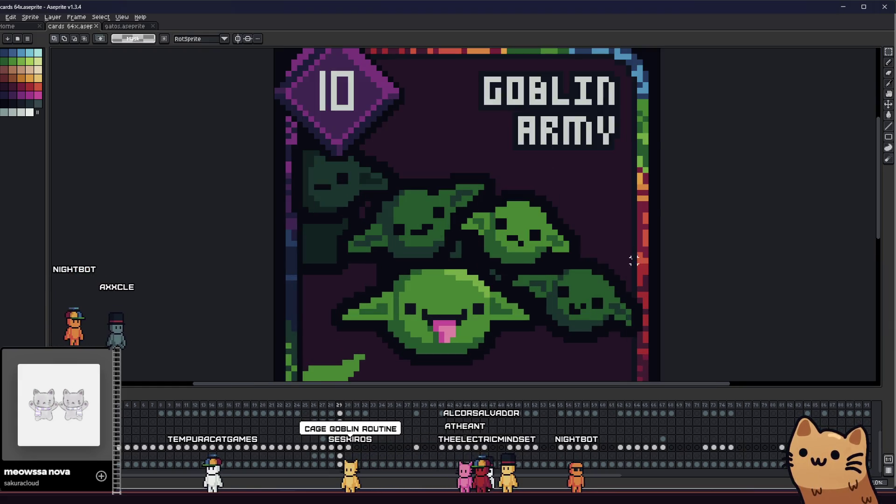
pyautogui.moveTo(686, 243)
pyautogui.mouseDown()
pyautogui.moveTo(640, 269)
pyautogui.moveTo(573, 361)
pyautogui.mouseUp()
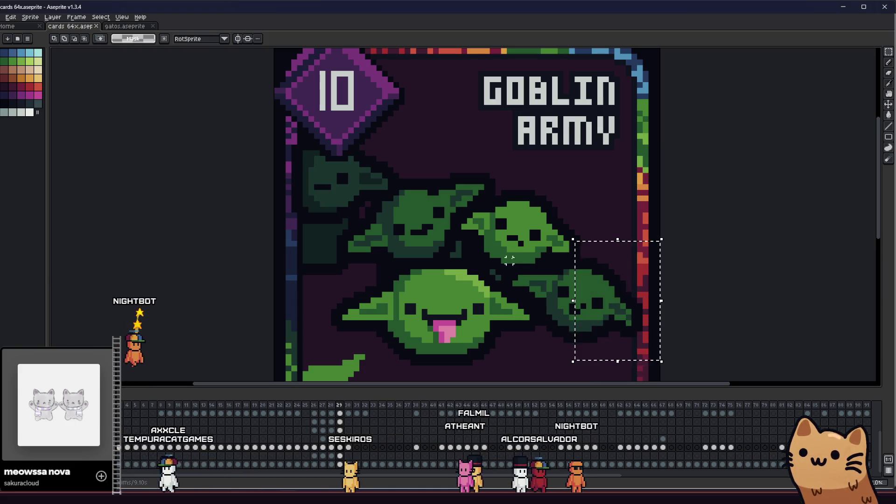
pyautogui.hotkey('ctrl', 'z')
pyautogui.hotkey('ctrl', 'z')
pyautogui.hotkey('ctrl', 'y')
pyautogui.hotkey('ctrl', 'z')
pyautogui.hotkey('ctrl', 'y')
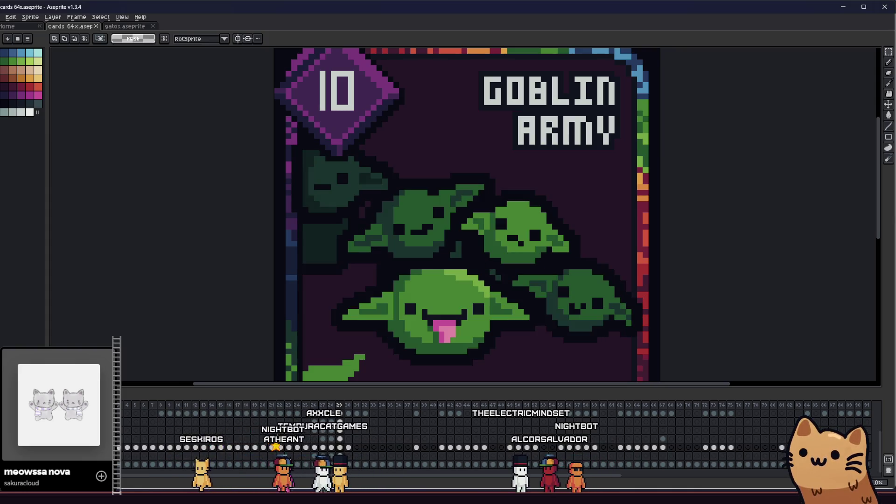
pyautogui.moveTo(702, 254); pyautogui.dragTo(556, 354)
pyautogui.moveTo(614, 314)
pyautogui.mouseDown()
pyautogui.moveTo(370, 302)
pyautogui.moveTo(325, 277)
pyautogui.mouseUp()
# Commit the goblin copy and delete the leftover stray pixels on the left
pyautogui.moveTo(274, 213); pyautogui.dragTo(299, 318)
pyautogui.press('Delete')
pyautogui.moveTo(274, 134); pyautogui.dragTo(294, 216)
pyautogui.hscroll(1, 246, 183)
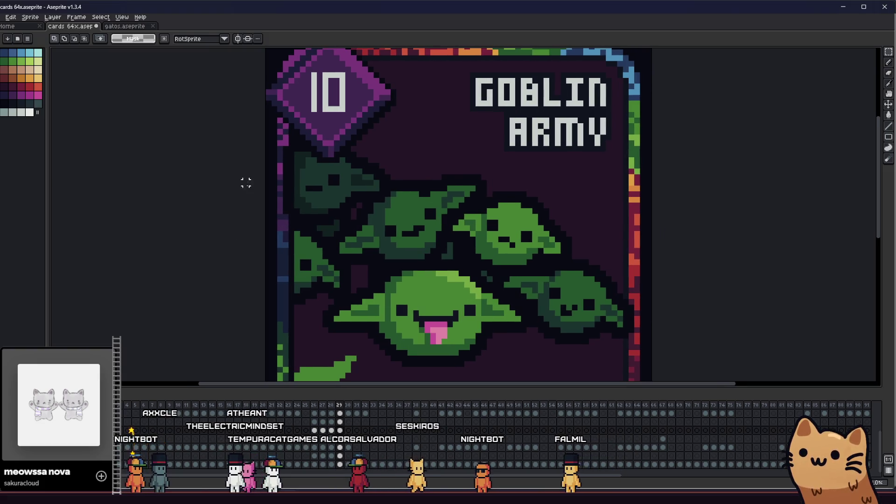
pyautogui.moveTo(206, 132); pyautogui.dragTo(291, 240)
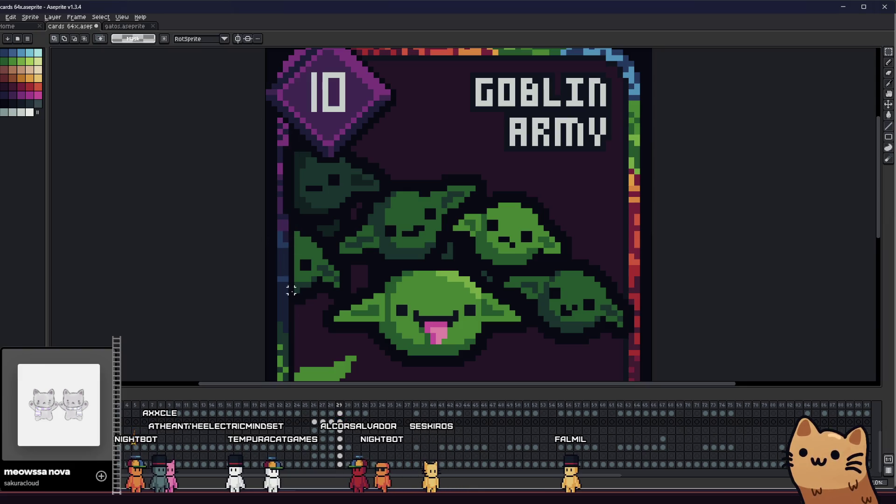
pyautogui.click(341, 448)
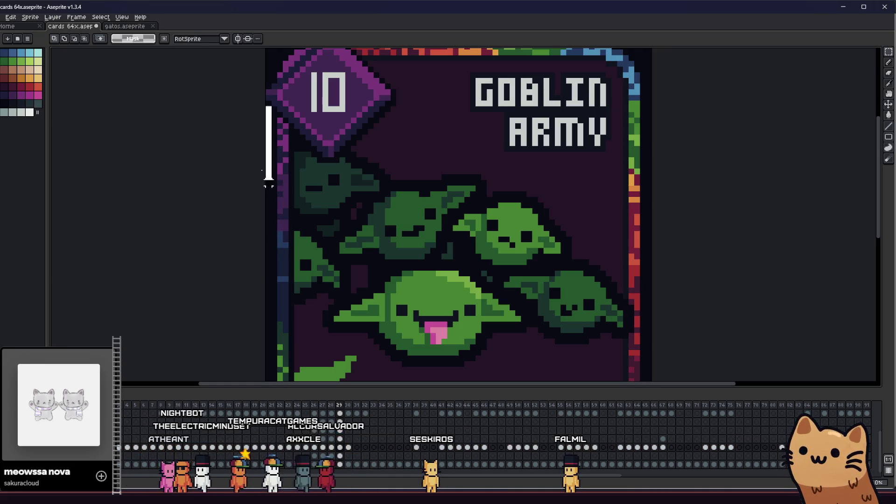
pyautogui.moveTo(269, 182); pyautogui.dragTo(291, 229)
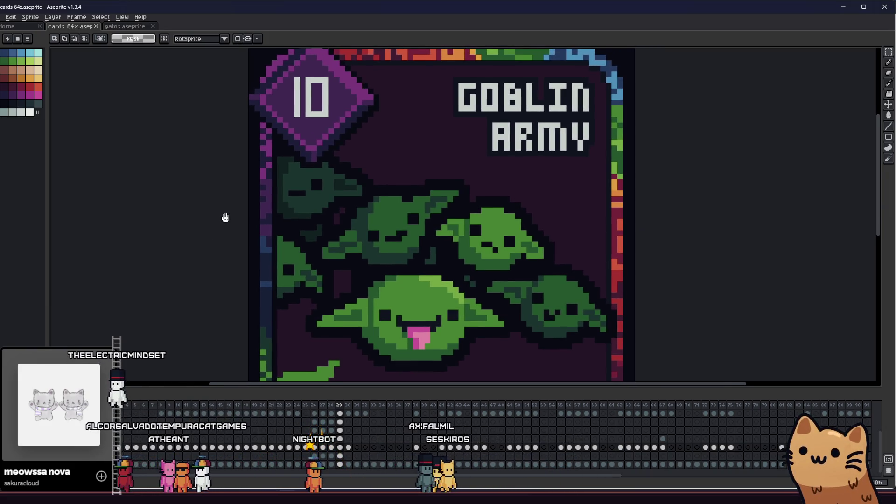
pyautogui.scroll(-2, 255, 258)
pyautogui.scroll(-2, 255, 258)
pyautogui.moveTo(222, 274)
pyautogui.mouseDown()
pyautogui.moveTo(184, 304)
pyautogui.moveTo(166, 306)
pyautogui.moveTo(247, 299)
pyautogui.moveTo(239, 292)
pyautogui.mouseUp()
# Pick the goblin green as the drawing colour
pyautogui.scroll(5, 239, 293)
pyautogui.press('p')
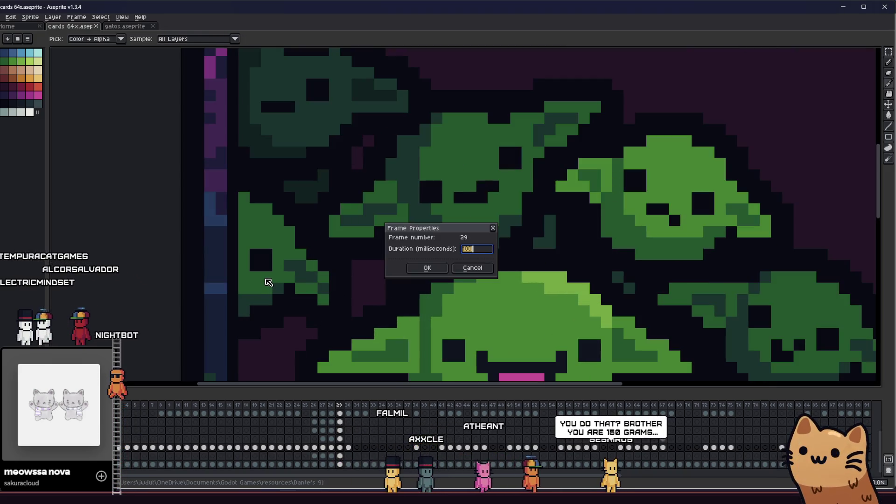
pyautogui.click(471, 267)
pyautogui.scroll(-3, 426, 260)
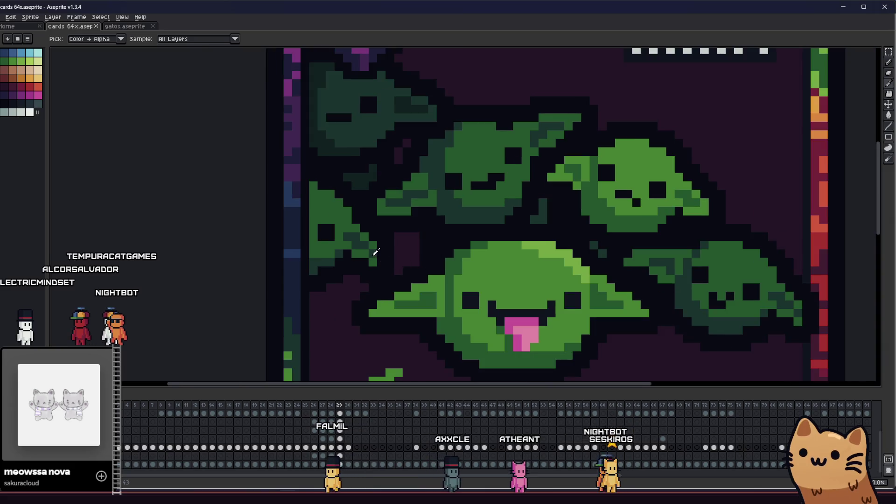
pyautogui.scroll(5, 389, 229)
pyautogui.keyDown('alt'); pyautogui.click(389, 229); pyautogui.keyUp('alt')
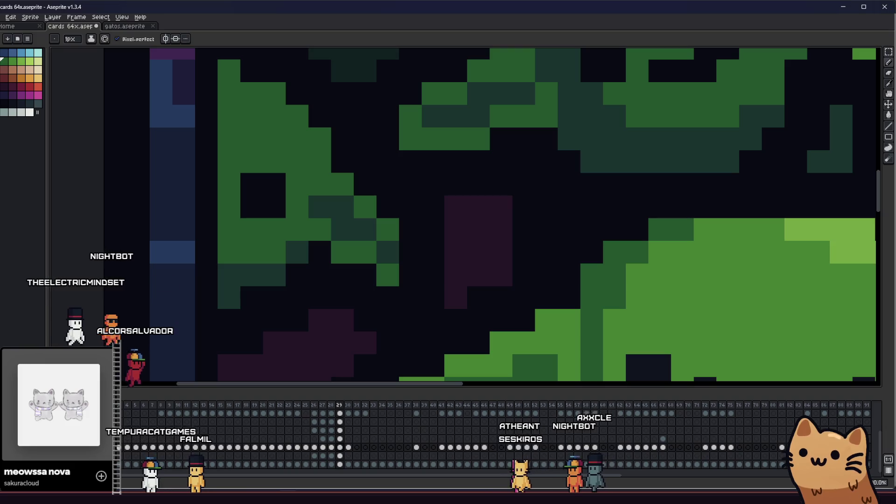
# Undo the last stroke and paint green pixels extending the goblin's ear over the purple patch
pyautogui.hotkey('ctrl', 'z')
pyautogui.hotkey('ctrl', 'z')
pyautogui.click(341, 431)
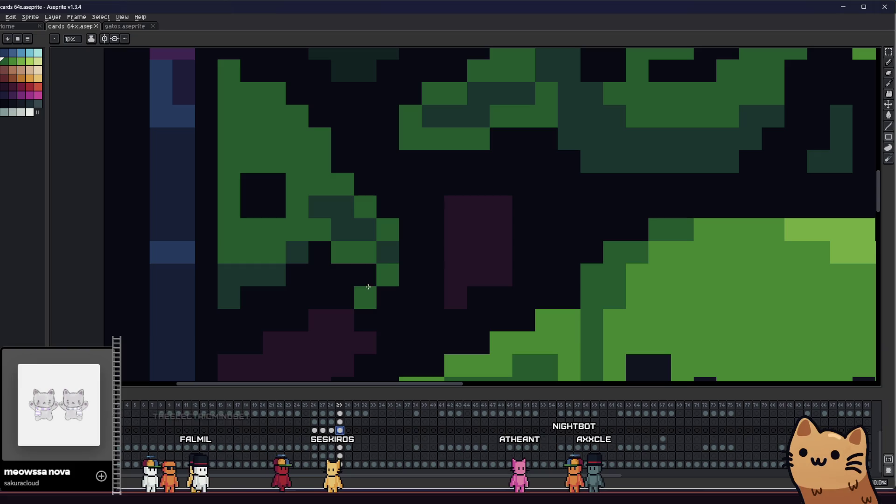
pyautogui.moveTo(396, 267)
pyautogui.mouseDown()
pyautogui.moveTo(414, 234)
pyautogui.moveTo(415, 275)
pyautogui.mouseUp()
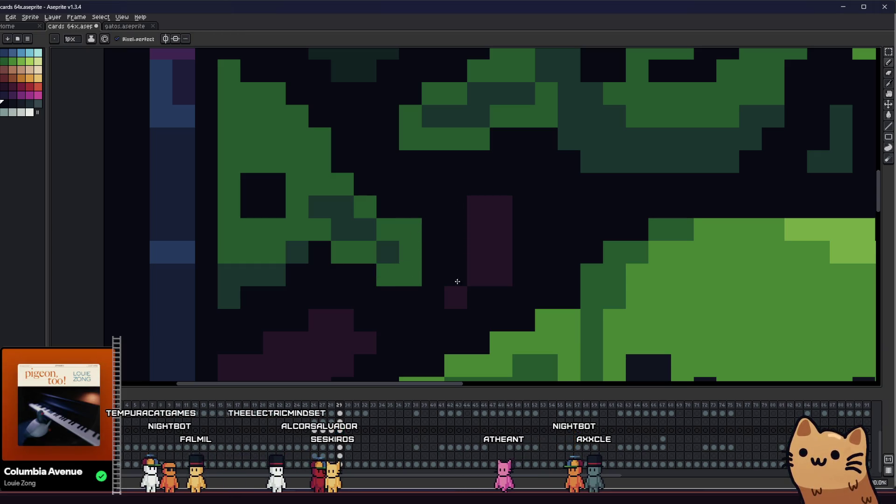
pyautogui.click(417, 285)
pyautogui.press('i')
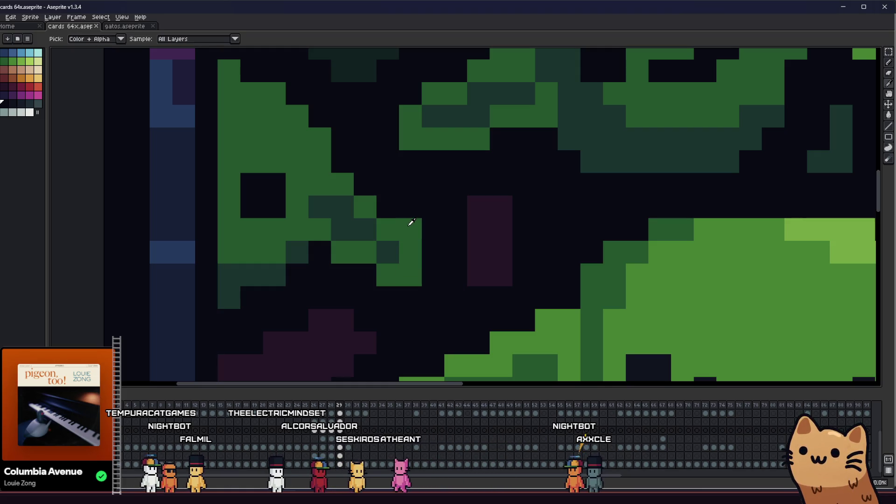
pyautogui.press('b')
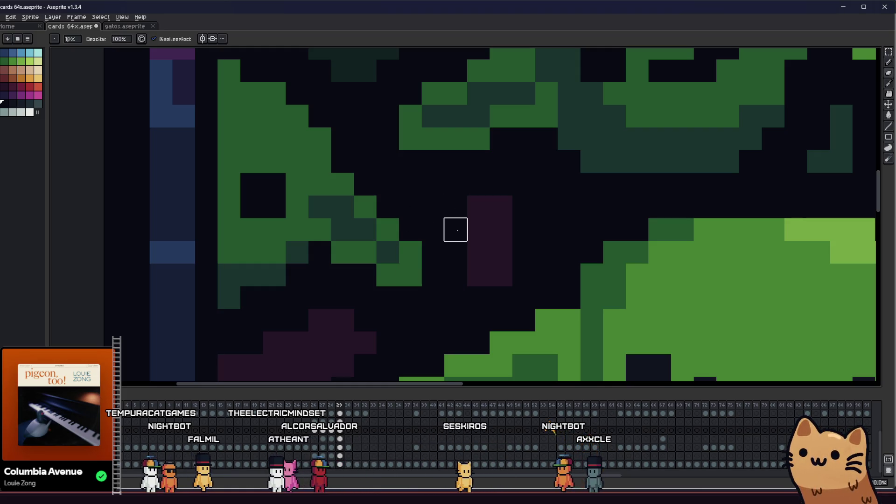
# Save the file and pan across the card to review the goblin crowd
pyautogui.scroll(-3, 456, 230)
pyautogui.hotkey('ctrl', 's')
pyautogui.scroll(2, 439, 245)
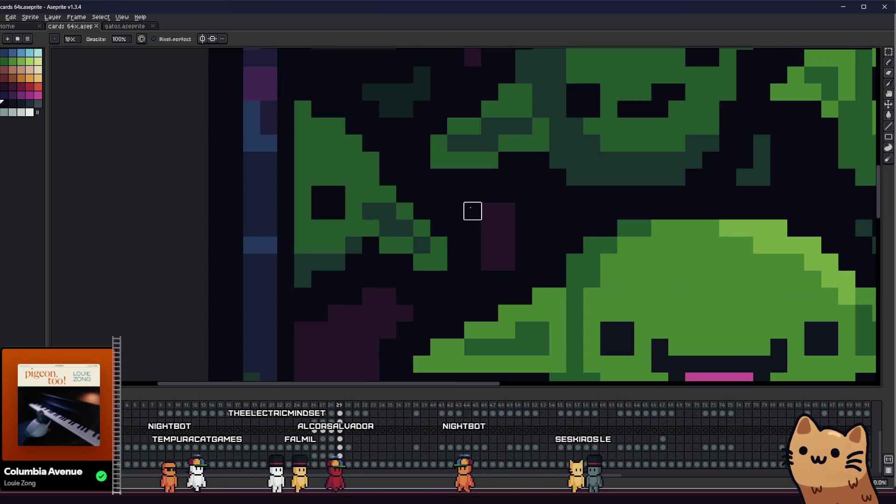
pyautogui.scroll(-3, 473, 211)
pyautogui.moveTo(415, 264); pyautogui.dragTo(304, 290)
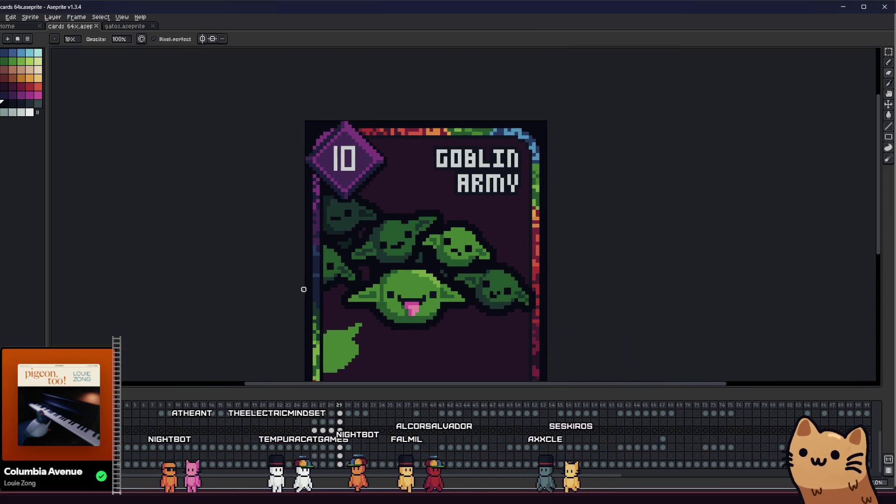
pyautogui.scroll(-1, 304, 289)
pyautogui.scroll(3, 327, 280)
pyautogui.press('i')
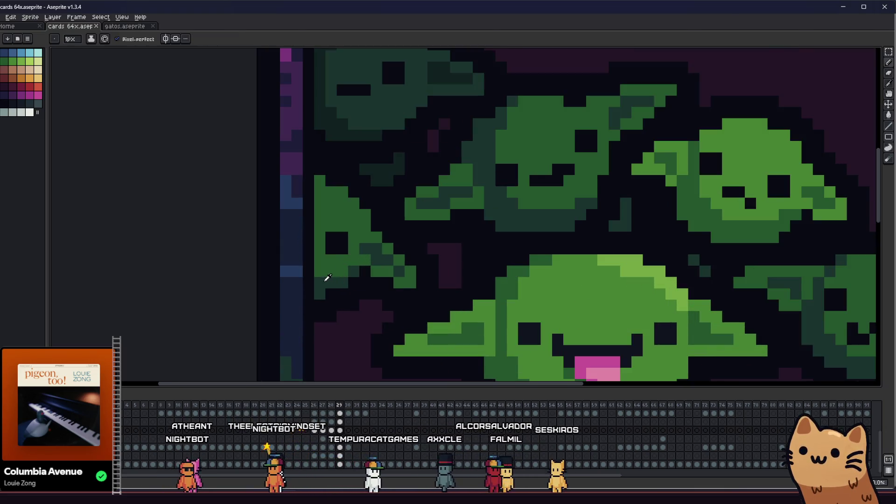
pyautogui.hscroll(2, 268, 269)
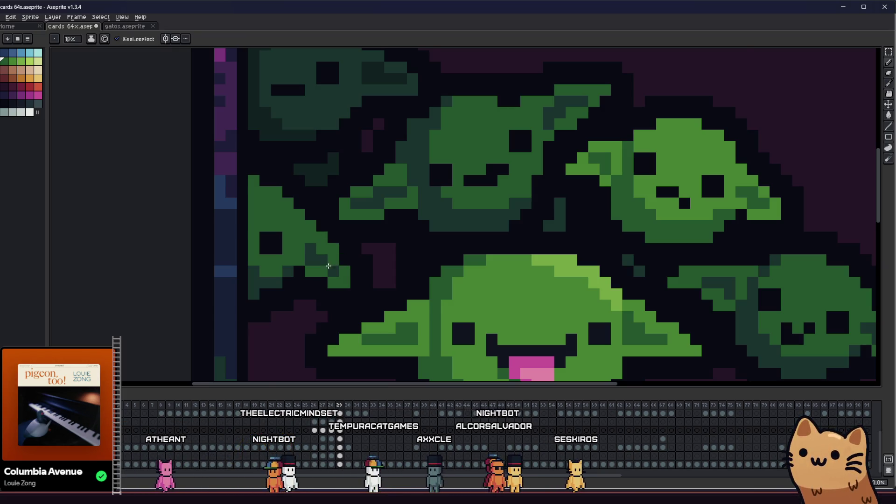
pyautogui.scroll(-3, 244, 284)
pyautogui.hscroll(1, 243, 279)
pyautogui.press('i')
pyautogui.scroll(-3, 244, 280)
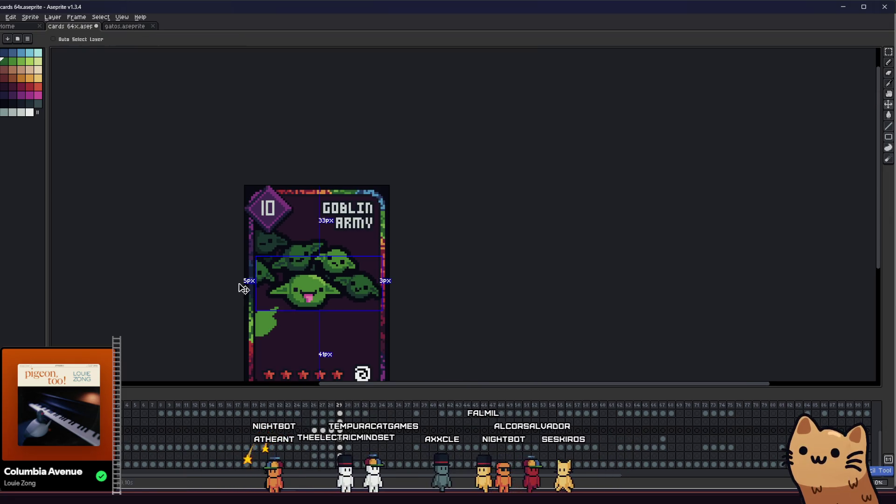
pyautogui.scroll(5, 258, 280)
pyautogui.hscroll(1, 286, 272)
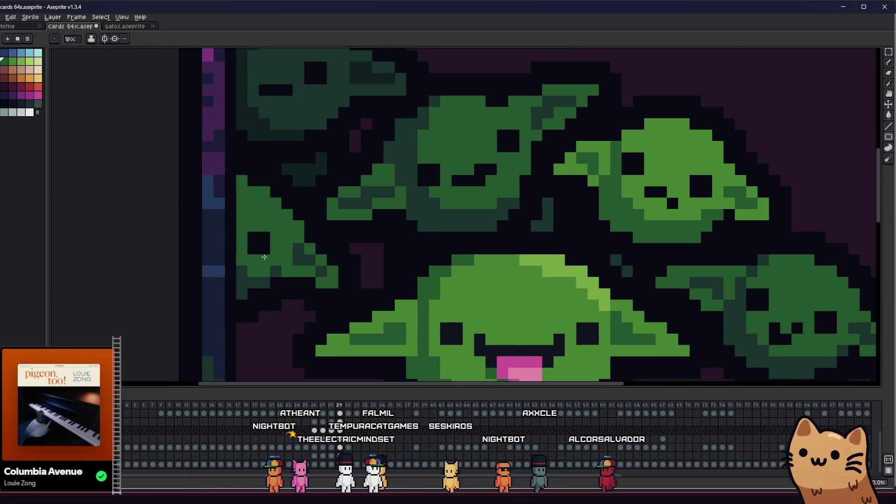
pyautogui.press('b')
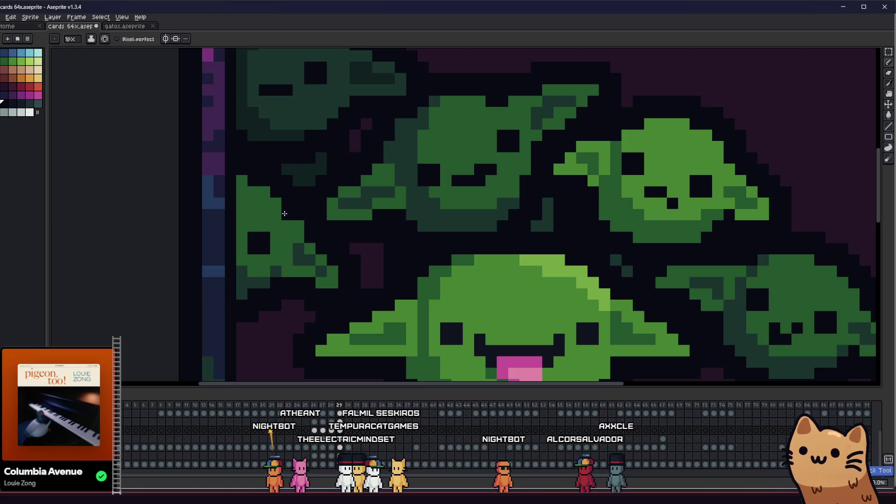
pyautogui.scroll(-4, 271, 261)
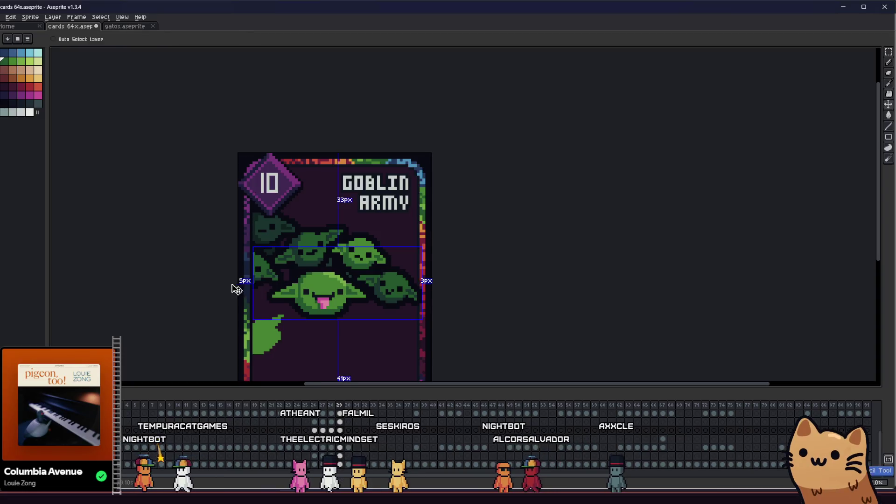
pyautogui.scroll(-2, 201, 279)
pyautogui.moveTo(194, 294)
pyautogui.mouseDown()
pyautogui.moveTo(110, 262)
pyautogui.moveTo(164, 294)
pyautogui.moveTo(237, 311)
pyautogui.moveTo(259, 302)
pyautogui.mouseUp()
pyautogui.scroll(2, 282, 294)
pyautogui.scroll(1, 282, 294)
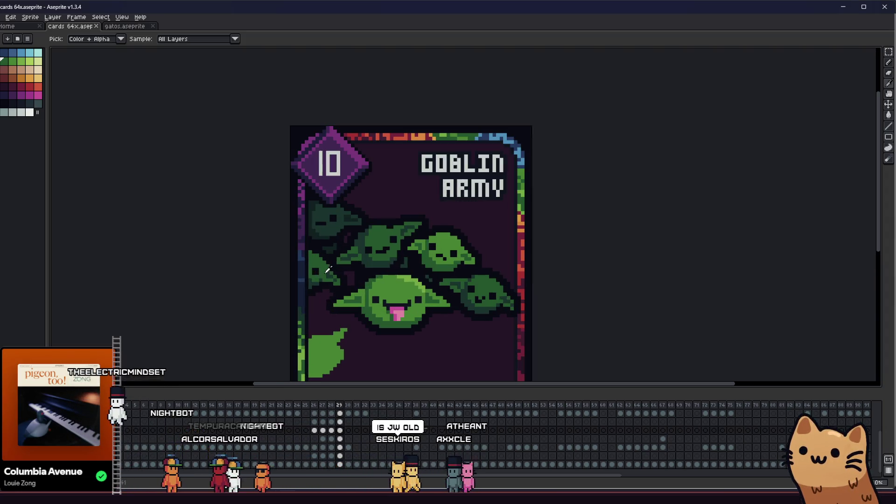
pyautogui.scroll(2, 278, 276)
pyautogui.scroll(-3, 278, 275)
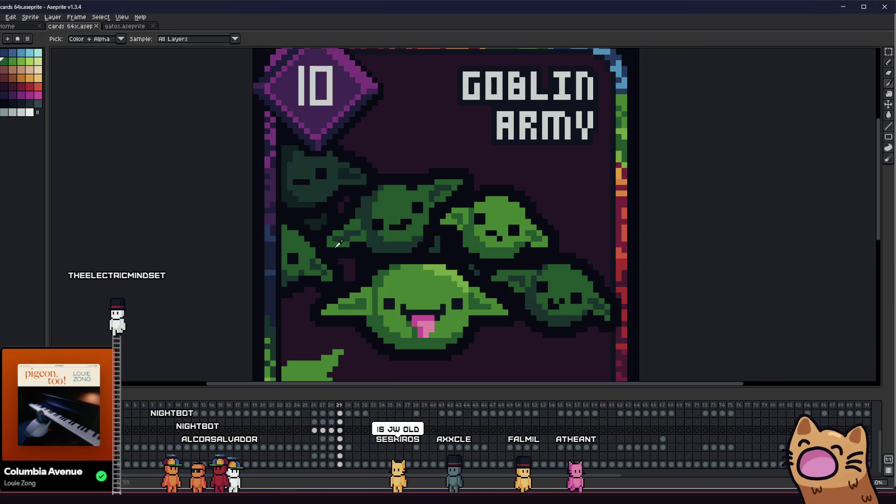
pyautogui.scroll(3, 323, 224)
pyautogui.scroll(-3, 318, 241)
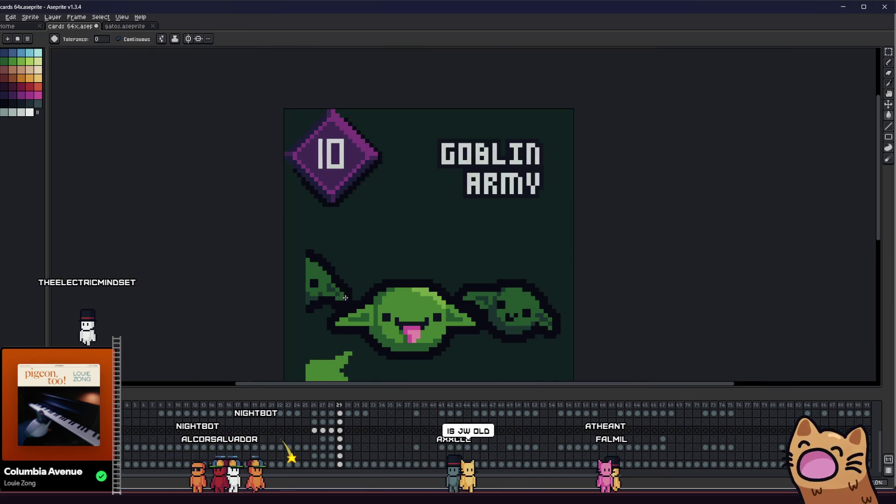
pyautogui.scroll(4, 351, 295)
pyautogui.scroll(-3, 320, 287)
pyautogui.scroll(4, 347, 267)
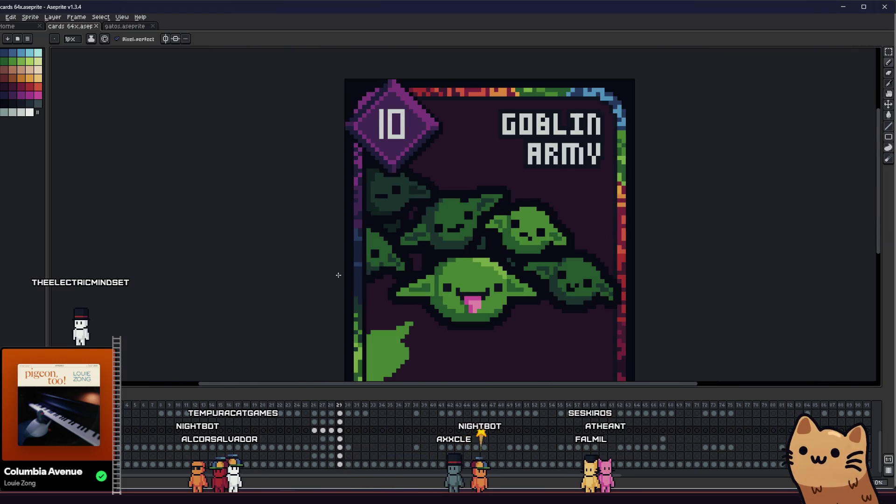
pyautogui.scroll(2, 339, 275)
pyautogui.moveTo(340, 270); pyautogui.dragTo(191, 276)
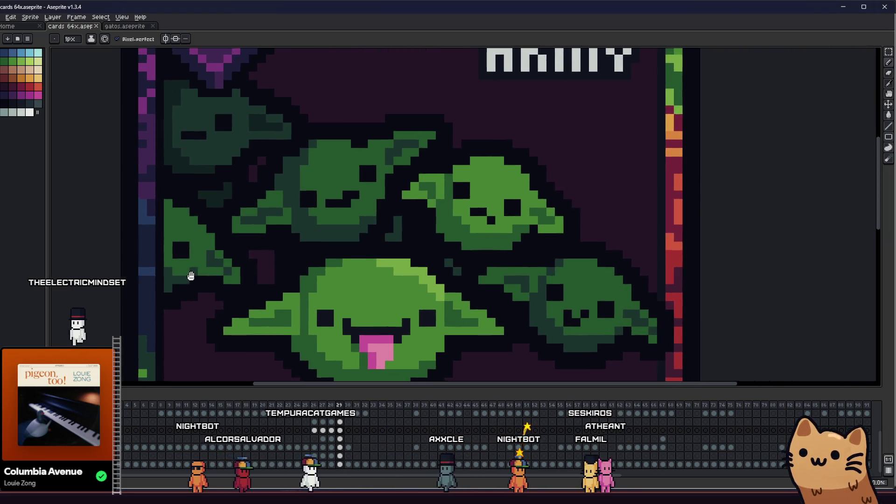
pyautogui.scroll(-5, 191, 276)
pyautogui.moveTo(126, 280); pyautogui.dragTo(252, 266)
pyautogui.scroll(1, 277, 273)
pyautogui.moveTo(396, 281); pyautogui.dragTo(449, 282)
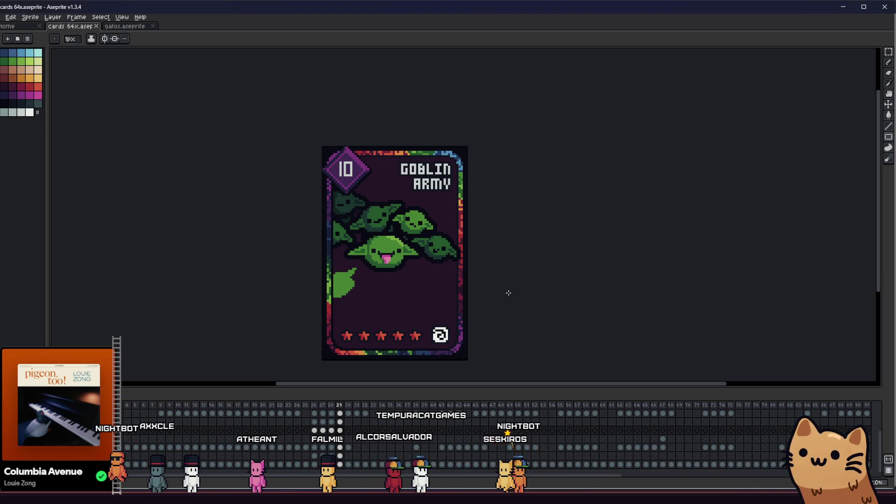
pyautogui.scroll(3, 388, 173)
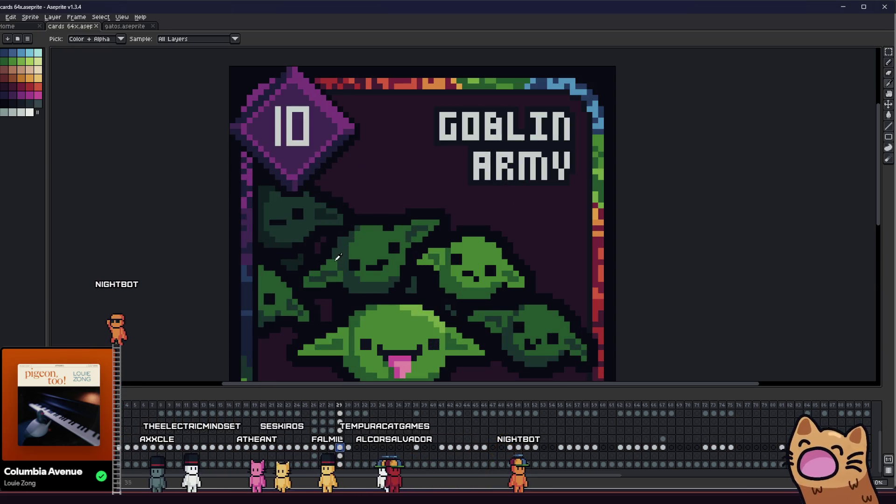
pyautogui.scroll(1, 360, 189)
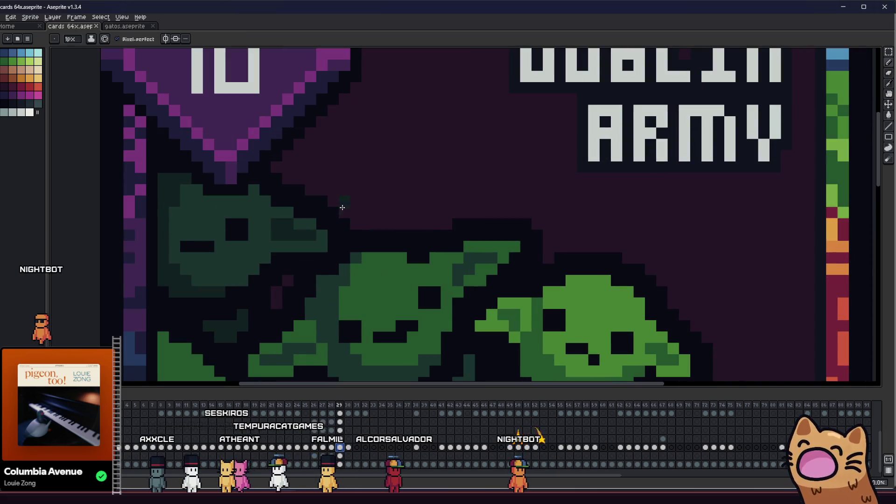
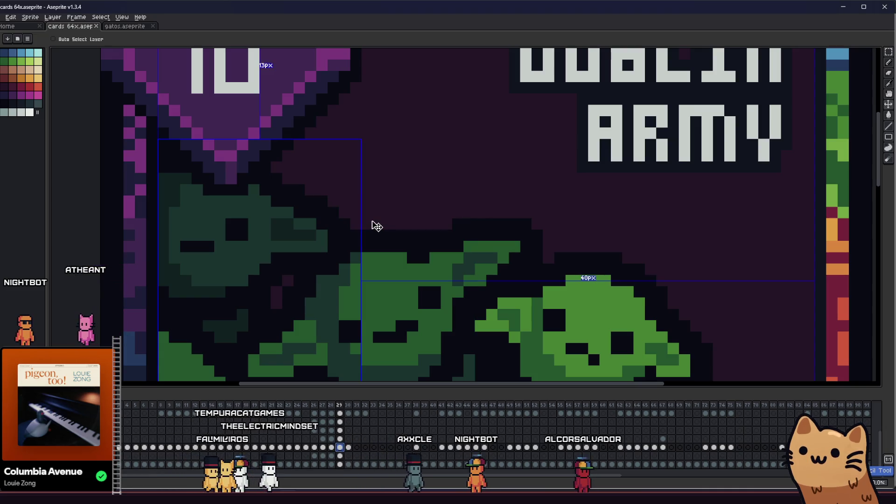
# Draw a curved goblin head outline below the ARMY title and fill it dark green
pyautogui.press('i')
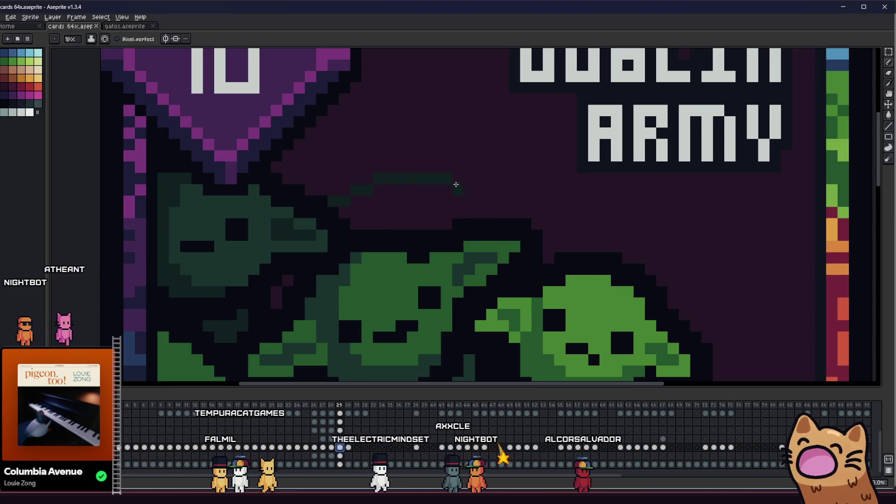
pyautogui.moveTo(457, 184); pyautogui.dragTo(481, 212)
pyautogui.press('g')
pyautogui.click(373, 220)
pyautogui.press('b')
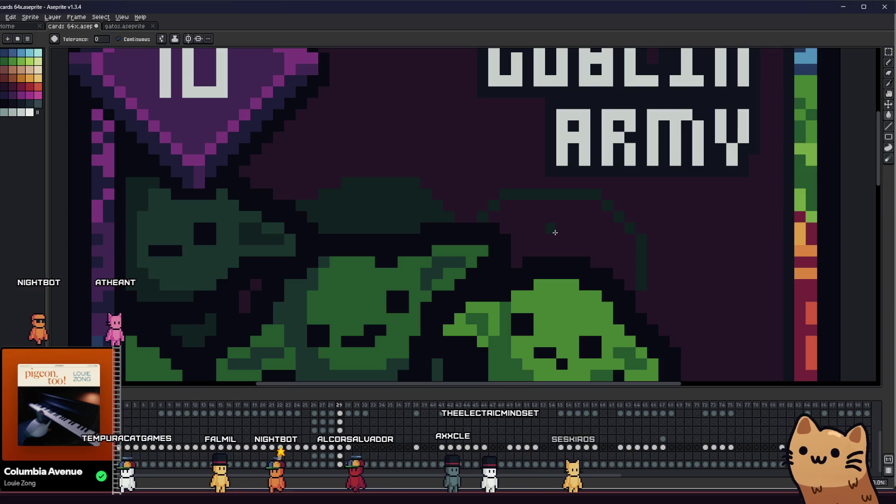
pyautogui.scroll(-4, 630, 291)
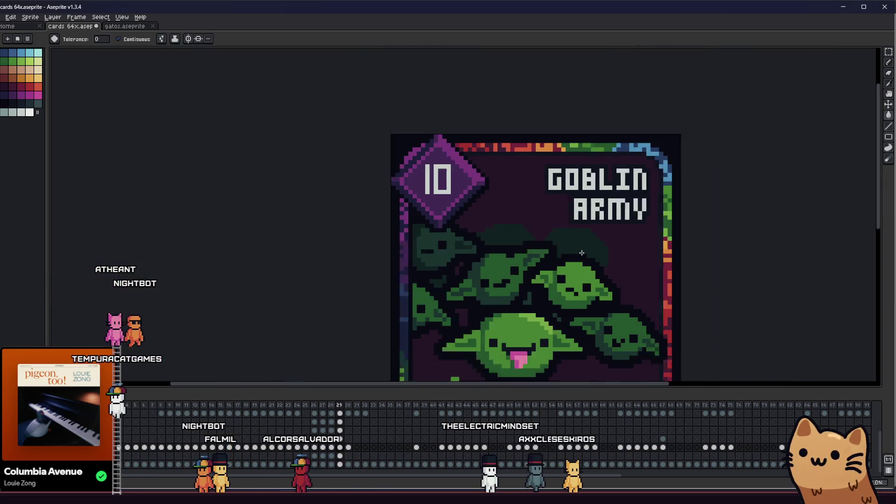
# Save the Goblin Army card file
pyautogui.press('g')
pyautogui.hotkey('ctrl', 's')
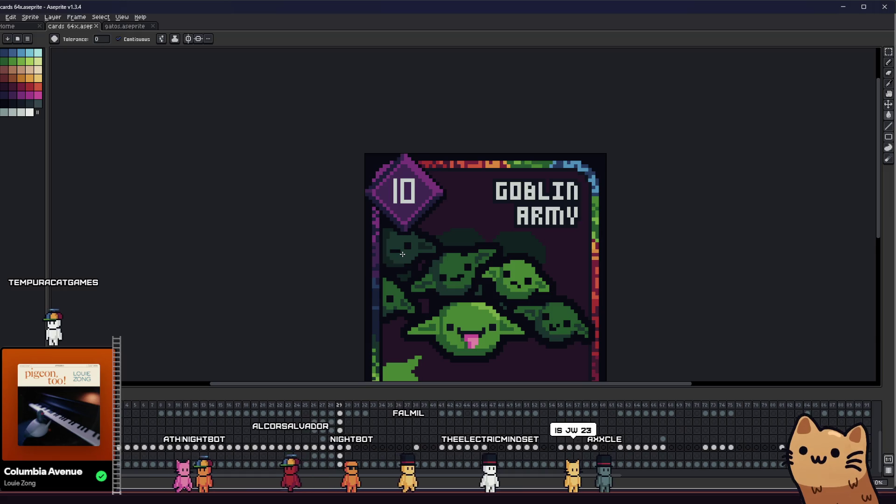
pyautogui.scroll(4, 404, 254)
pyautogui.press('b')
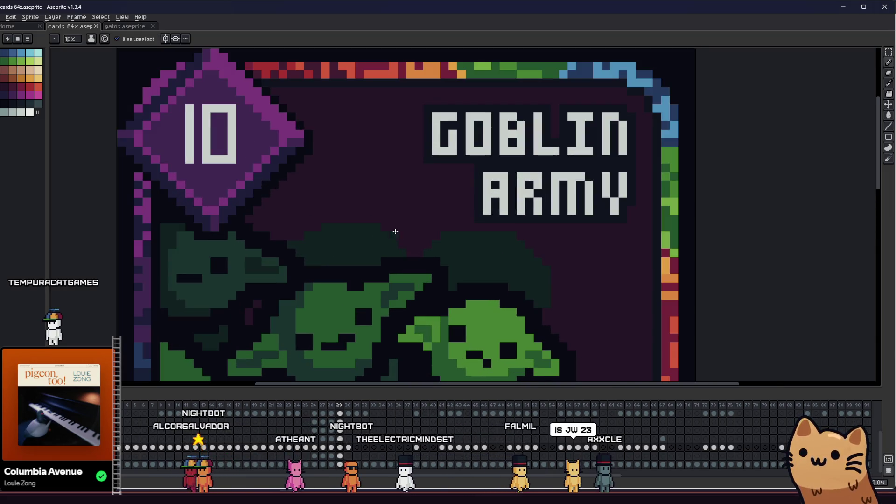
pyautogui.scroll(-2, 373, 231)
pyautogui.scroll(2, 344, 246)
pyautogui.press('i')
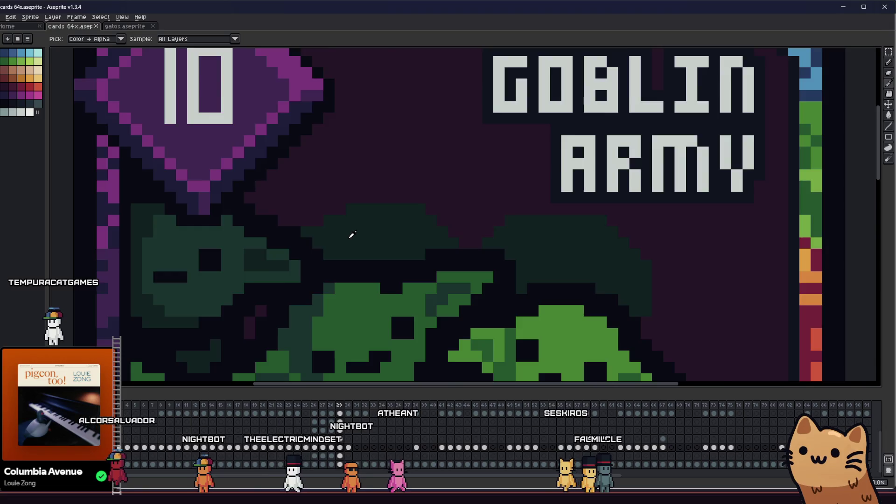
pyautogui.scroll(-1, 350, 240)
# Marquee-select the back goblin heads under the title and apply a default Outline effect
pyautogui.press('m')
pyautogui.moveTo(522, 205); pyautogui.dragTo(326, 294)
pyautogui.hotkey('shift', 'o')
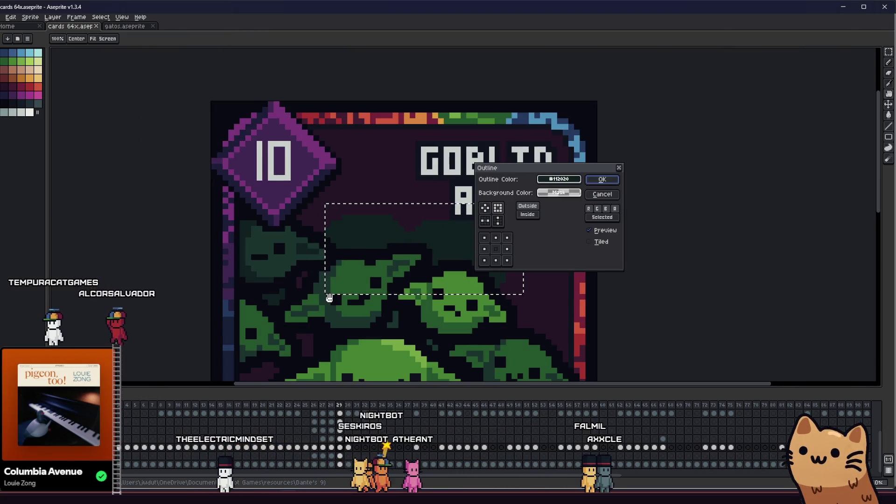
pyautogui.click(602, 194)
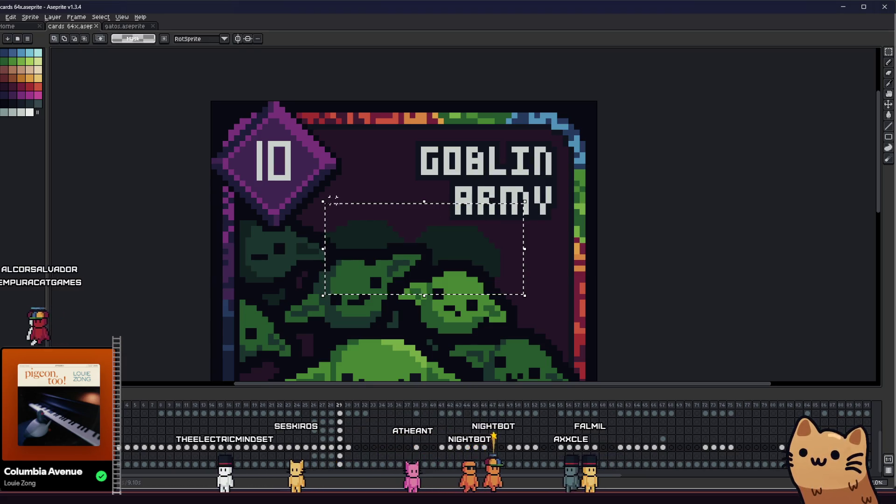
# Reapply the Outline to the back goblins using a colour picked from the palette
pyautogui.hotkey('shift', 'o')
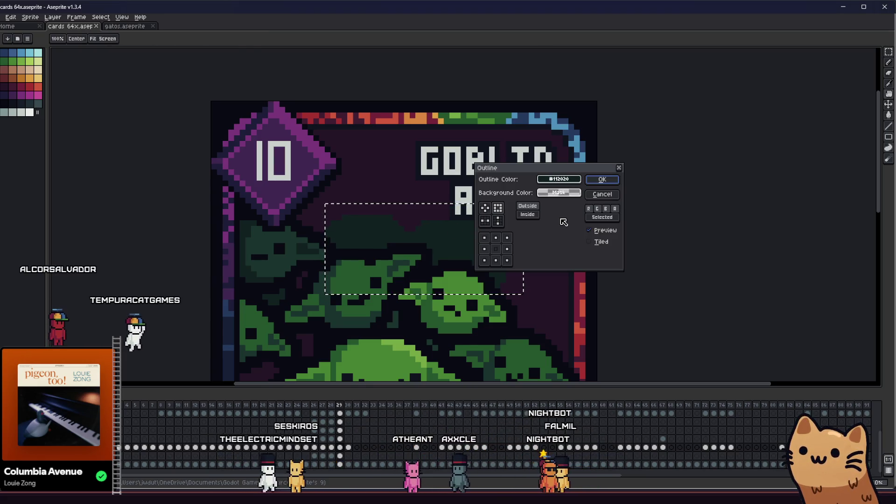
pyautogui.click(559, 179)
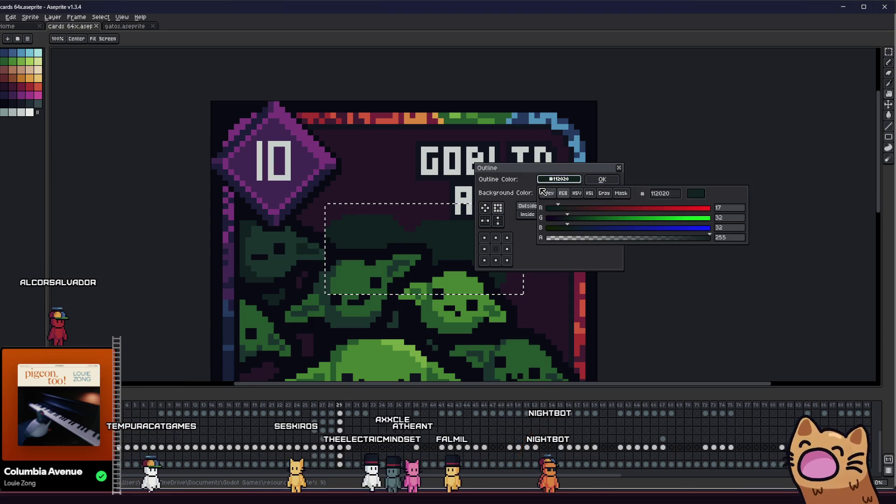
pyautogui.click(547, 192)
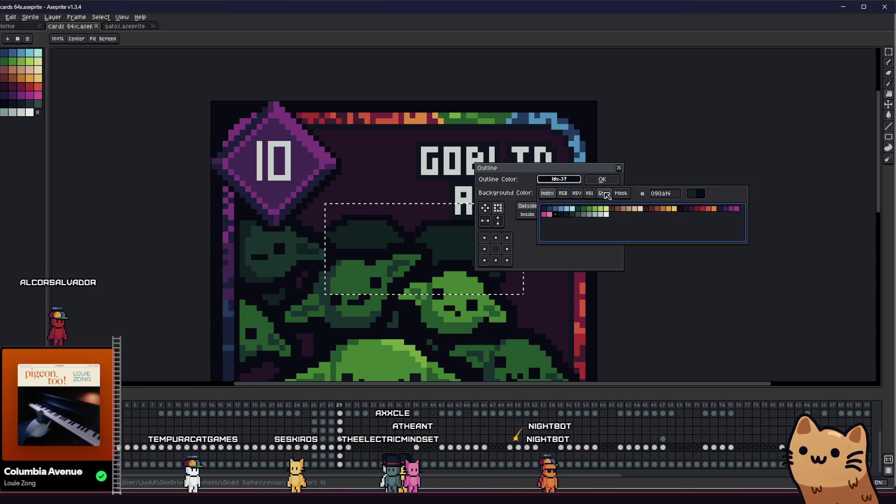
pyautogui.click(621, 193)
pyautogui.click(595, 181)
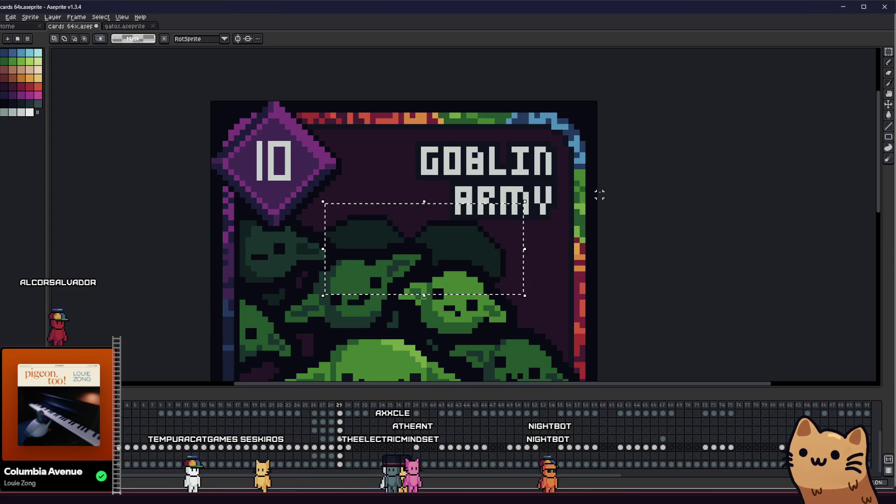
# Apply the Outline again with dark palette colour 37 (090a14)
pyautogui.hotkey('shift', 'o')
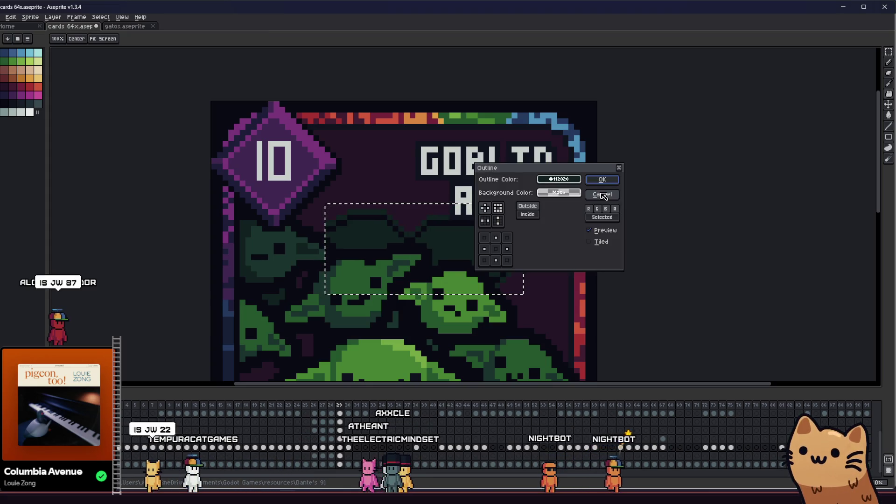
pyautogui.click(572, 182)
pyautogui.click(548, 193)
pyautogui.click(562, 207)
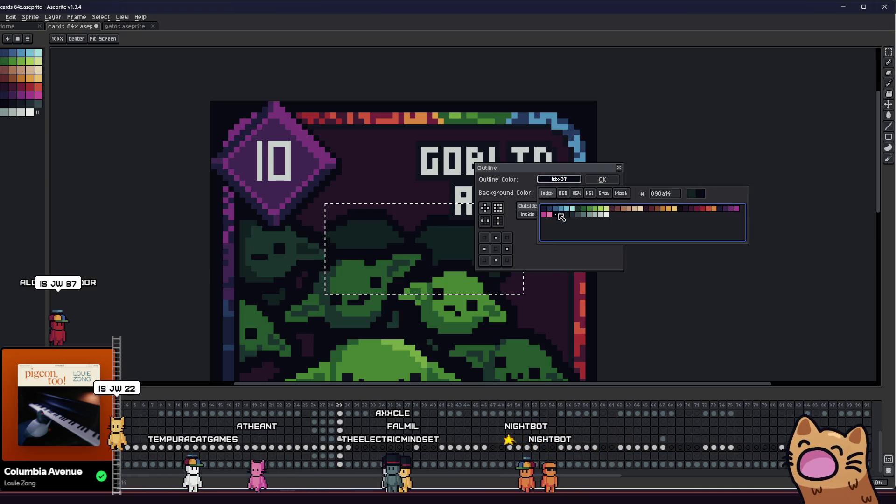
pyautogui.click(502, 212)
pyautogui.press('Return')
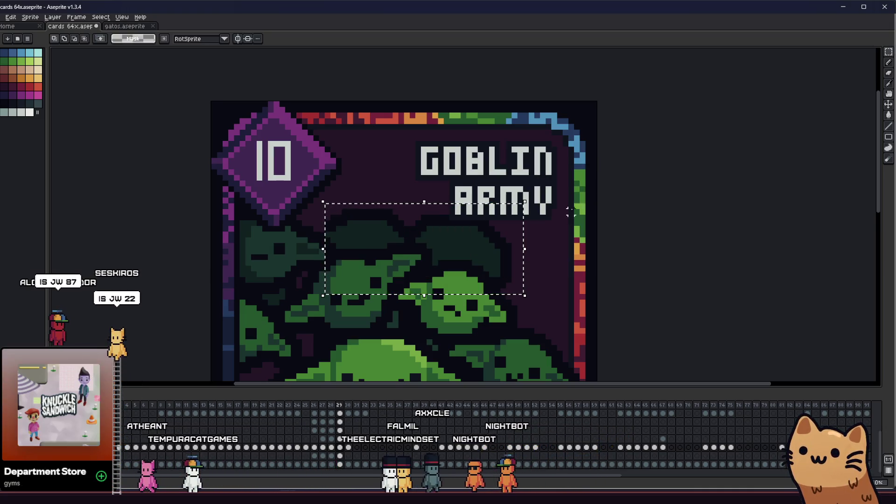
# Save the card, then clear the dark pixels inside the selection and deselect
pyautogui.scroll(-3, 482, 279)
pyautogui.scroll(1, 482, 279)
pyautogui.hotkey('ctrl', 's')
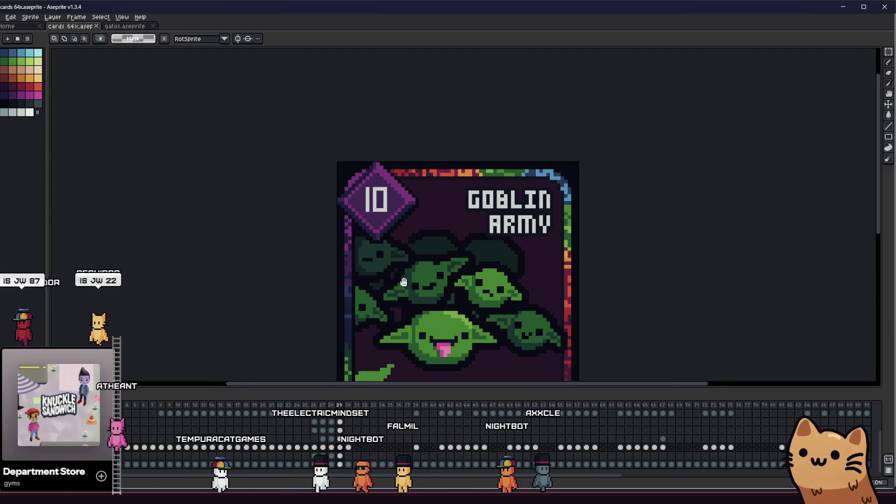
pyautogui.scroll(-2, 355, 286)
pyautogui.scroll(2, 356, 286)
pyautogui.scroll(-1, 270, 296)
pyautogui.scroll(1, 270, 296)
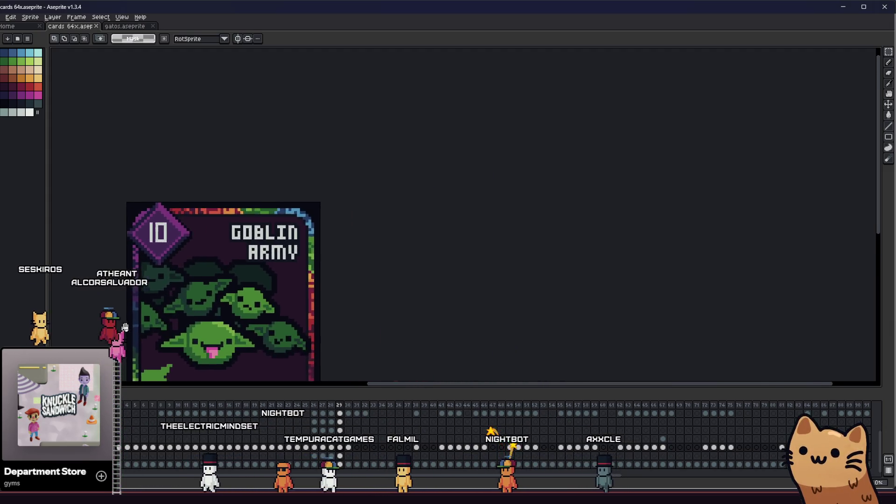
pyautogui.scroll(-3, 184, 291)
pyautogui.scroll(4, 184, 291)
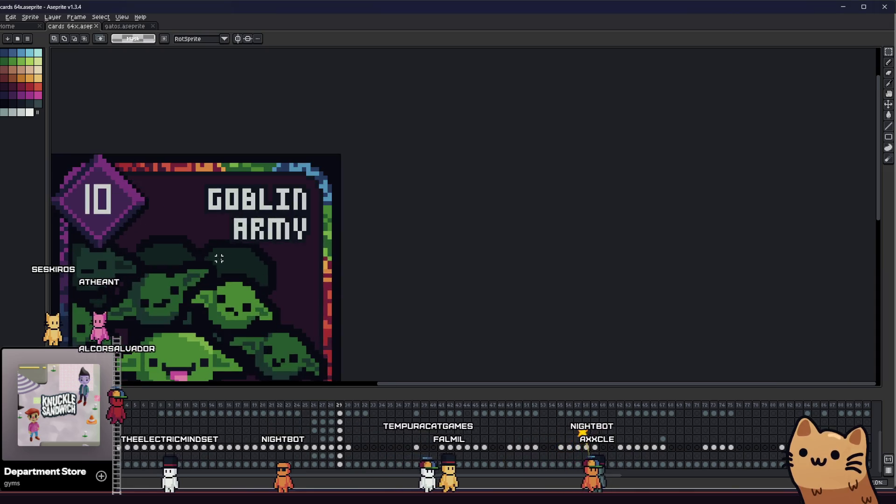
pyautogui.scroll(3, 336, 262)
pyautogui.press('Delete')
pyautogui.hotkey('ctrl', 'd')
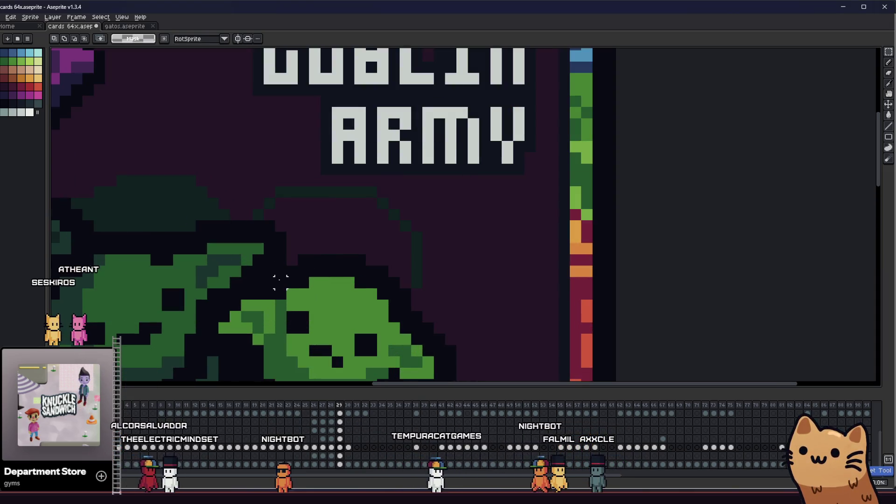
# On the layer below, paint the faint goblin outline solid dark green
pyautogui.scroll(-2, 280, 282)
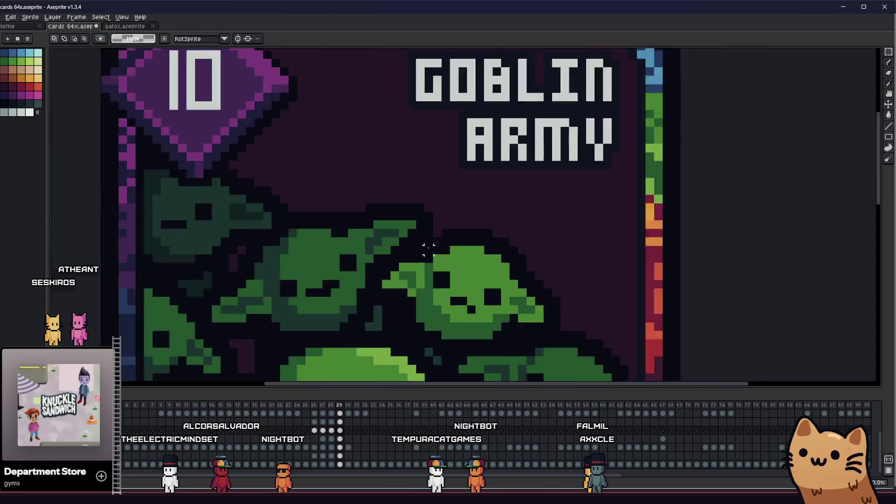
pyautogui.press('Down')
pyautogui.press('Down')
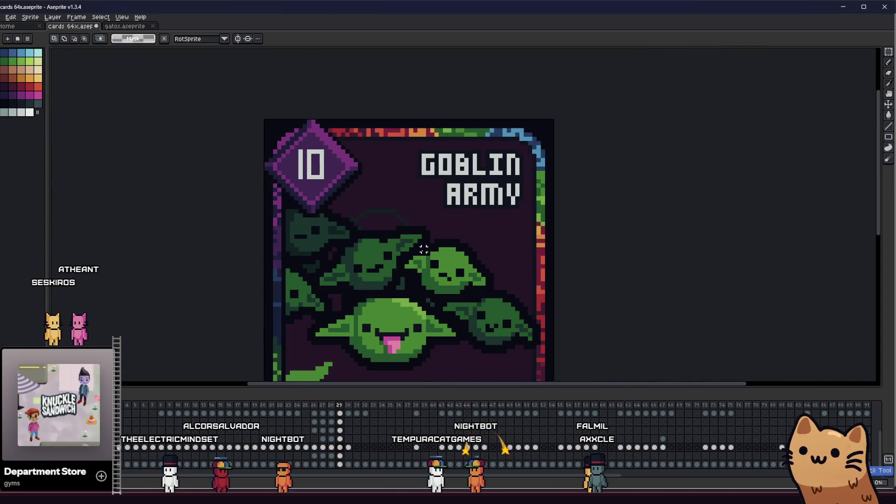
pyautogui.scroll(2, 316, 232)
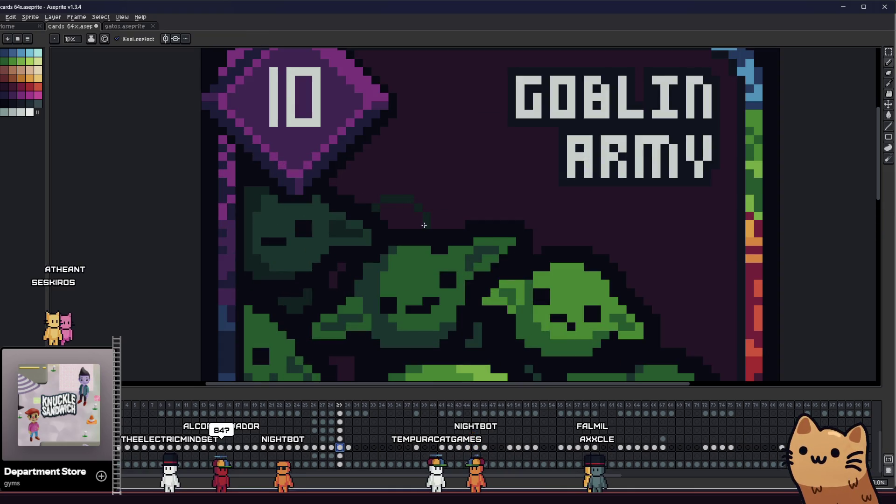
pyautogui.moveTo(386, 213)
pyautogui.mouseDown()
pyautogui.moveTo(390, 230)
pyautogui.moveTo(414, 198)
pyautogui.moveTo(433, 206)
pyautogui.moveTo(406, 194)
pyautogui.moveTo(445, 228)
pyautogui.mouseUp()
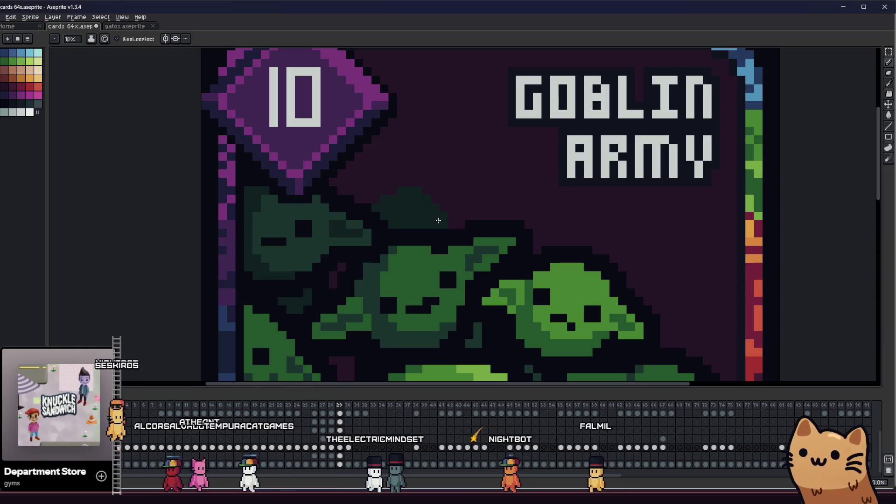
pyautogui.hscroll(3, 374, 216)
pyautogui.hscroll(2, 359, 213)
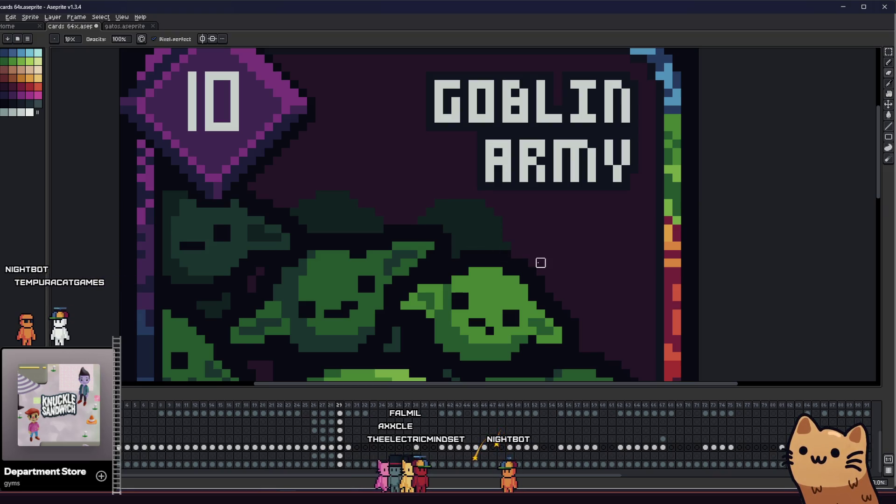
pyautogui.scroll(-4, 453, 255)
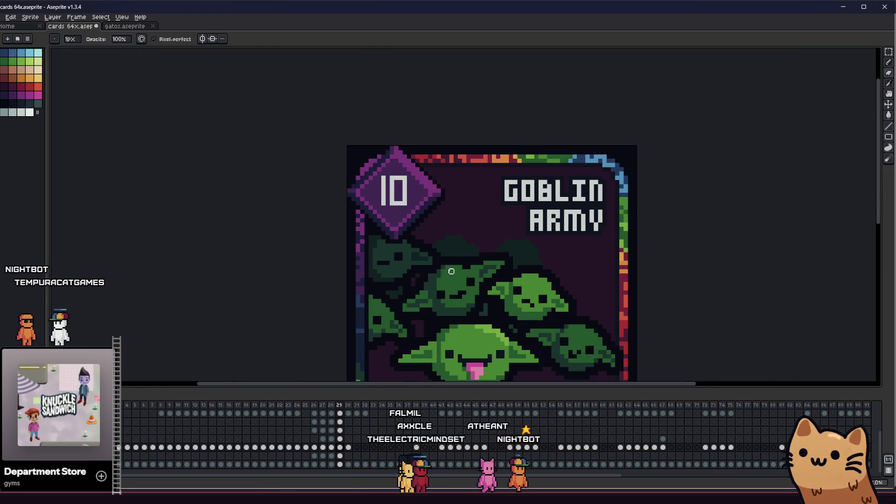
pyautogui.scroll(-5, 384, 284)
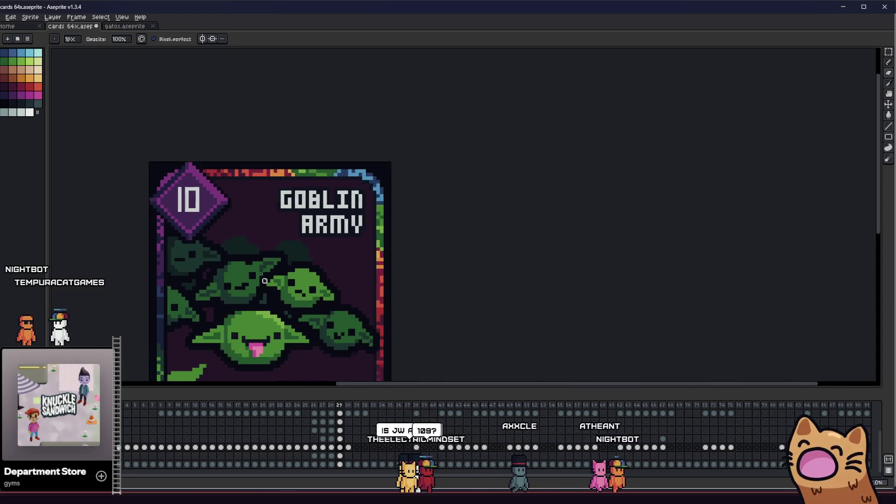
pyautogui.scroll(5, 262, 279)
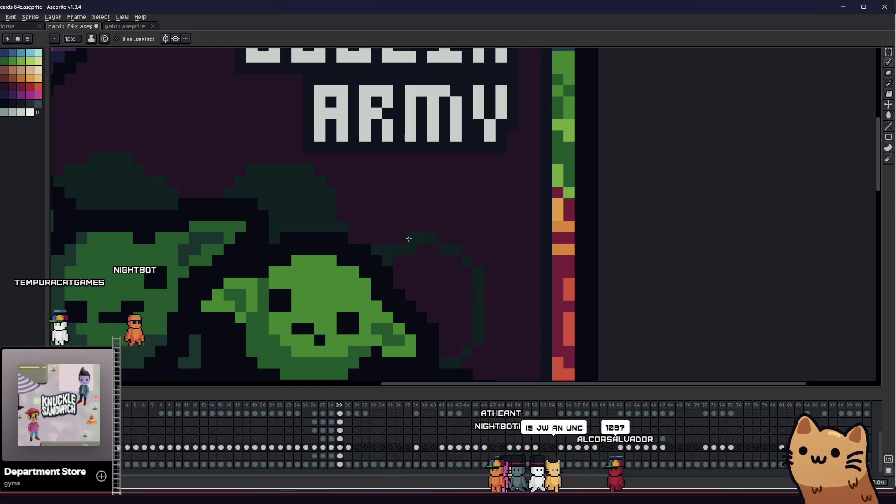
pyautogui.scroll(-4, 414, 266)
# Marquee-select the middle goblins to be outlined
pyautogui.press('g')
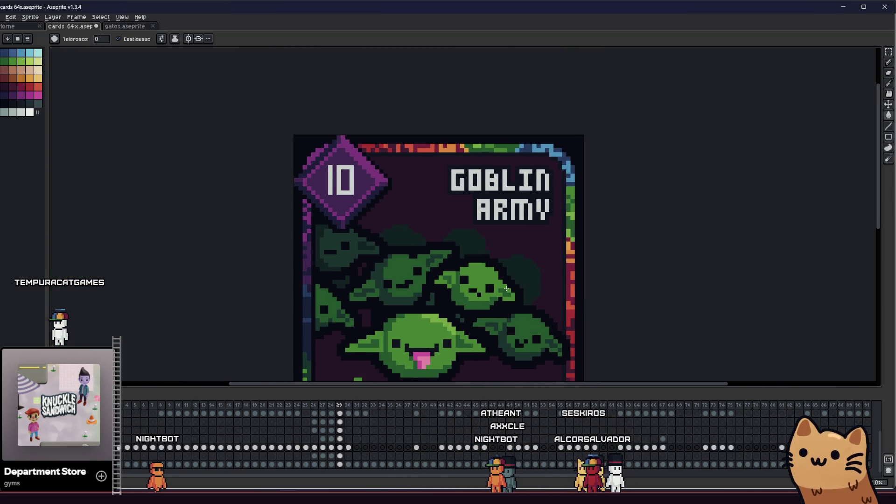
pyautogui.scroll(2, 327, 257)
pyautogui.press('i')
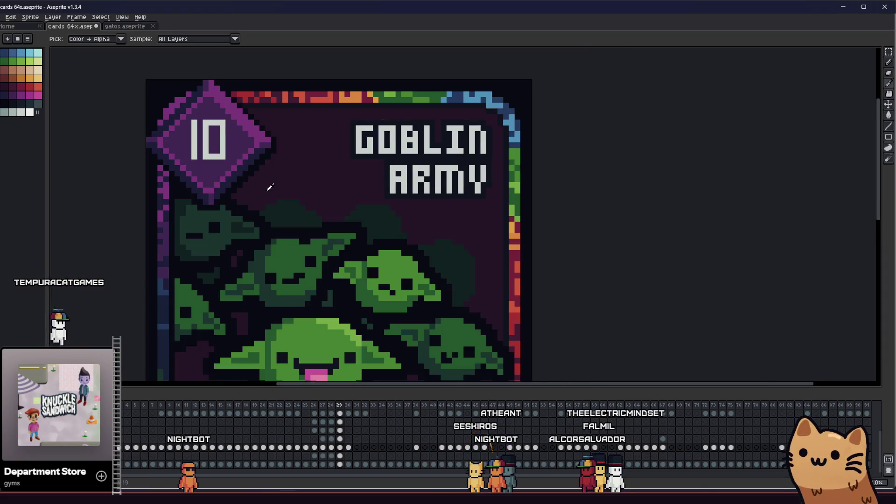
pyautogui.press('m')
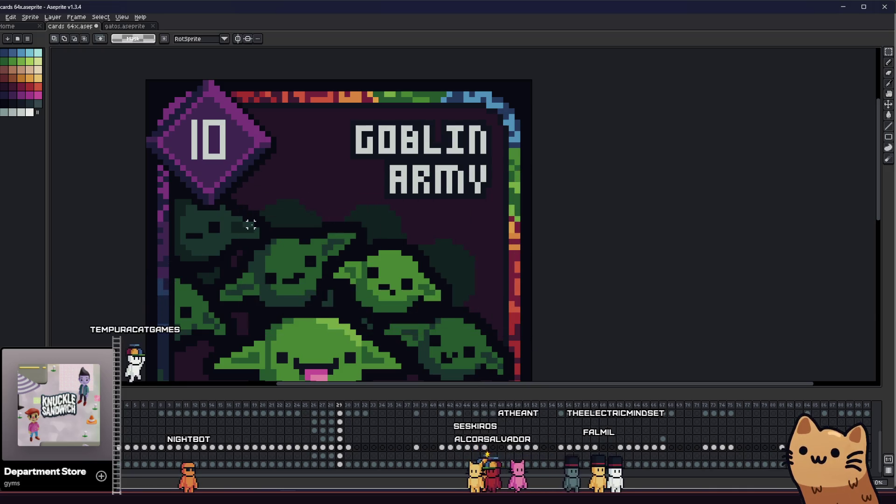
pyautogui.moveTo(259, 182)
pyautogui.mouseDown()
pyautogui.moveTo(520, 354)
pyautogui.moveTo(498, 347)
pyautogui.mouseUp()
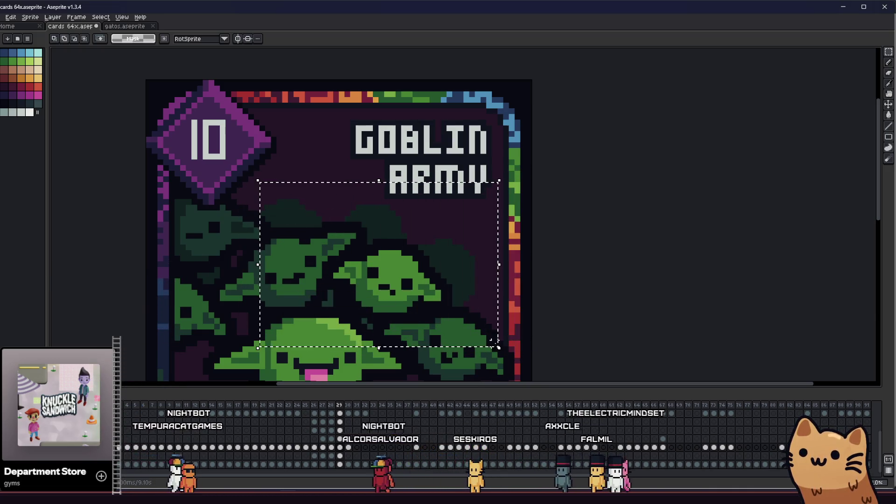
# Apply an Outline to the selected middle goblins using a dark palette colour
pyautogui.hotkey('shift', 'o')
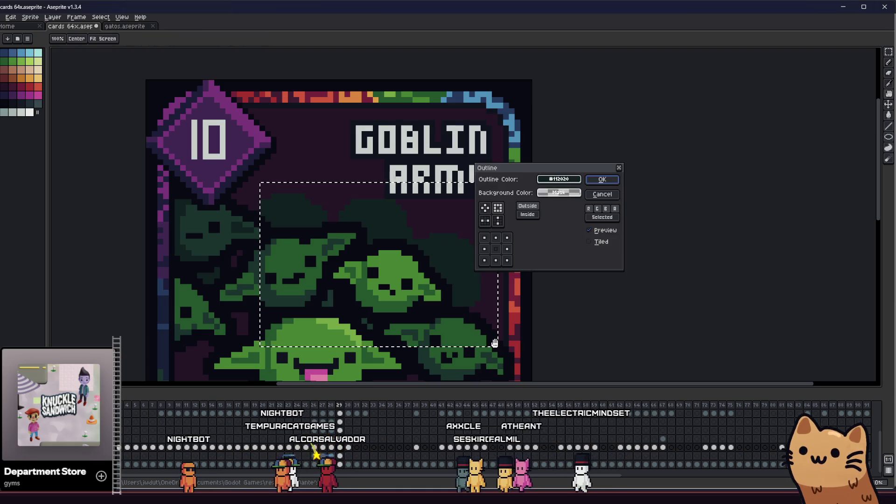
pyautogui.click(550, 182)
pyautogui.click(547, 193)
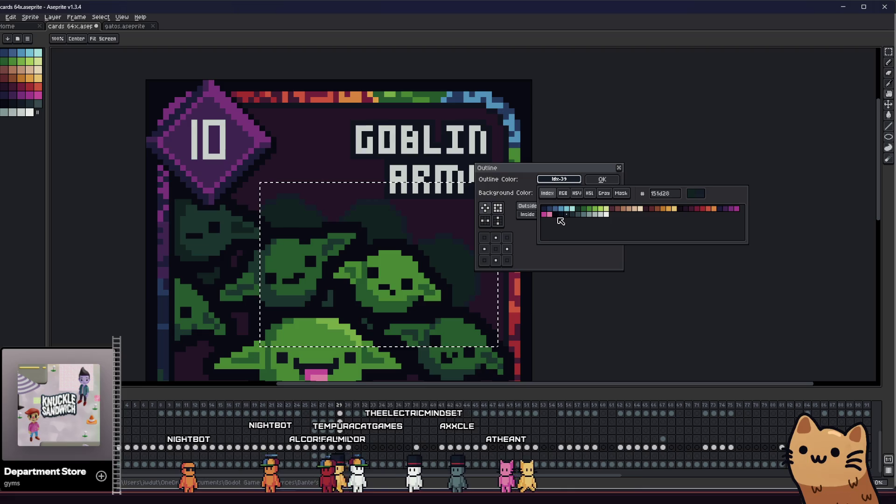
pyautogui.click(599, 182)
pyautogui.click(597, 179)
# Apply a second Outline in near-black green palette colour 39 (112020)
pyautogui.hotkey('shift', 'o')
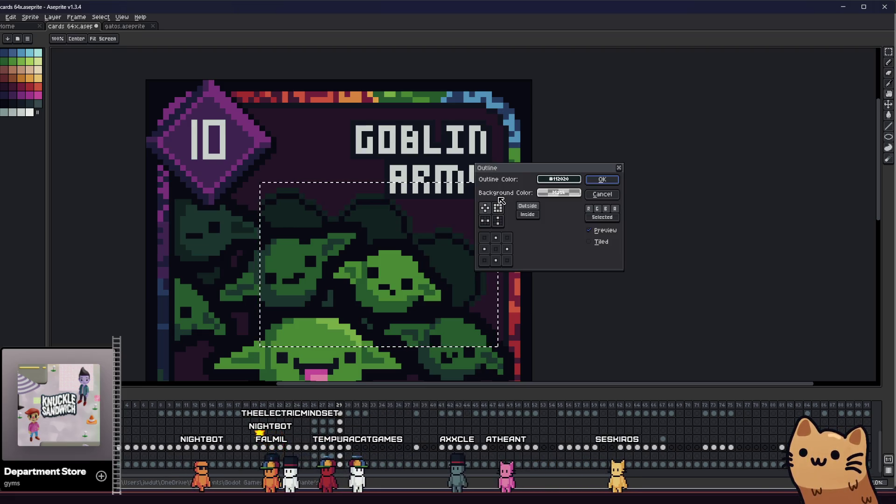
pyautogui.click(559, 192)
pyautogui.click(559, 178)
pyautogui.click(547, 193)
pyautogui.click(602, 180)
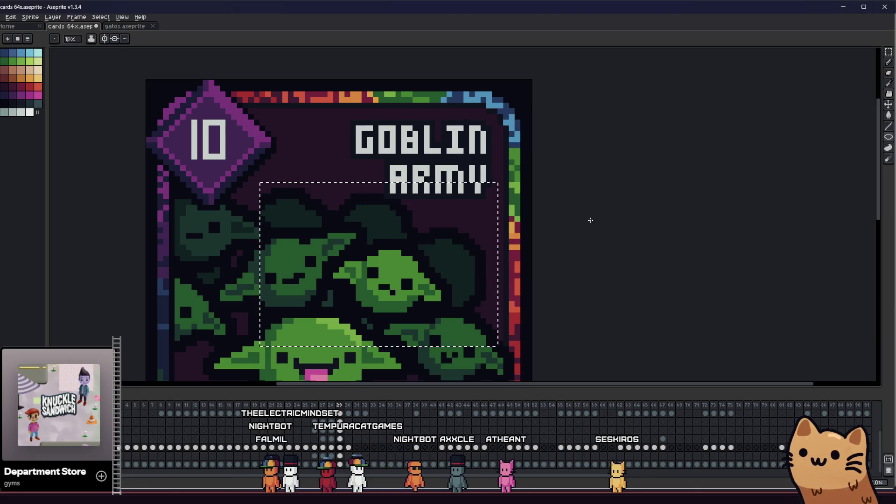
pyautogui.scroll(-4, 626, 243)
pyautogui.moveTo(468, 253); pyautogui.dragTo(384, 258)
# Pan and zoom across the card to inspect the goblin faces
pyautogui.press('m')
pyautogui.press('b')
pyautogui.scroll(7, 406, 219)
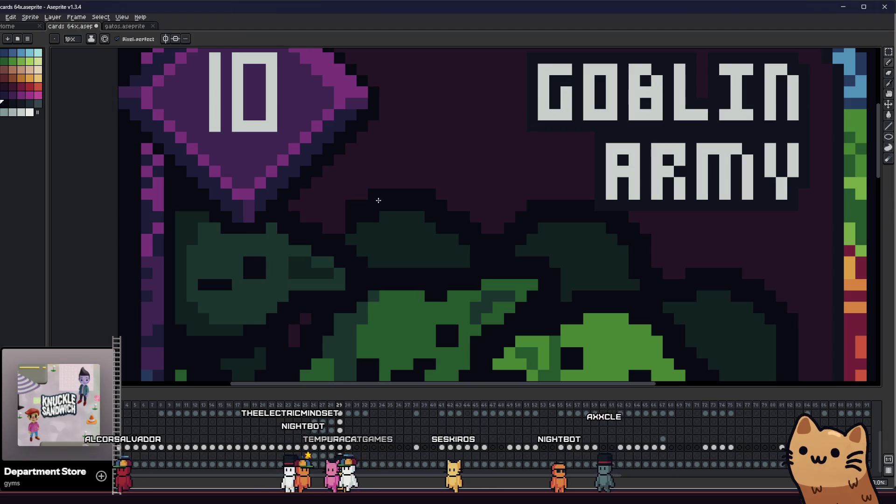
pyautogui.scroll(-7, 338, 221)
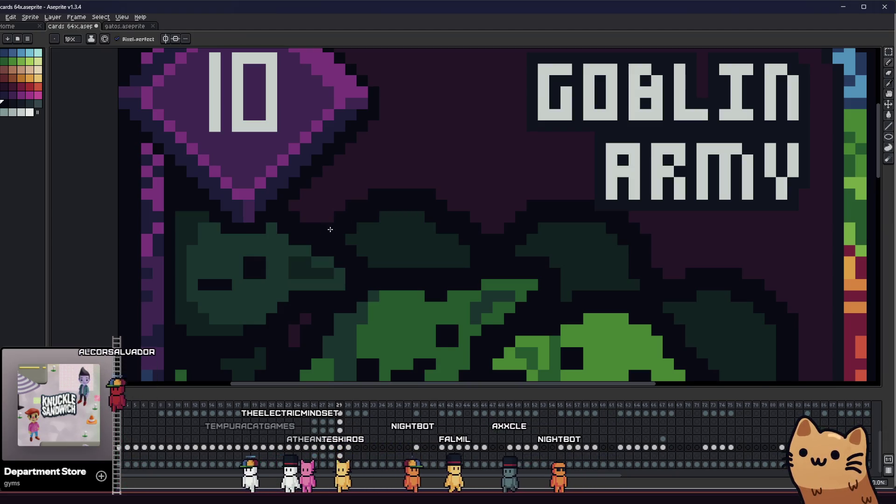
pyautogui.moveTo(264, 257); pyautogui.dragTo(334, 262)
pyautogui.scroll(7, 335, 262)
pyautogui.moveTo(552, 247)
pyautogui.mouseDown()
pyautogui.moveTo(570, 216)
pyautogui.moveTo(513, 209)
pyautogui.mouseUp()
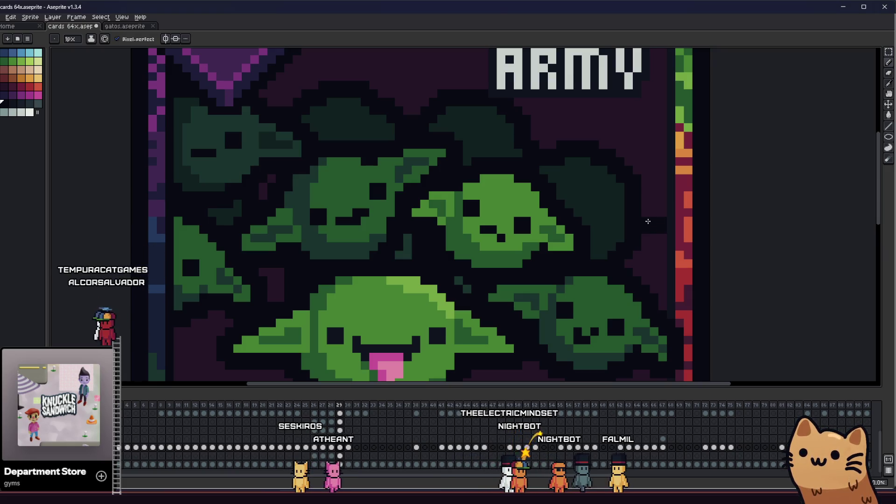
pyautogui.moveTo(605, 244)
pyautogui.mouseDown()
pyautogui.moveTo(536, 250)
pyautogui.moveTo(515, 230)
pyautogui.mouseUp()
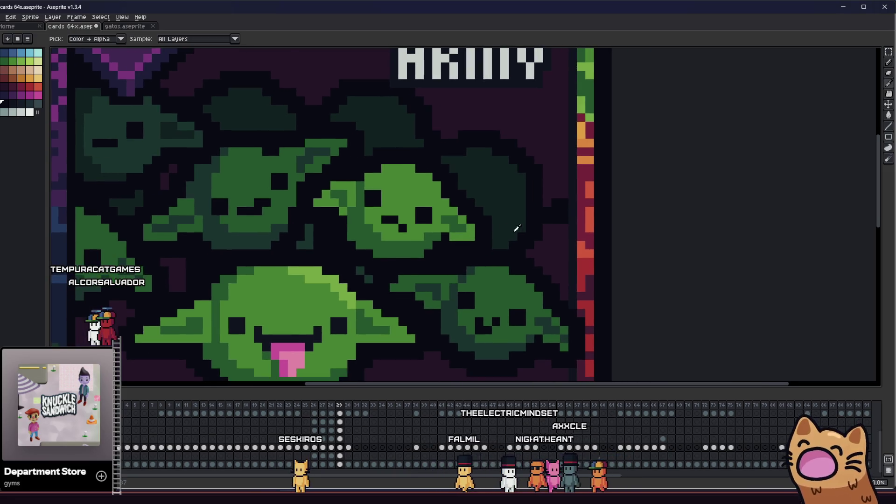
pyautogui.scroll(2, 514, 215)
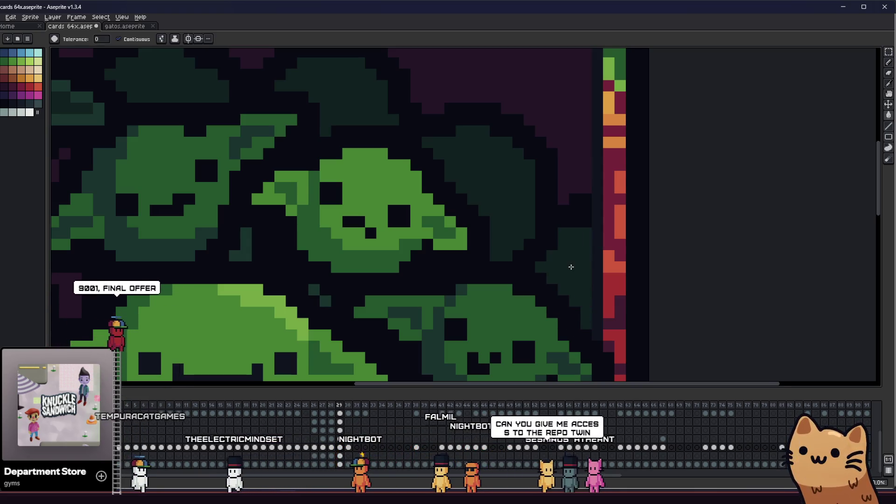
# Paint a sampled-colour pixel beside the upper-right goblin and save the card
pyautogui.press('g')
pyautogui.scroll(-4, 513, 267)
pyautogui.scroll(5, 556, 259)
pyautogui.press('i')
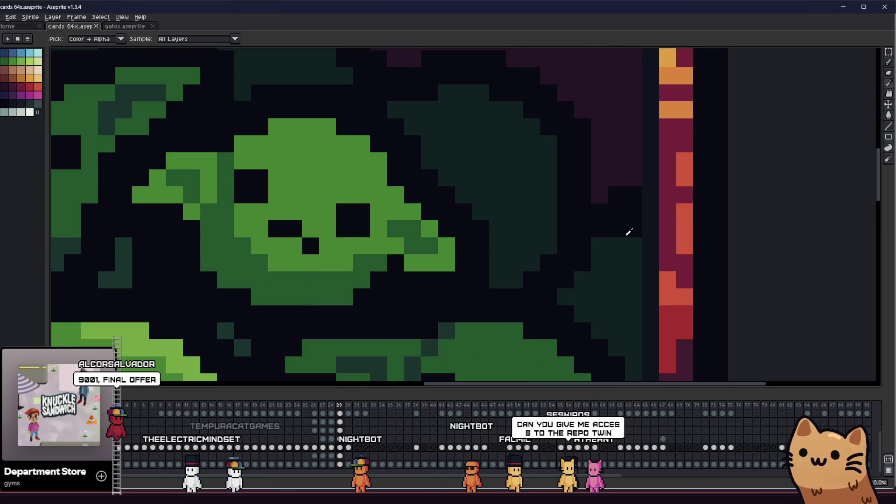
pyautogui.press('b')
pyautogui.click(635, 229)
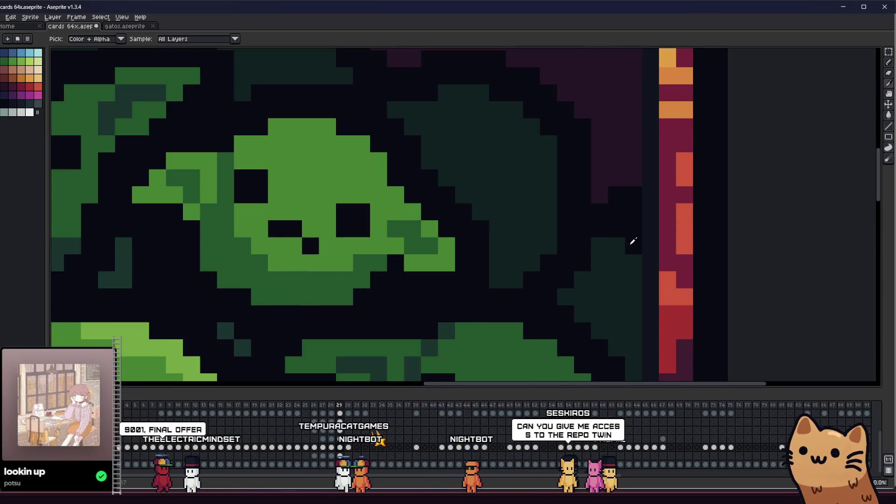
pyautogui.press('i')
pyautogui.press('b')
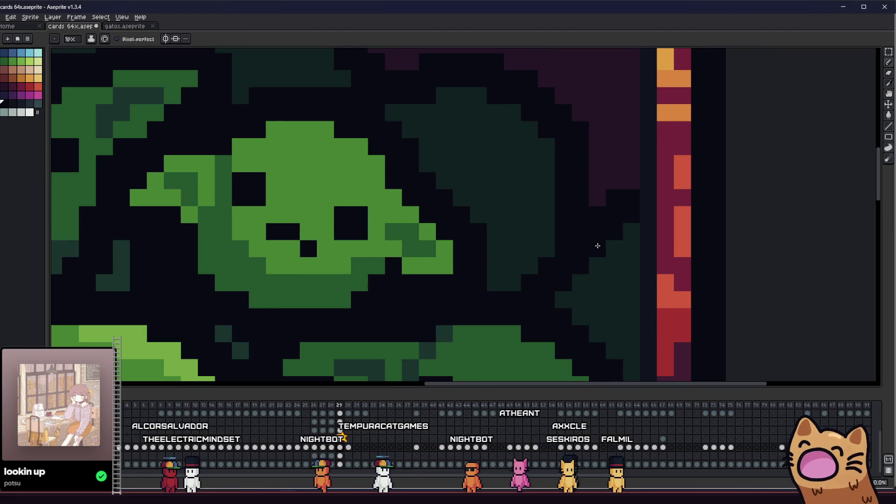
pyautogui.hotkey('ctrl', 's')
# Sample a colour from the centre goblin for further pixel work
pyautogui.scroll(-4, 605, 248)
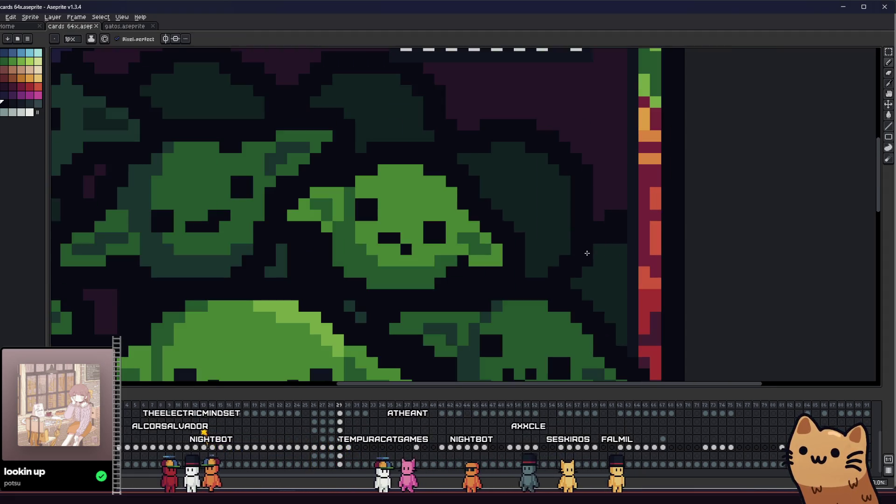
pyautogui.scroll(3, 598, 247)
pyautogui.scroll(-2, 596, 247)
pyautogui.scroll(4, 615, 237)
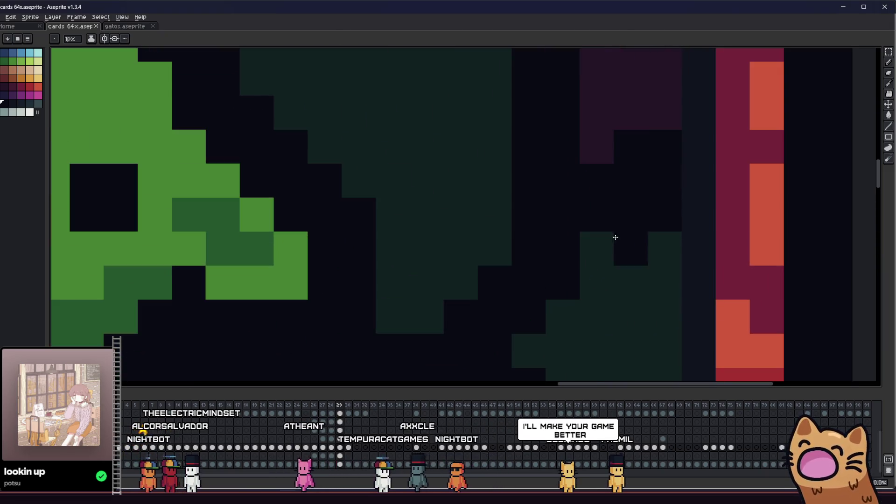
pyautogui.scroll(-4, 606, 234)
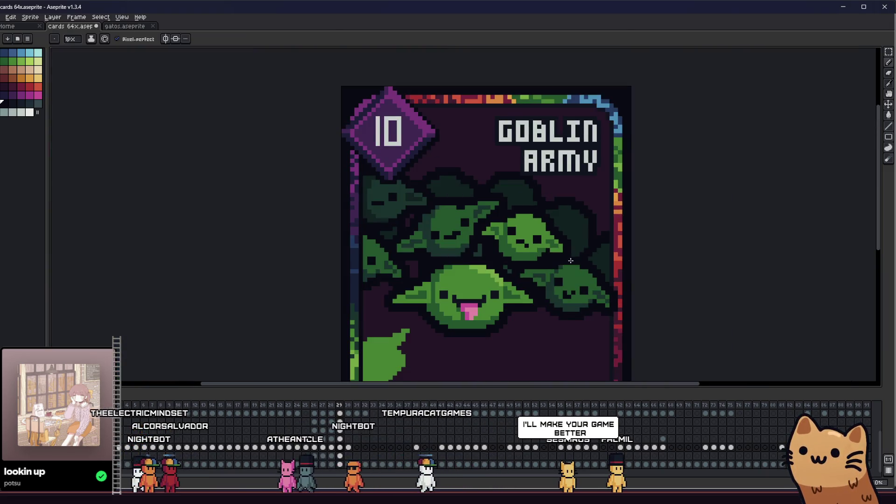
pyautogui.scroll(-2, 473, 275)
pyautogui.scroll(5, 473, 276)
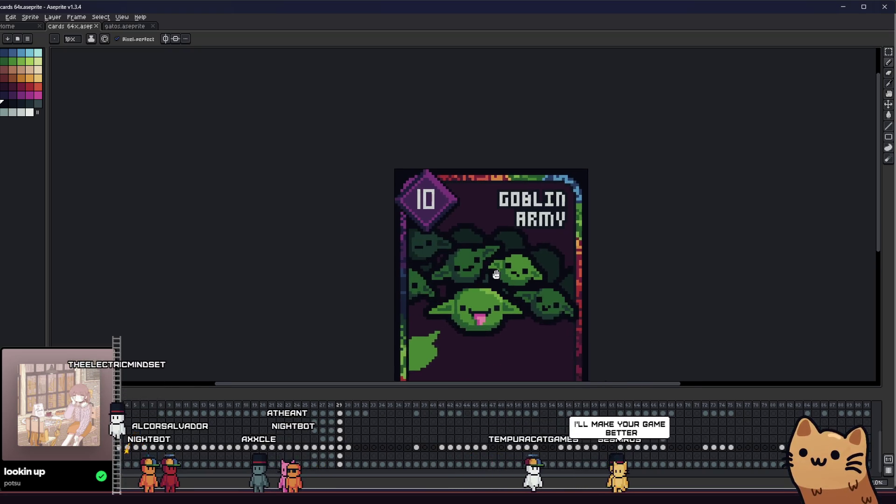
pyautogui.press('i')
pyautogui.scroll(1, 512, 263)
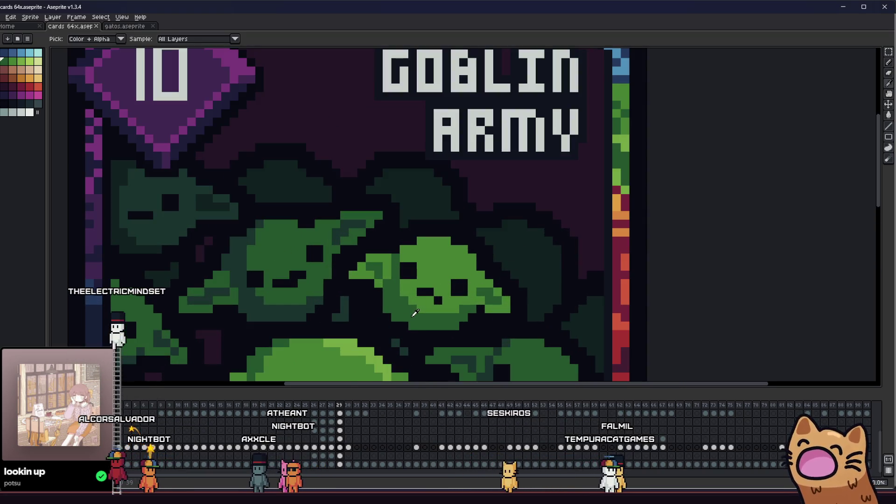
pyautogui.click(208, 235)
pyautogui.press('b')
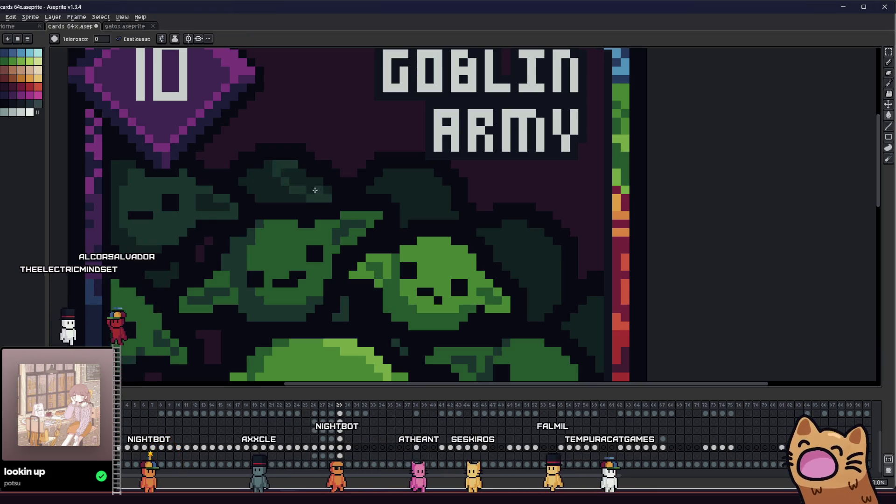
pyautogui.press('g')
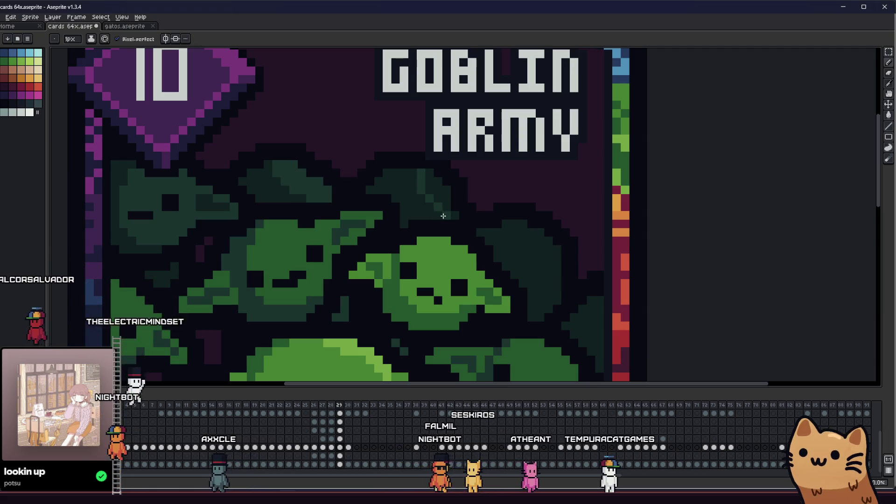
pyautogui.press('b')
# Pan and zoom to recentre the whole card in the view
pyautogui.scroll(-2, 430, 210)
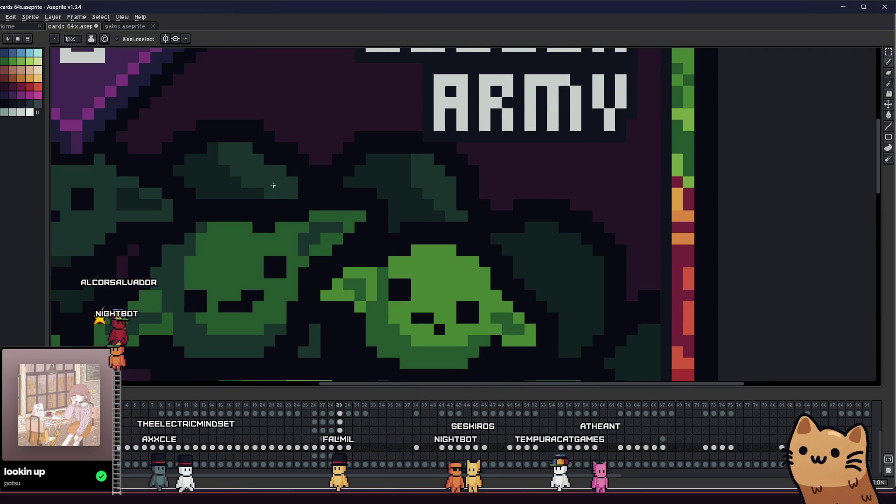
pyautogui.scroll(-5, 275, 205)
pyautogui.scroll(5, 327, 211)
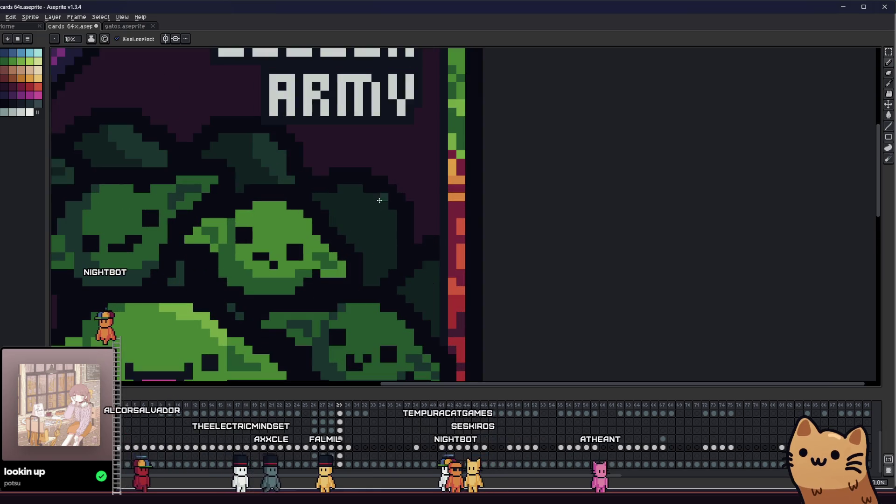
pyautogui.press('g')
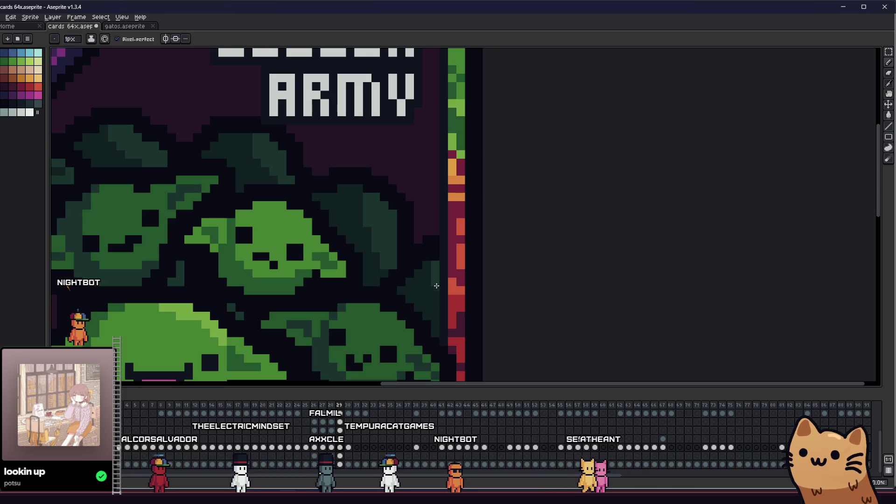
pyautogui.scroll(-4, 427, 280)
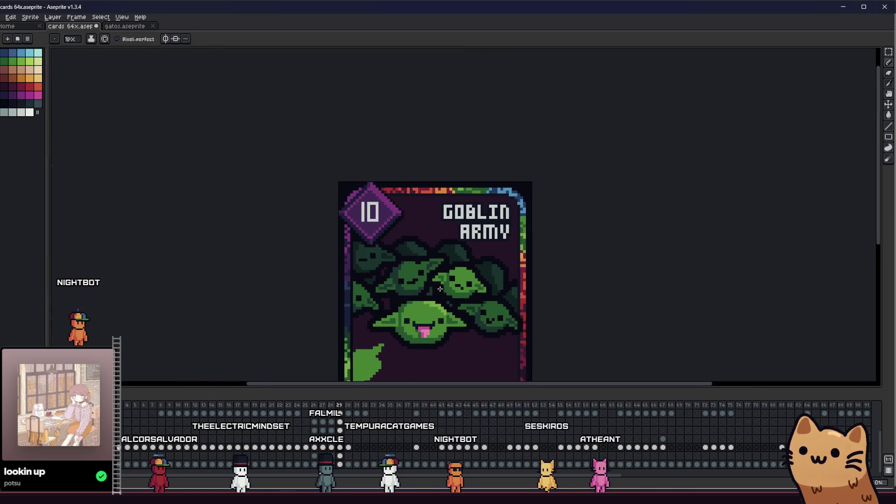
pyautogui.scroll(-5, 382, 288)
pyautogui.scroll(4, 405, 287)
pyautogui.moveTo(404, 287)
pyautogui.mouseDown()
pyautogui.moveTo(284, 282)
pyautogui.moveTo(187, 224)
pyautogui.moveTo(420, 254)
pyautogui.moveTo(274, 260)
pyautogui.mouseUp()
pyautogui.scroll(2, 290, 283)
pyautogui.scroll(3, 339, 232)
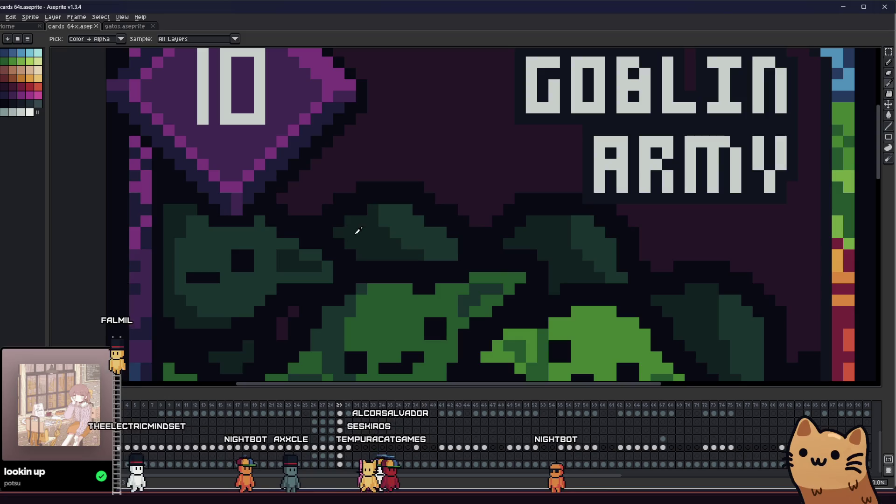
pyautogui.moveTo(360, 230); pyautogui.dragTo(298, 236)
pyautogui.scroll(1, 298, 237)
pyautogui.scroll(-5, 346, 211)
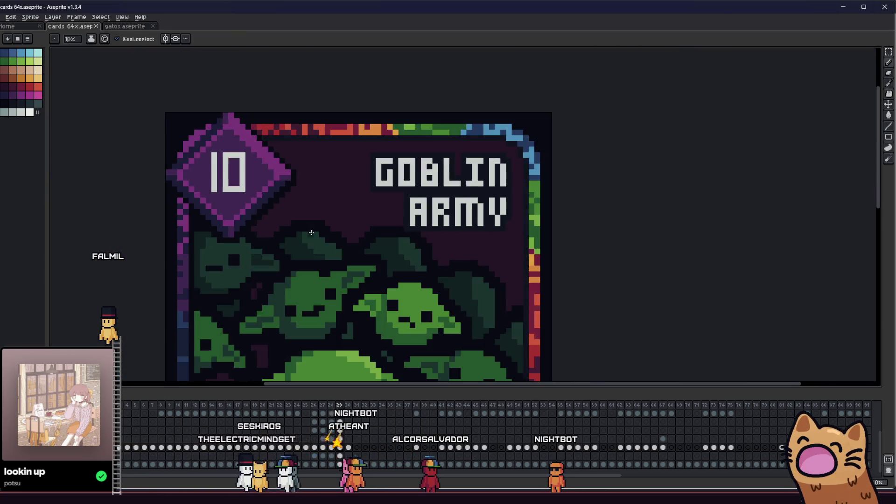
pyautogui.moveTo(379, 243)
pyautogui.mouseDown()
pyautogui.moveTo(577, 255)
pyautogui.moveTo(423, 251)
pyautogui.mouseUp()
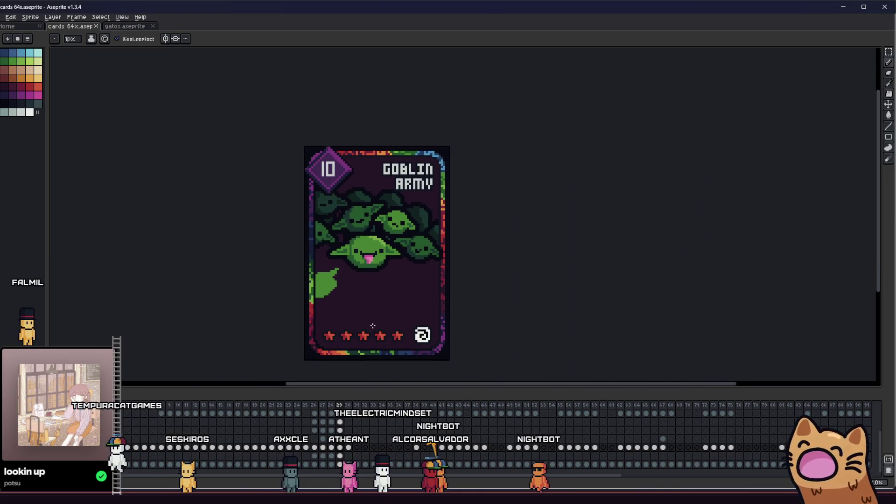
# Switch to the Paint Bucket and zoom out to show the entire card
pyautogui.scroll(7, 368, 192)
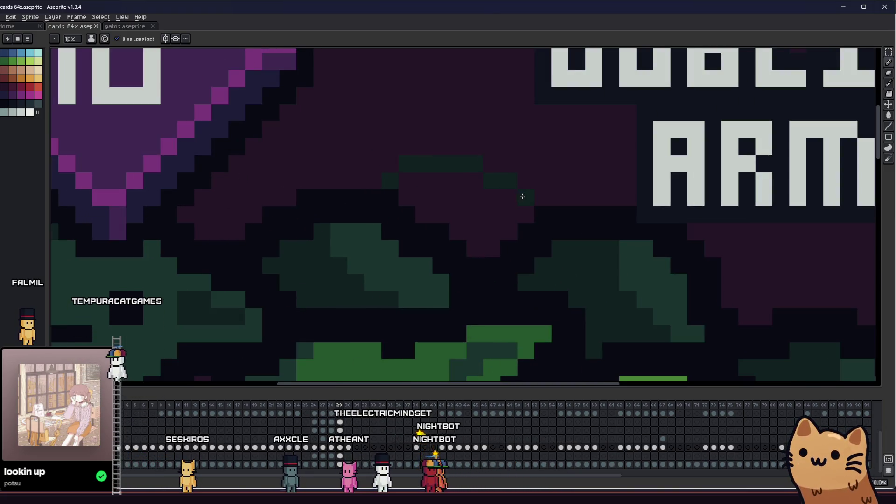
pyautogui.scroll(-6, 407, 215)
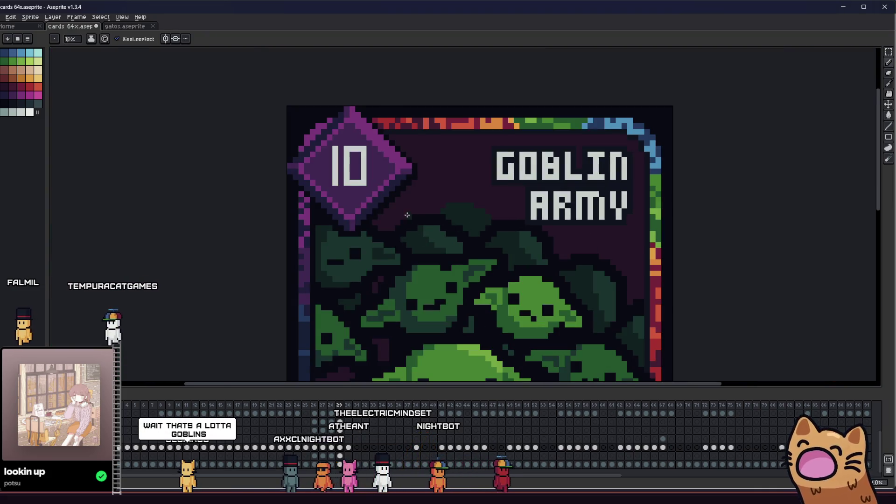
pyautogui.scroll(1, 537, 235)
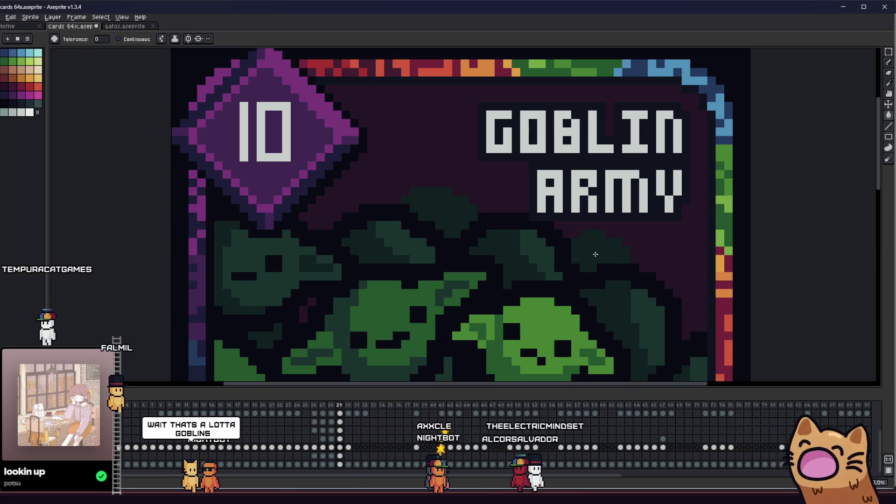
pyautogui.moveTo(531, 260); pyautogui.dragTo(518, 257)
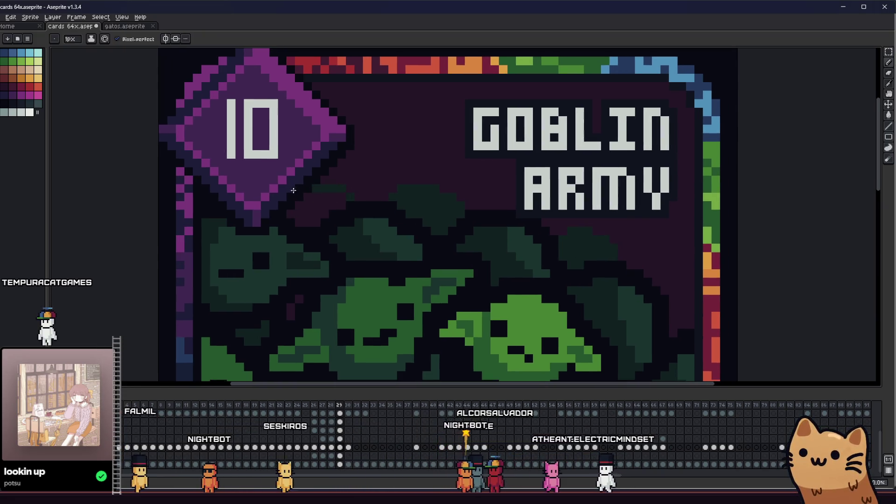
pyautogui.press('g')
pyautogui.scroll(-3, 282, 210)
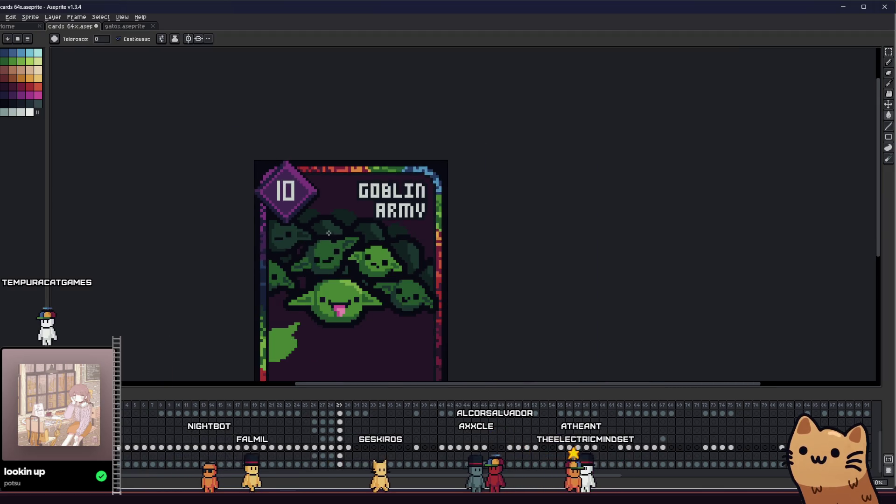
pyautogui.scroll(-1, 328, 233)
pyautogui.hscroll(-2, 311, 254)
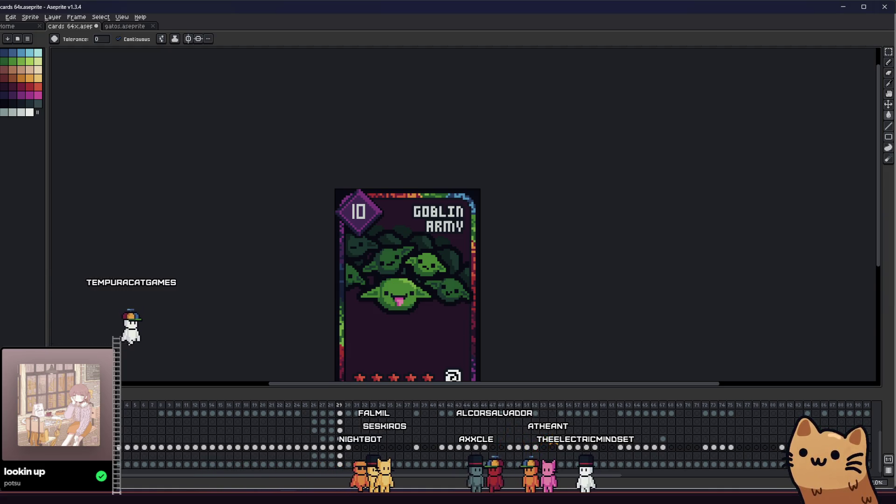
# Toggle the cost gem off and on with undo/redo to compare the card art
pyautogui.hotkey('ctrl', 'z')
pyautogui.hotkey('ctrl', 'y')
pyautogui.hotkey('ctrl', 'z')
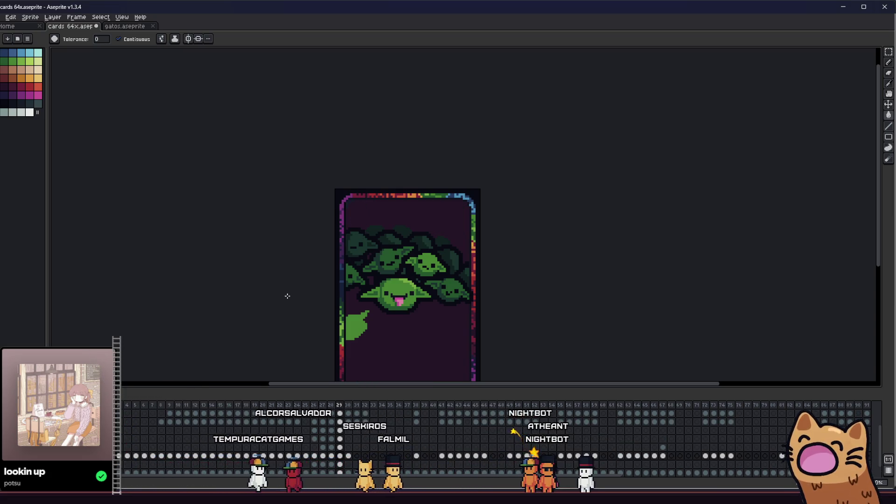
pyautogui.scroll(3, 369, 247)
pyautogui.press('b')
pyautogui.scroll(3, 400, 216)
pyautogui.hscroll(3, 386, 206)
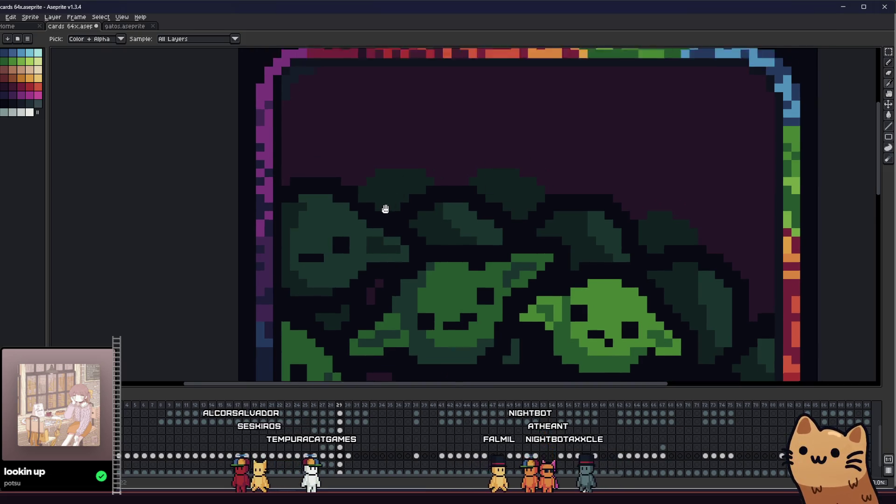
# Sample a dark colour and paint dark outline pixels on the tree line, undoing a stray one
pyautogui.press('i')
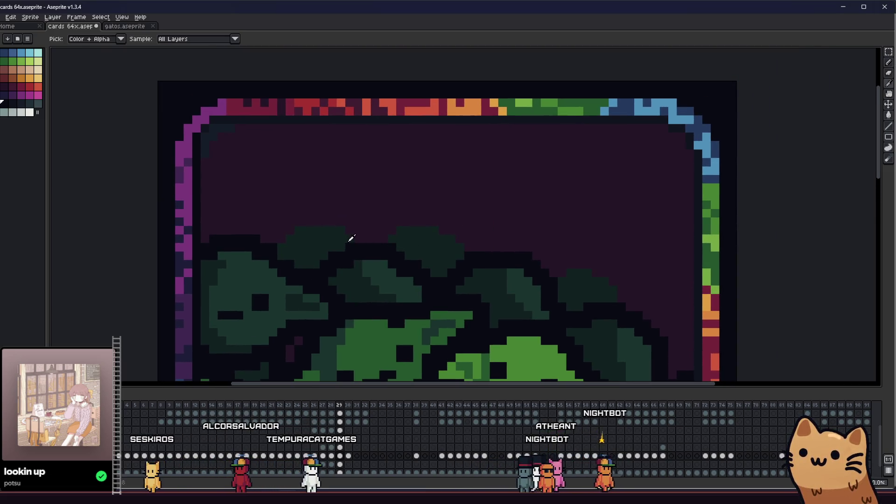
pyautogui.scroll(-4, 380, 237)
pyautogui.scroll(3, 435, 265)
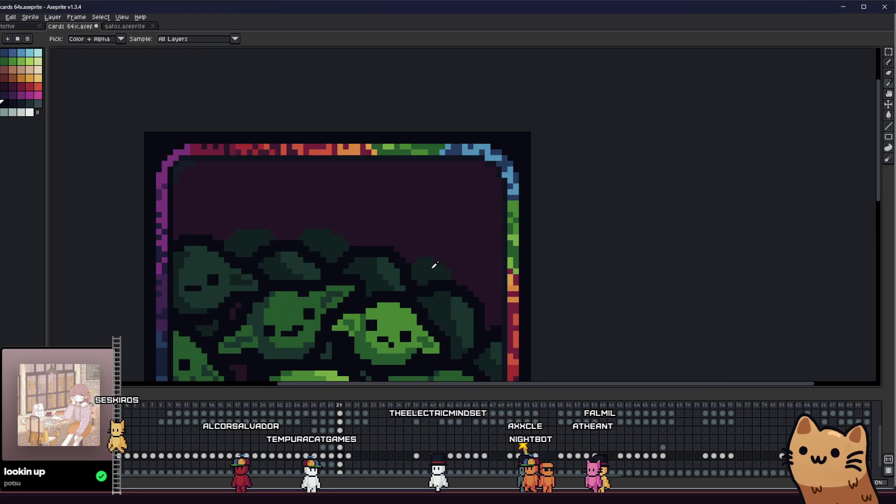
pyautogui.press('b')
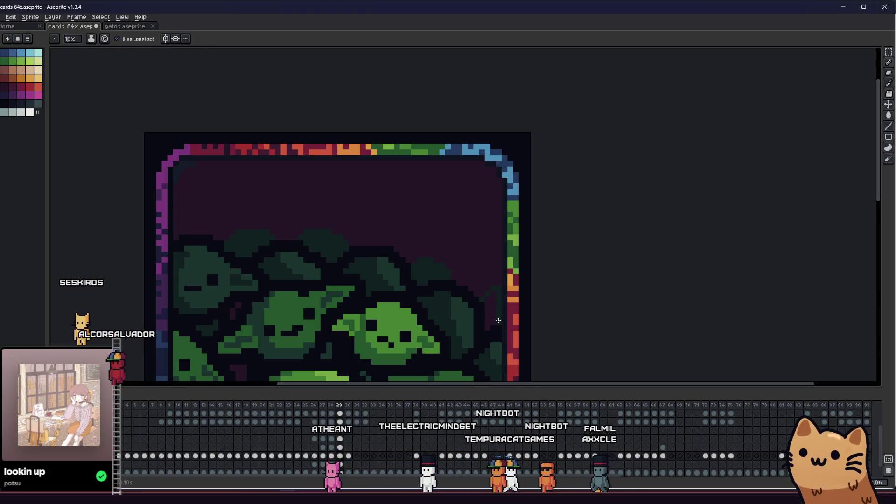
pyautogui.press('i')
pyautogui.scroll(4, 486, 299)
pyautogui.press('b')
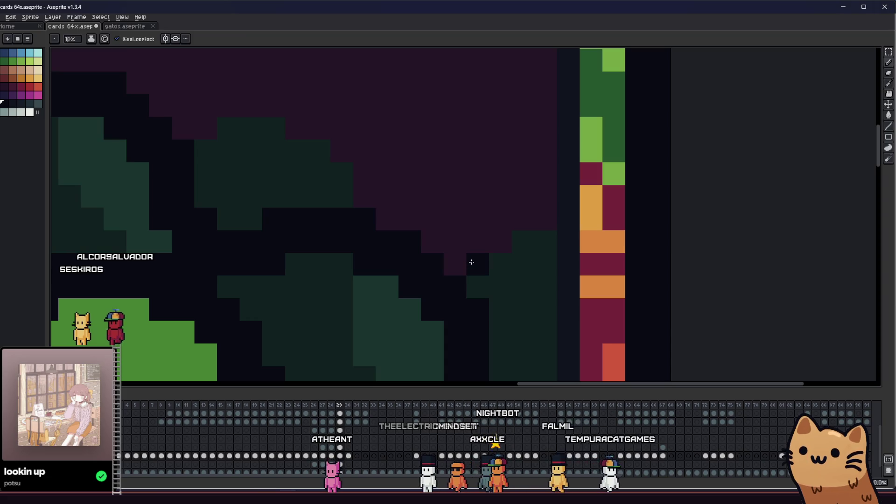
pyautogui.click(540, 194)
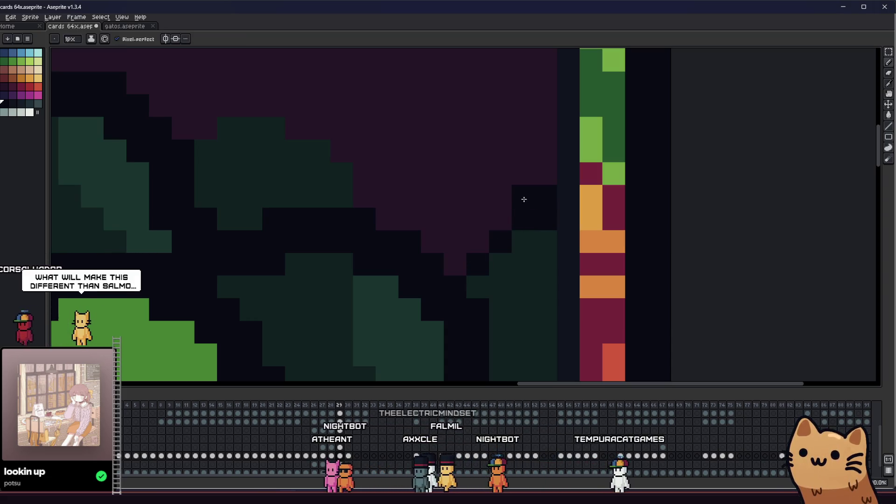
pyautogui.click(486, 217)
pyautogui.hotkey('ctrl', 'z')
pyautogui.hotkey('ctrl', 'z')
pyautogui.click(543, 201)
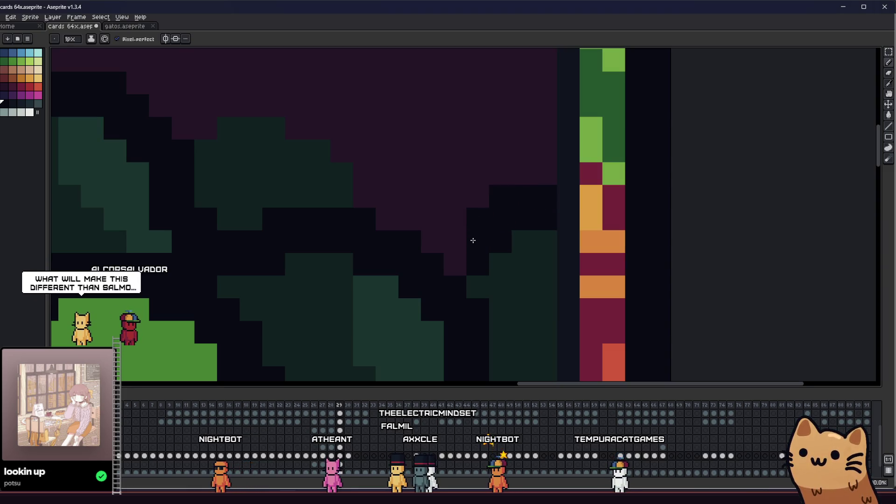
# Cover the small dark bump above the trees and extend a row of dark pixels along them
pyautogui.scroll(-1, 451, 258)
pyautogui.scroll(-1, 355, 277)
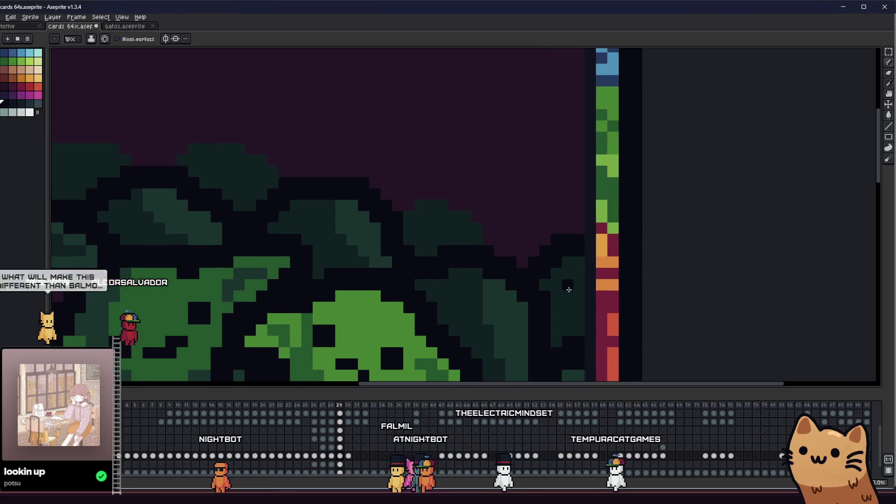
pyautogui.hscroll(-6, 610, 286)
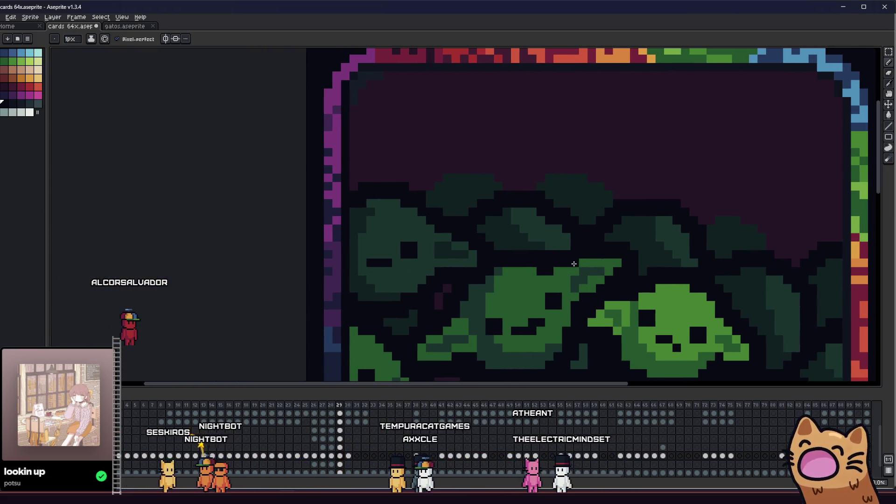
pyautogui.scroll(1, 436, 182)
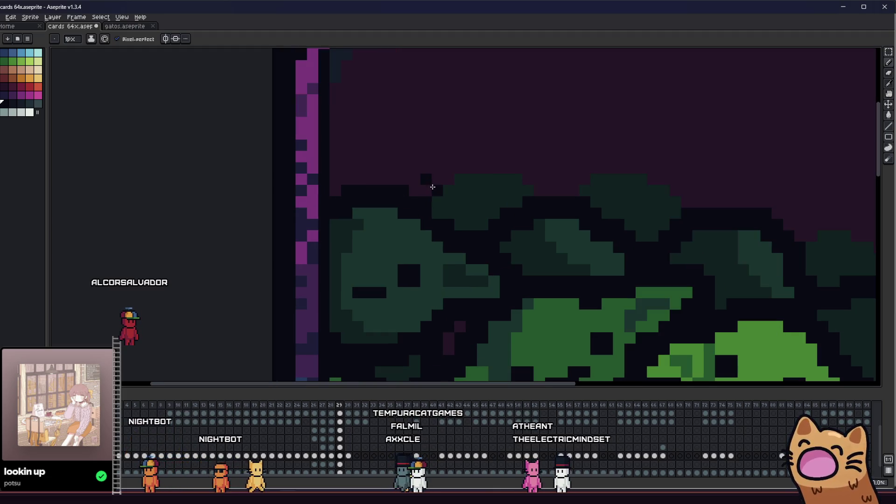
pyautogui.press('b')
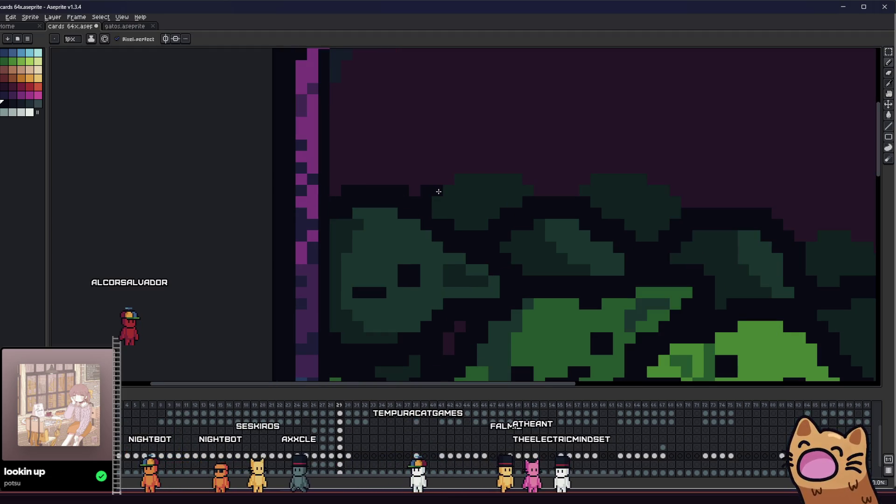
pyautogui.moveTo(464, 170)
pyautogui.mouseDown()
pyautogui.moveTo(462, 186)
pyautogui.moveTo(444, 180)
pyautogui.moveTo(462, 172)
pyautogui.mouseUp()
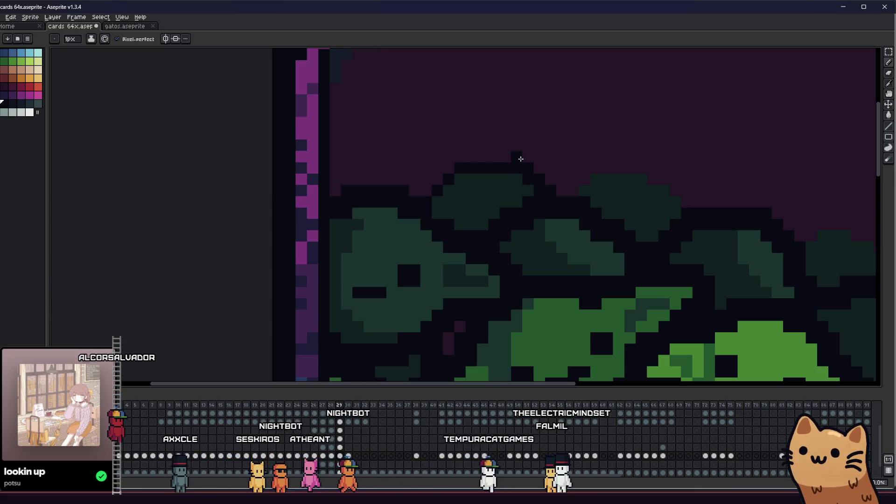
pyautogui.press('v')
pyautogui.press('b')
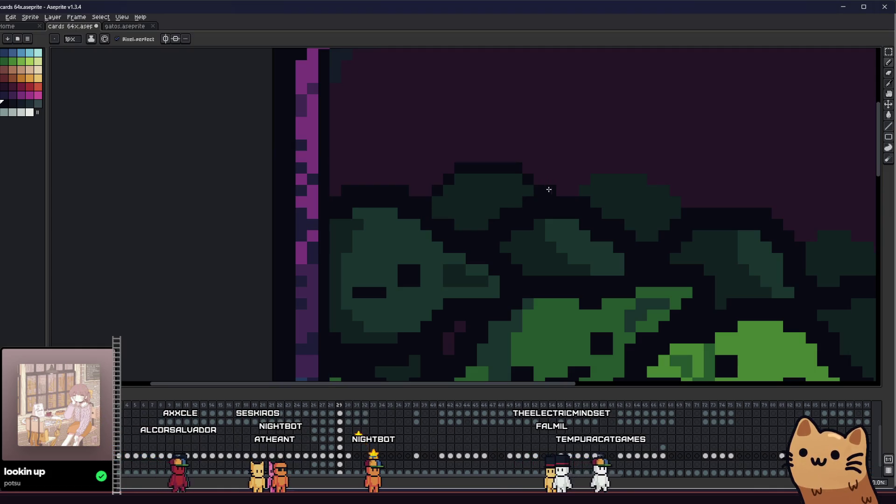
pyautogui.moveTo(544, 179)
pyautogui.mouseDown()
pyautogui.moveTo(528, 156)
pyautogui.moveTo(497, 157)
pyautogui.mouseUp()
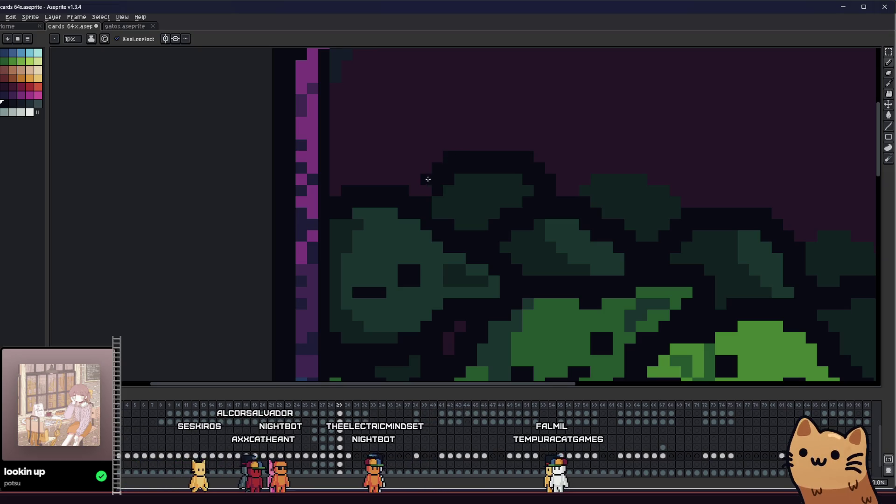
pyautogui.scroll(-6, 428, 179)
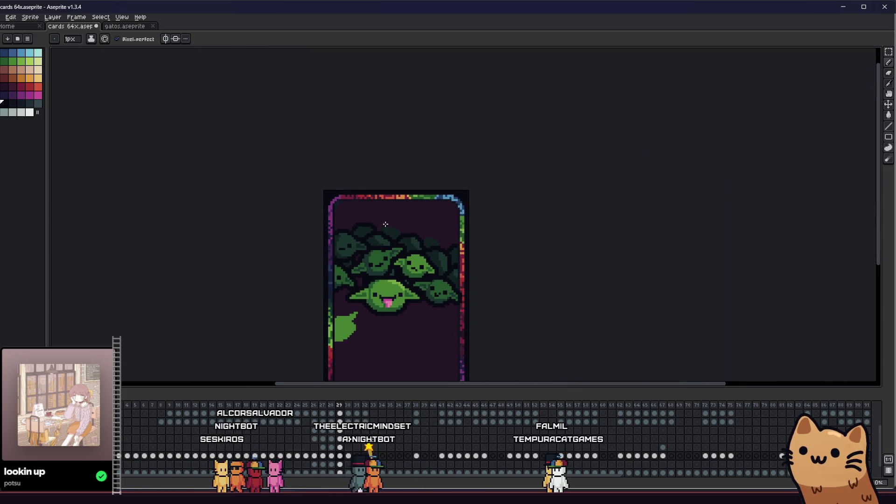
pyautogui.scroll(5, 385, 224)
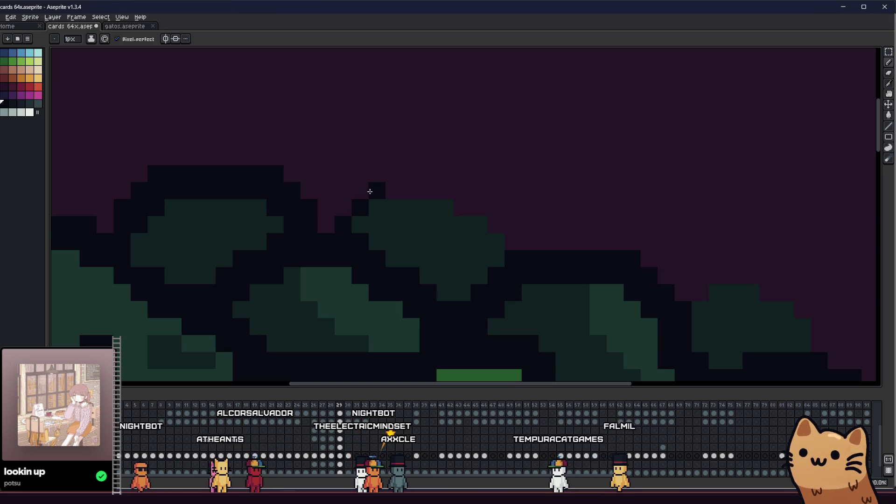
pyautogui.moveTo(369, 192); pyautogui.dragTo(439, 191)
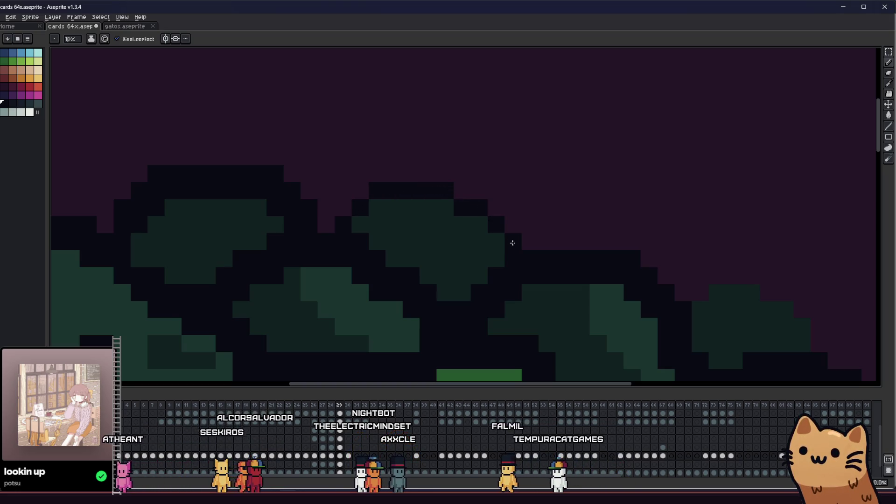
# Fill the back goblins with a darker green, undoing one misplaced fill
pyautogui.press('ctrl')
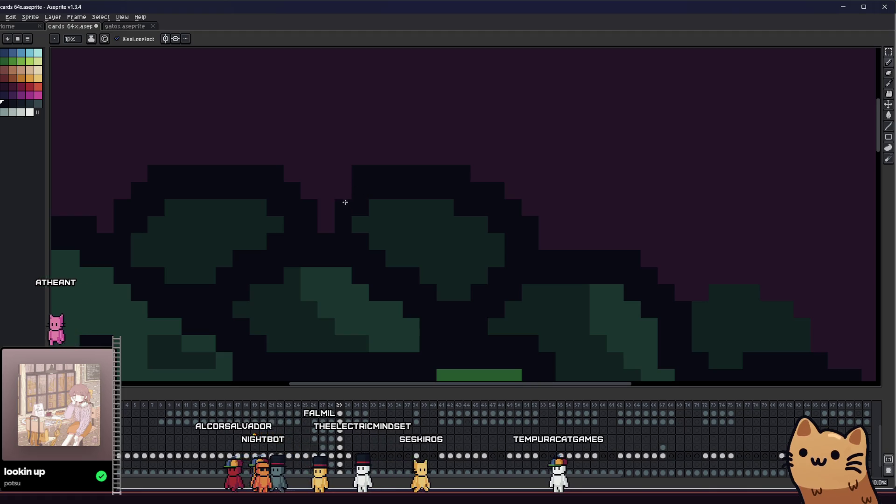
pyautogui.scroll(-1, 328, 229)
pyautogui.scroll(-5, 327, 230)
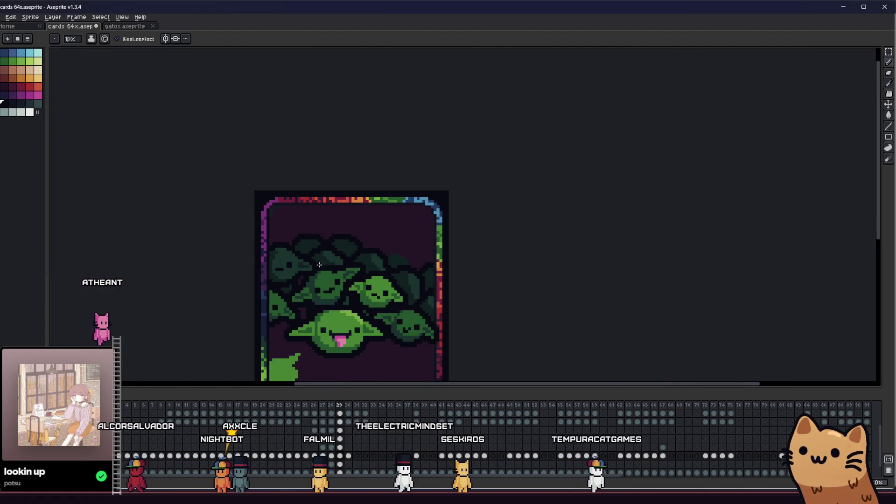
pyautogui.scroll(5, 327, 290)
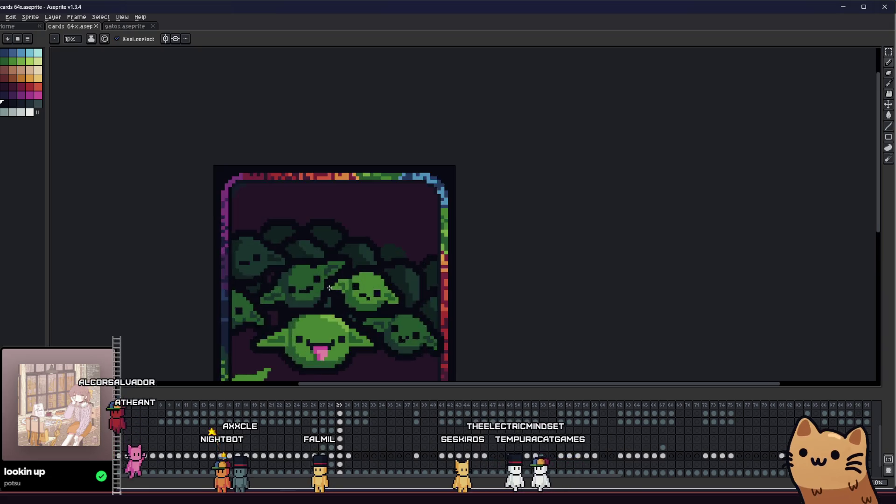
pyautogui.press('alt')
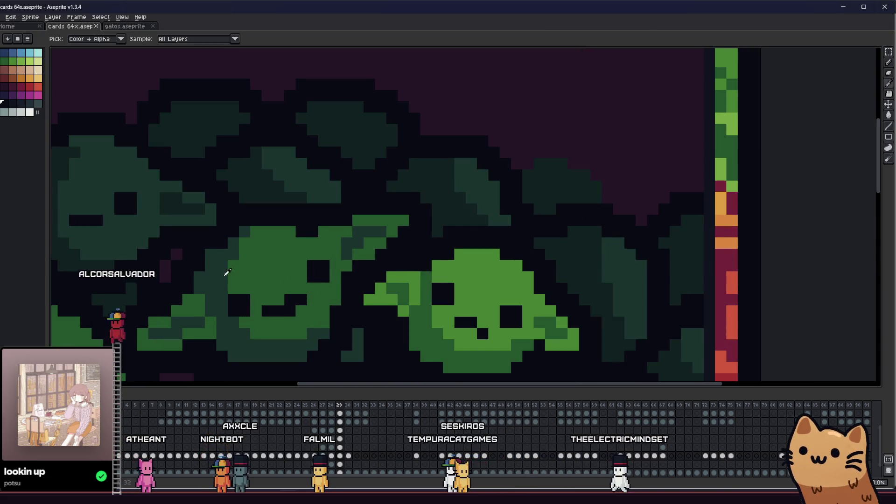
pyautogui.hscroll(-3, 252, 262)
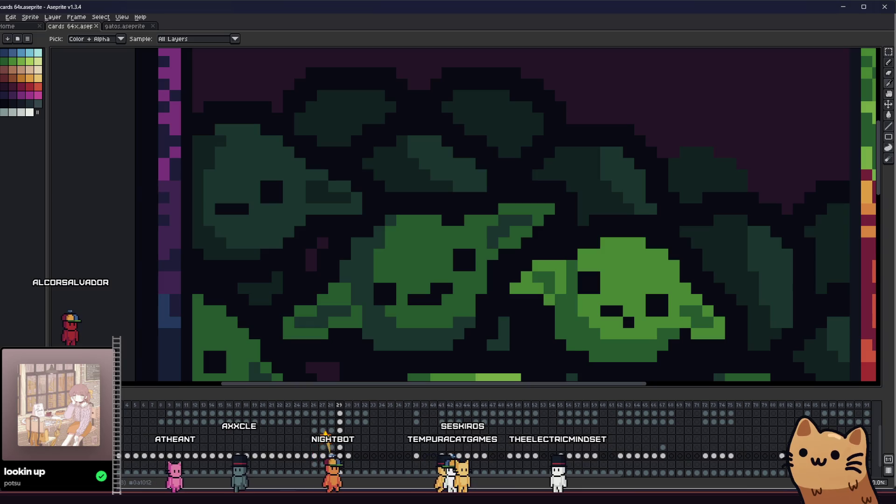
pyautogui.click(337, 143)
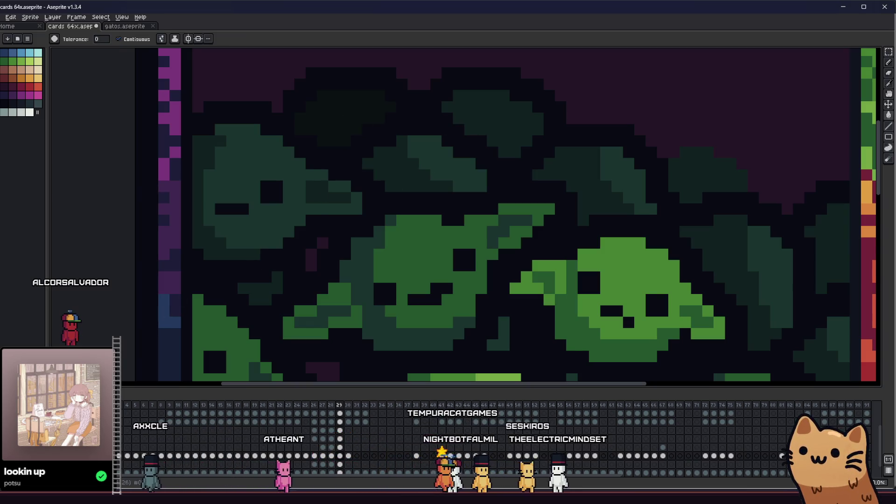
pyautogui.hotkey('ctrl', 'z')
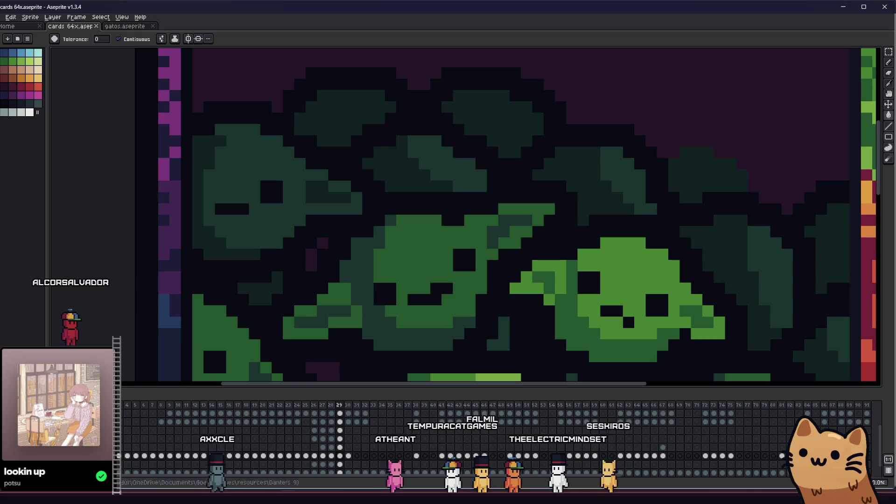
pyautogui.click(332, 114)
pyautogui.click(458, 128)
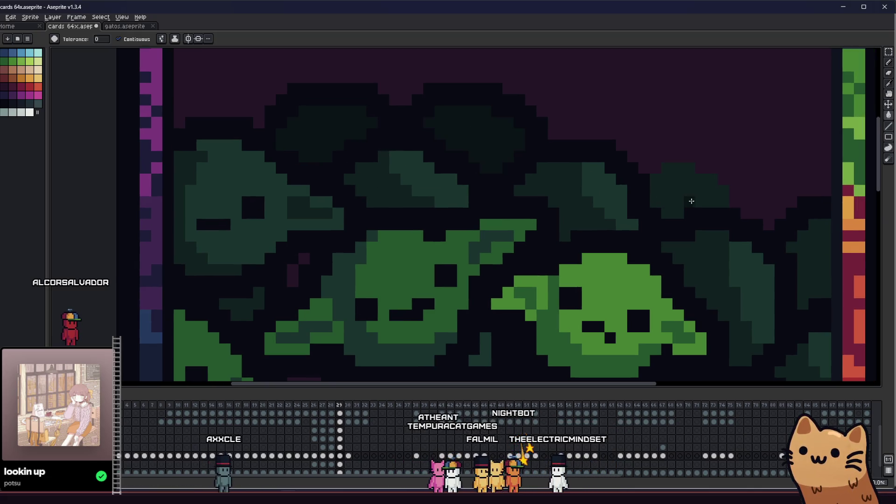
# Paint a line of dark pixels along the back goblin outlines
pyautogui.scroll(-2, 692, 201)
pyautogui.press('b')
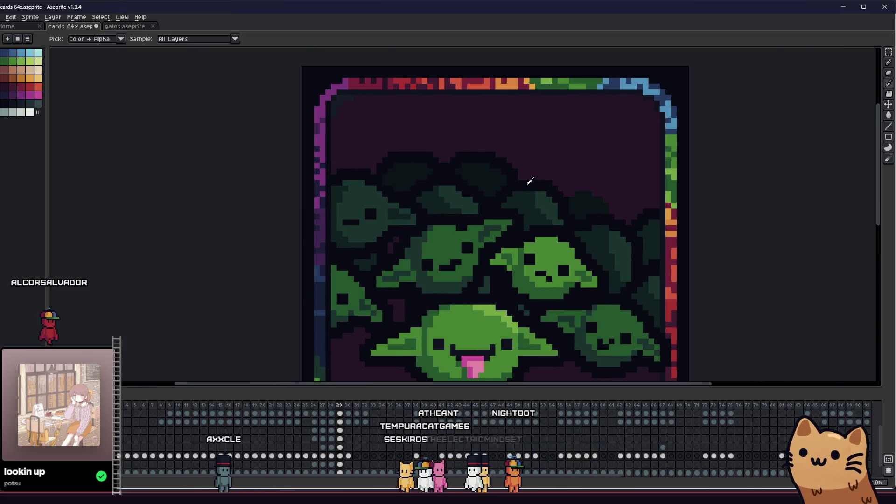
pyautogui.scroll(-3, 531, 184)
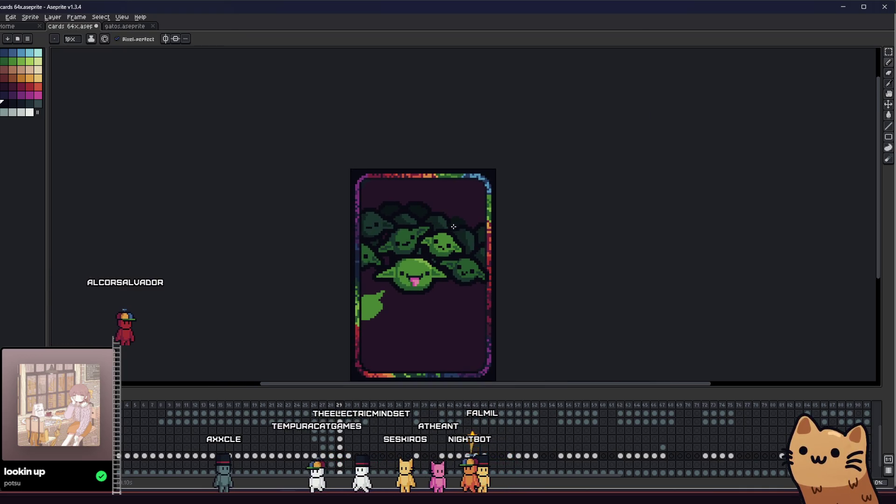
pyautogui.scroll(5, 459, 224)
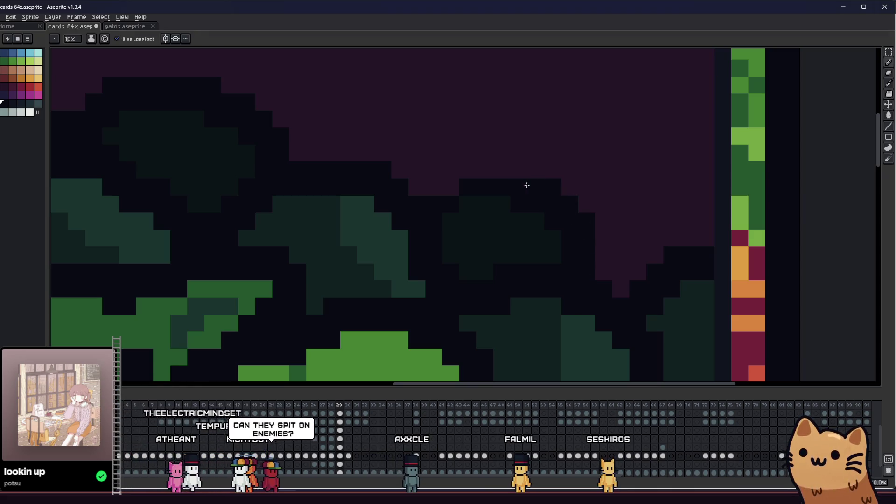
pyautogui.moveTo(520, 174); pyautogui.dragTo(471, 171)
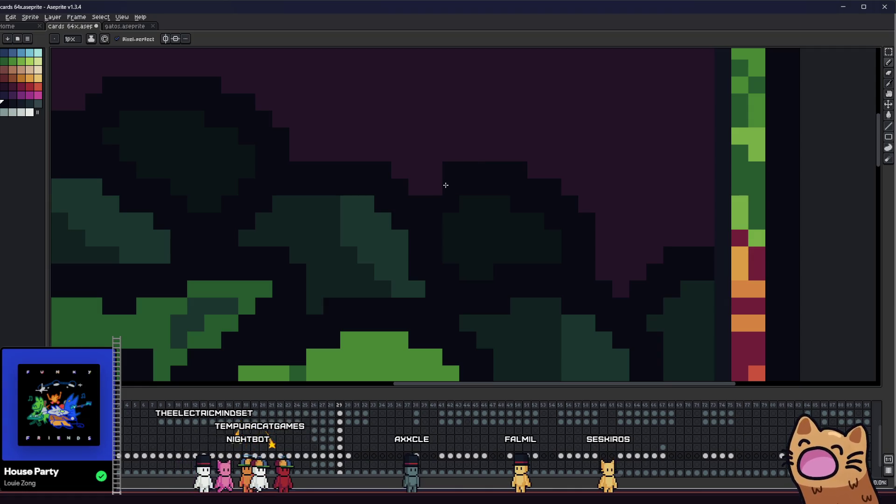
pyautogui.scroll(-5, 419, 186)
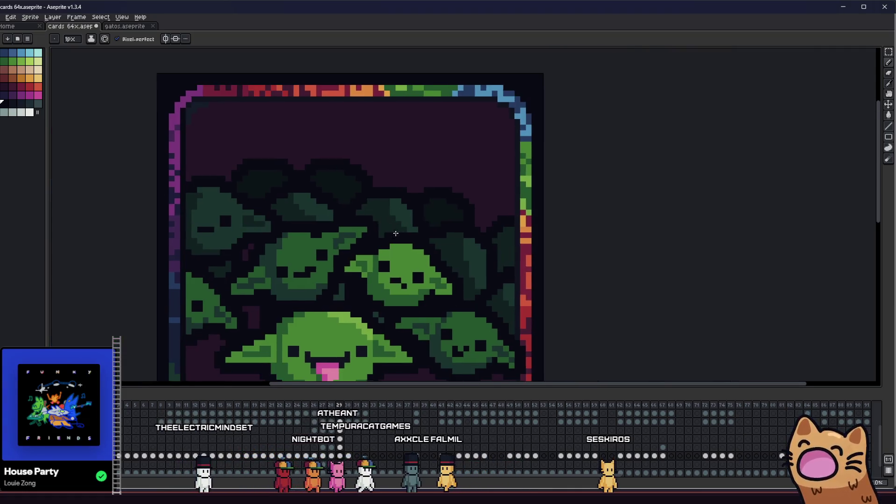
pyautogui.press('v')
pyautogui.press('b')
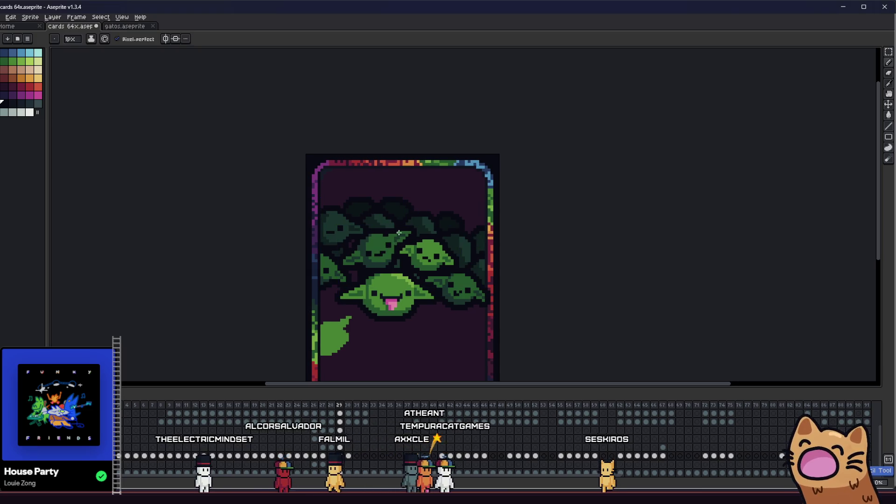
pyautogui.scroll(4, 421, 219)
pyautogui.scroll(1, 370, 246)
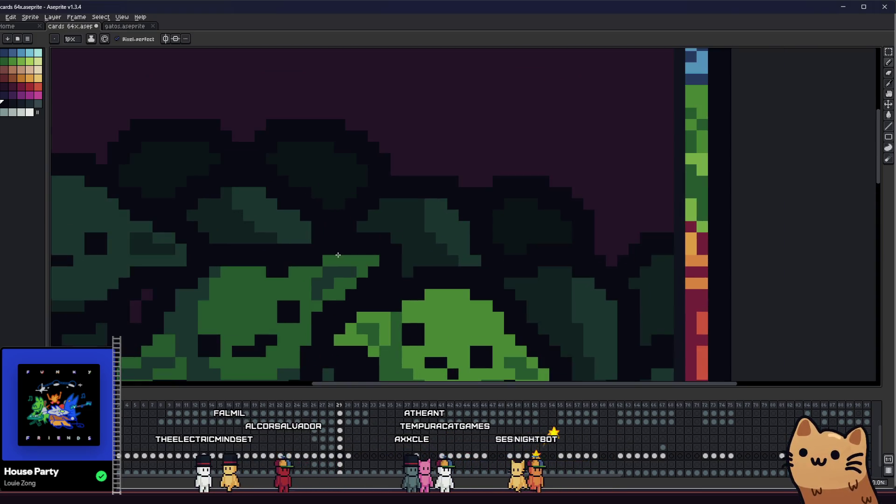
pyautogui.scroll(-4, 373, 233)
pyautogui.scroll(5, 393, 225)
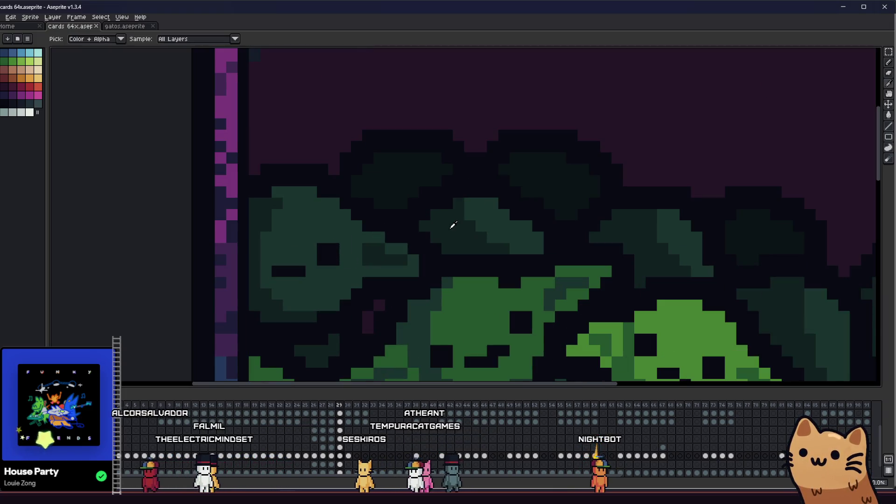
# Sample a dark colour from the goblin crowd and pan across the crowd
pyautogui.click(439, 162)
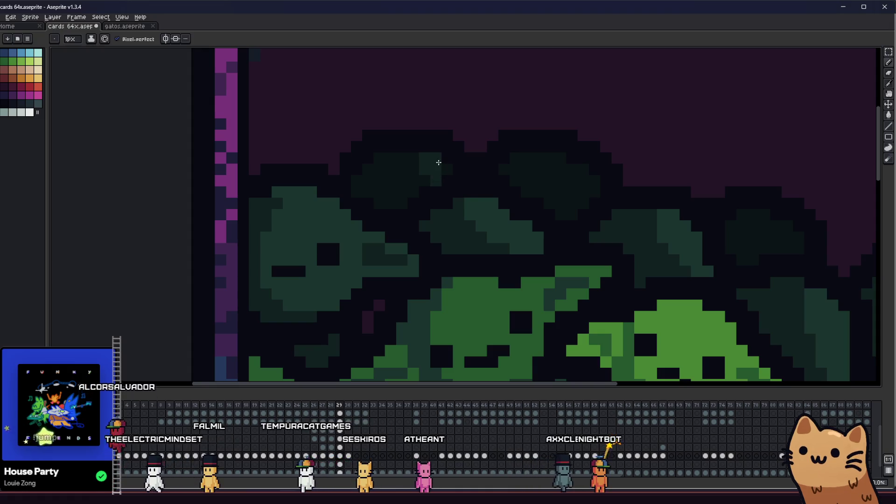
pyautogui.hscroll(3, 439, 162)
pyautogui.press('g')
pyautogui.moveTo(496, 167); pyautogui.dragTo(357, 174)
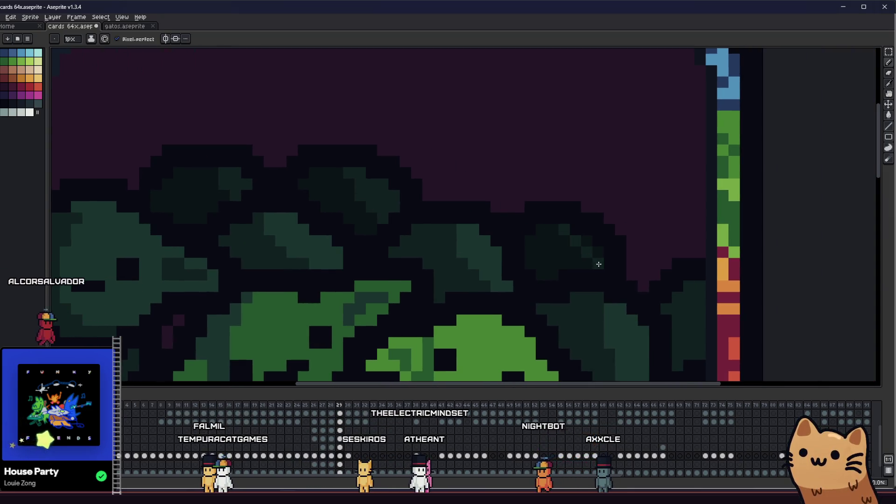
pyautogui.scroll(-5, 587, 259)
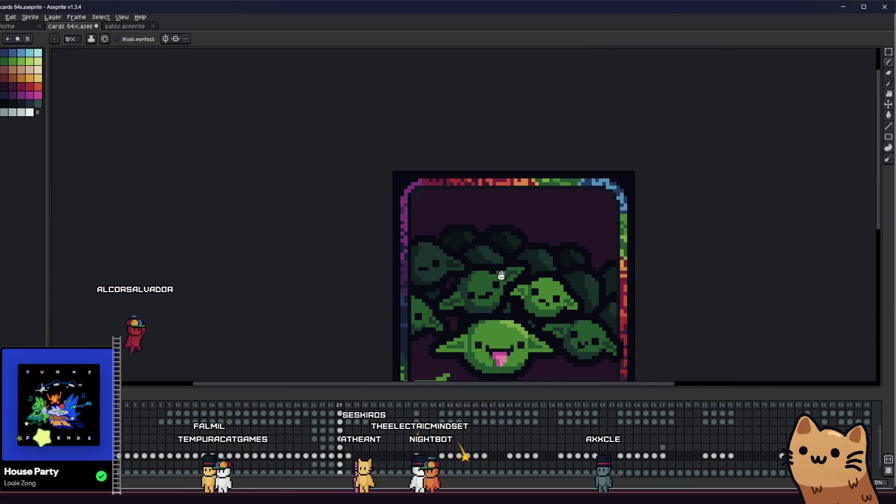
pyautogui.press('v')
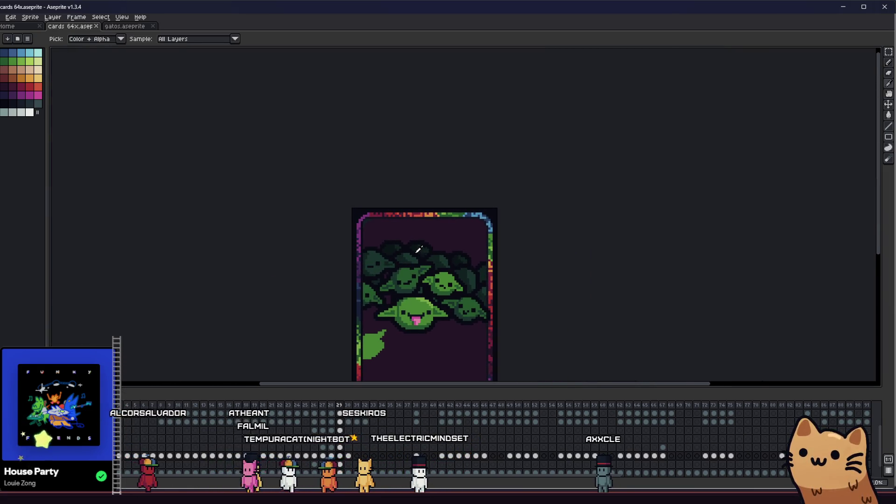
pyautogui.scroll(-3, 340, 278)
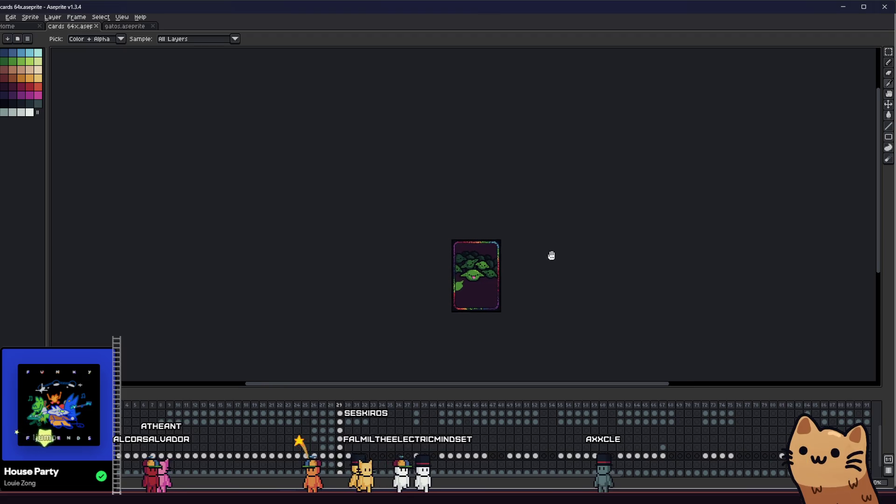
pyautogui.scroll(5, 496, 246)
pyautogui.press('i')
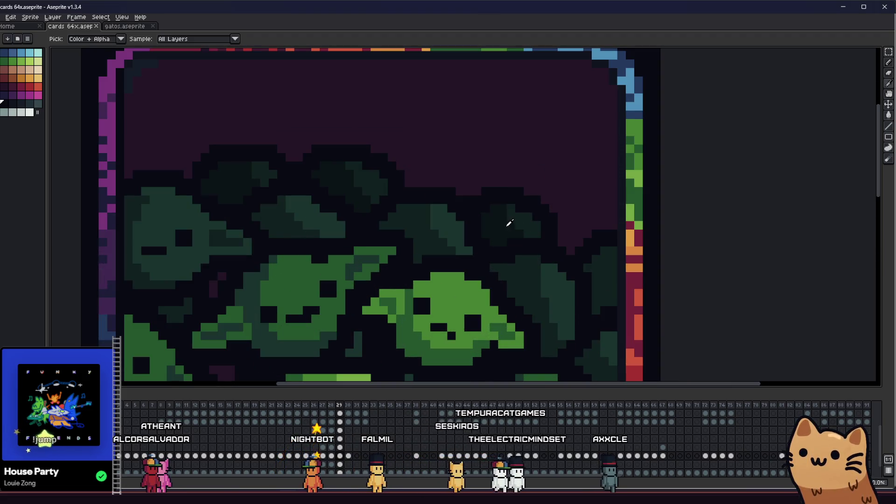
# Outline a new dark goblin head above the back row at upper left and fill it dark
pyautogui.moveTo(556, 204); pyautogui.dragTo(596, 208)
pyautogui.press('g')
pyautogui.moveTo(480, 222); pyautogui.dragTo(584, 236)
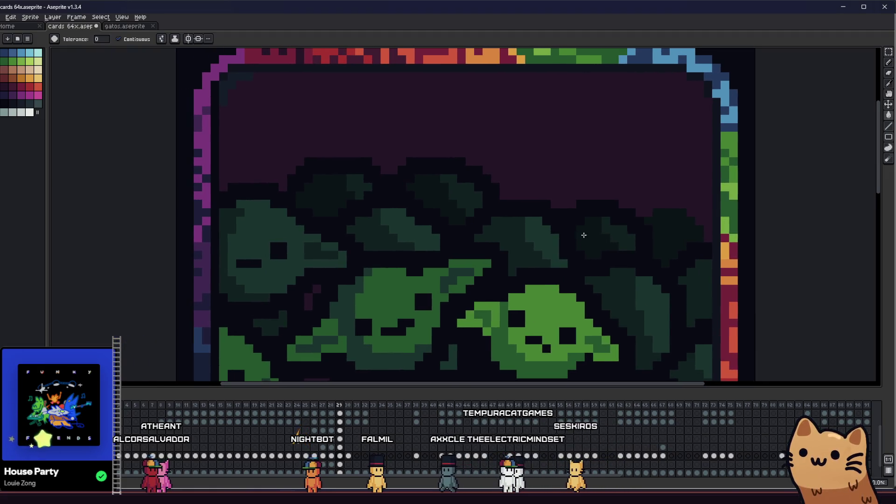
pyautogui.moveTo(459, 232); pyautogui.dragTo(512, 234)
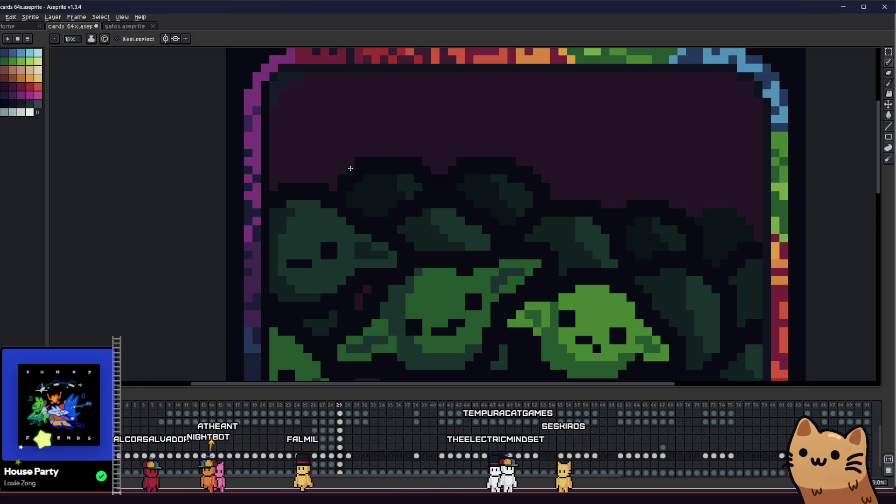
pyautogui.moveTo(297, 180); pyautogui.dragTo(375, 131)
pyautogui.press('g')
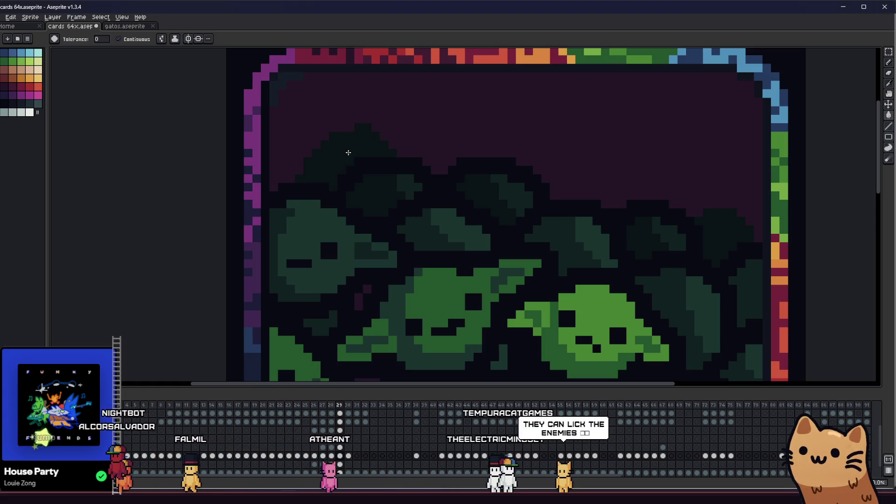
pyautogui.click(346, 150)
pyautogui.press('i')
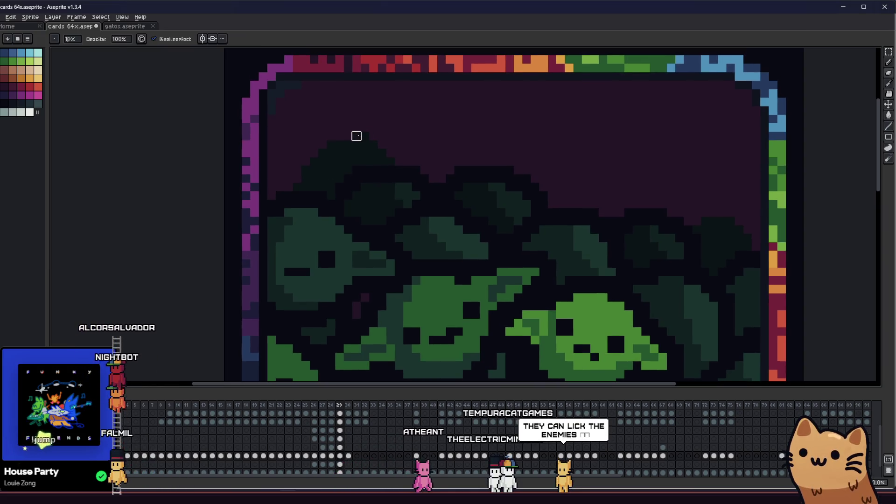
pyautogui.moveTo(356, 136); pyautogui.dragTo(349, 159)
# Pick another dark colour from the artwork and save the card file with Ctrl+S
pyautogui.press('b')
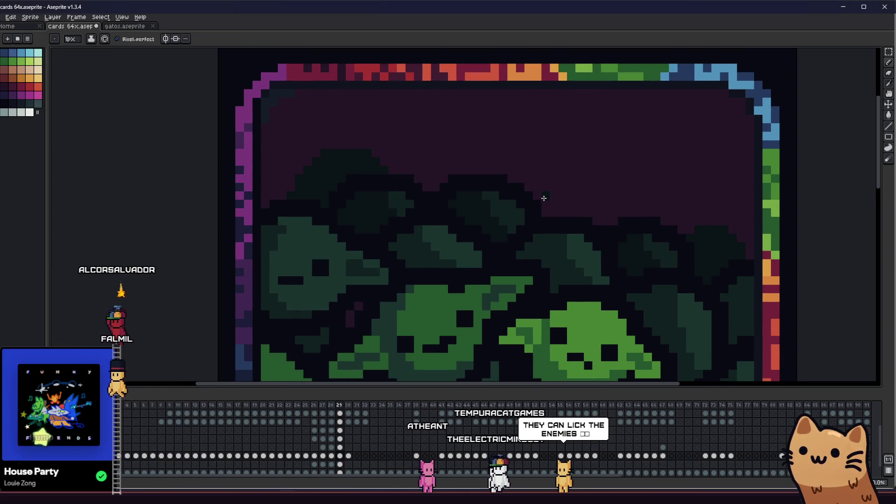
pyautogui.scroll(-6, 635, 213)
pyautogui.press('g')
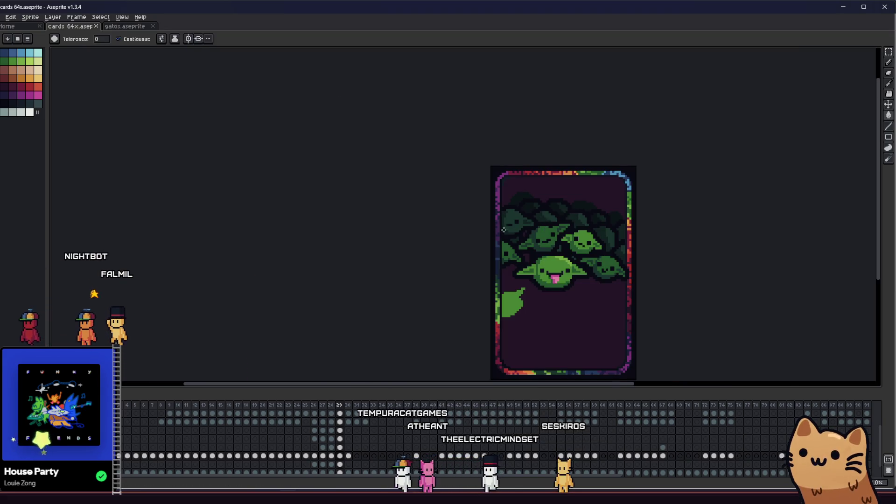
pyautogui.hscroll(2, 454, 244)
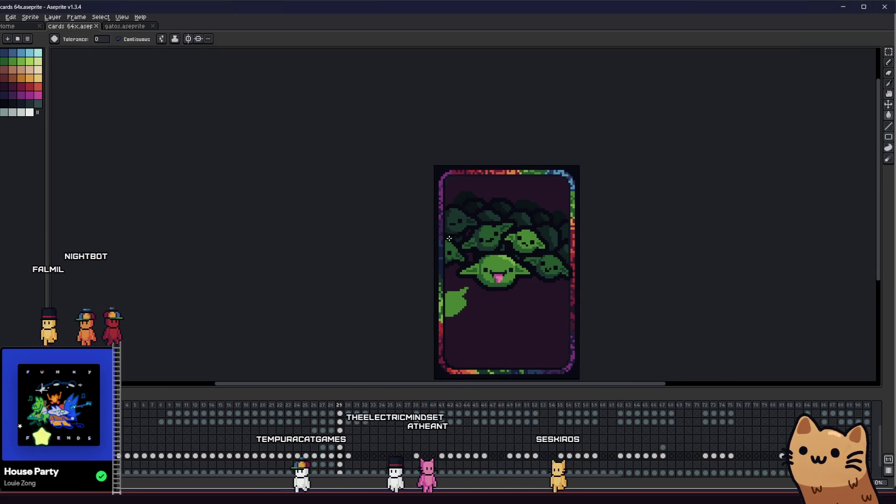
pyautogui.press('i')
pyautogui.scroll(4, 556, 226)
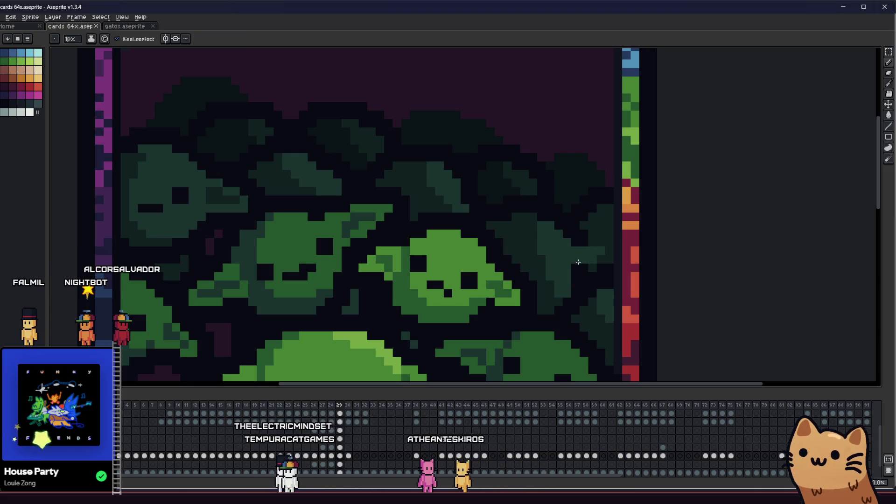
pyautogui.scroll(2, 579, 245)
pyautogui.click(582, 238)
pyautogui.press('b')
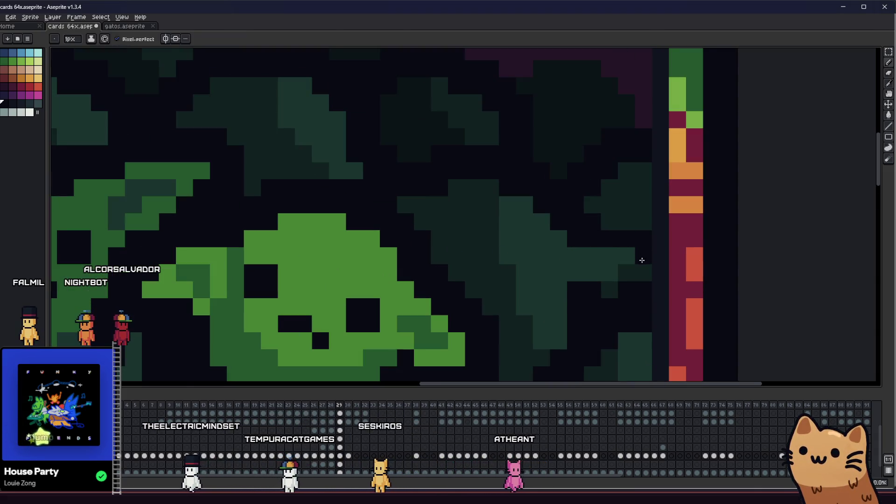
pyautogui.scroll(-2, 620, 283)
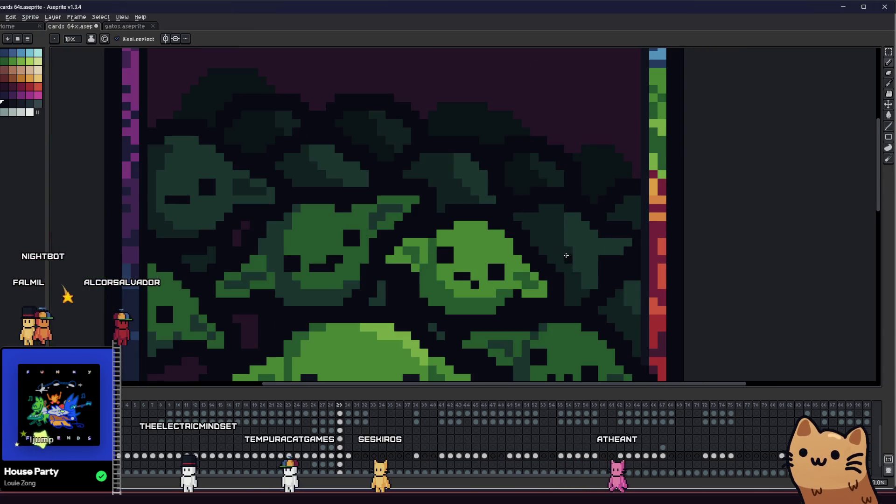
pyautogui.scroll(1, 545, 260)
pyautogui.press('v')
pyautogui.hotkey('ctrl', 's')
# Shift the whole card toward the left of the view
pyautogui.press('alt')
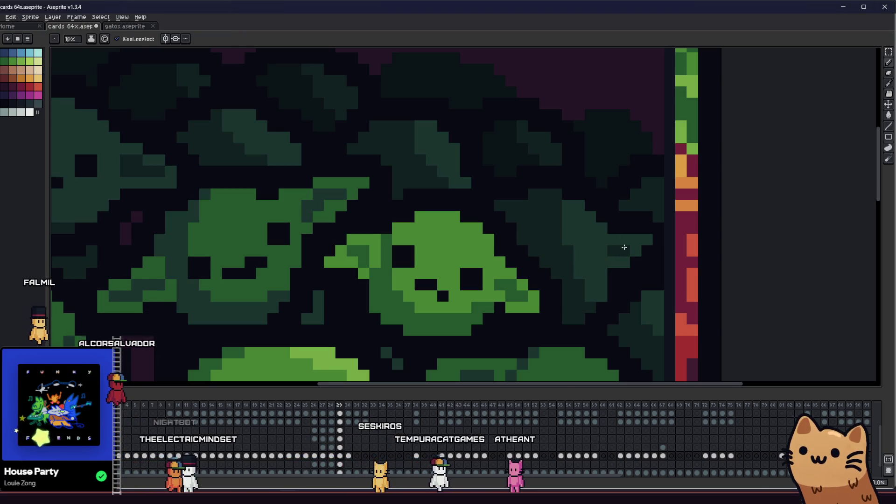
pyautogui.scroll(-9, 552, 265)
pyautogui.moveTo(552, 264); pyautogui.dragTo(419, 269)
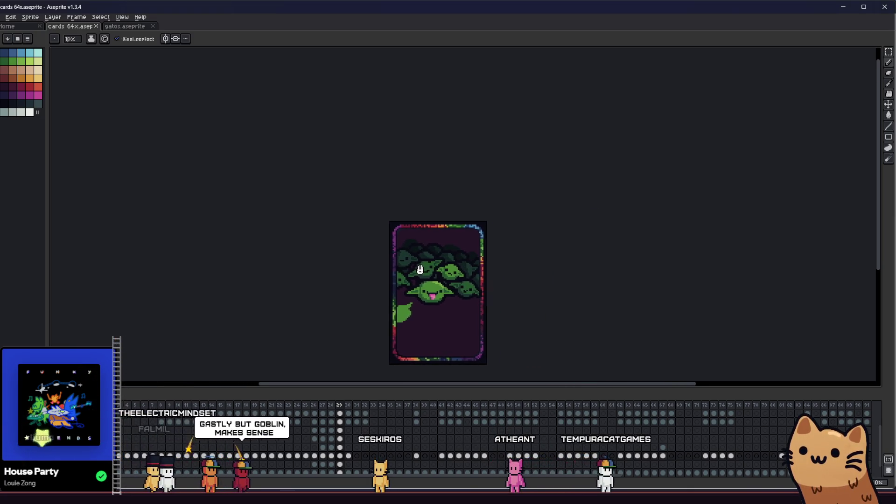
pyautogui.scroll(9, 420, 269)
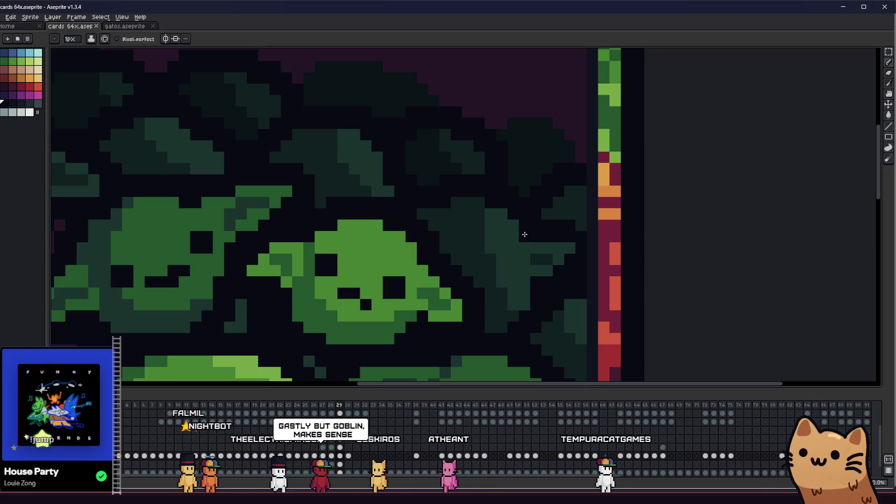
pyautogui.press('i')
pyautogui.press('b')
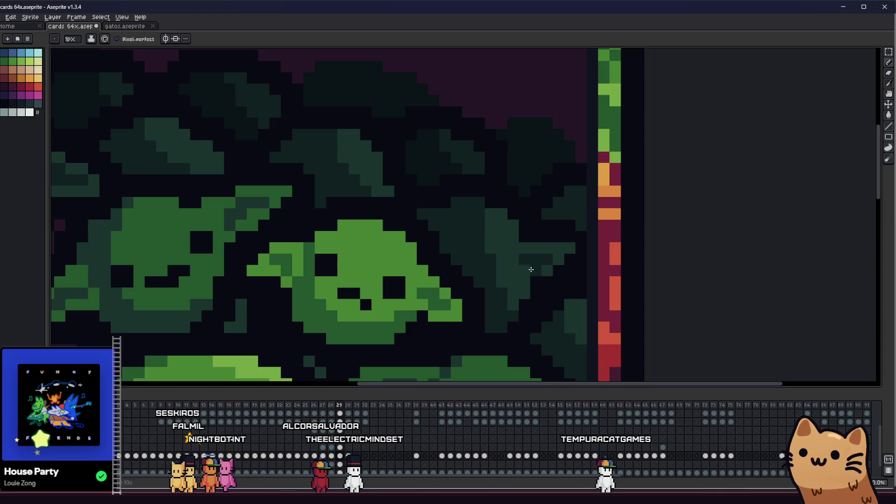
pyautogui.hscroll(-3, 538, 281)
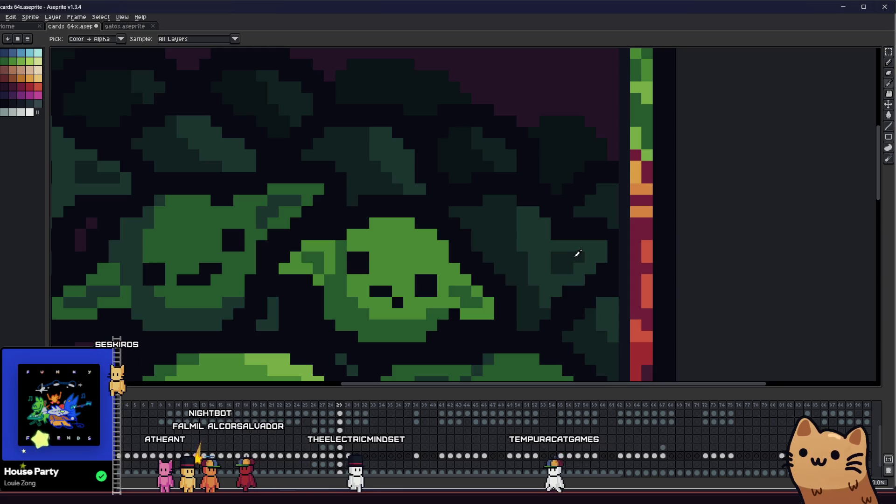
pyautogui.scroll(-9, 569, 271)
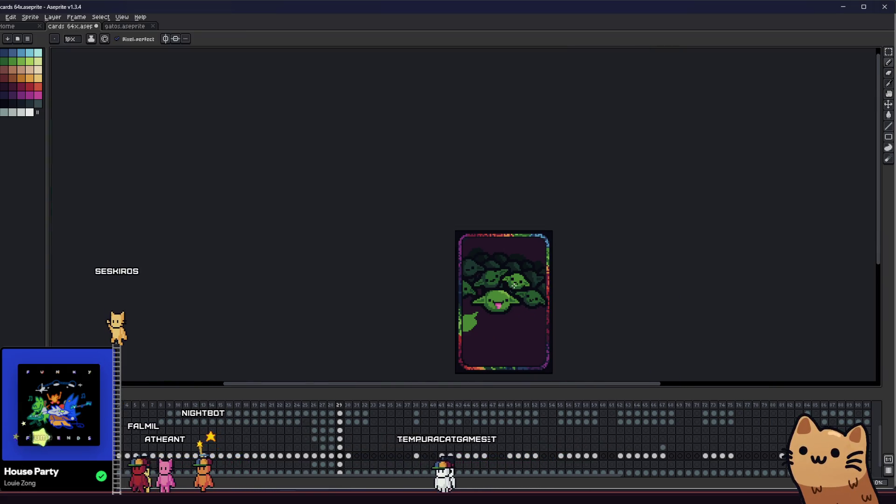
pyautogui.moveTo(487, 293); pyautogui.dragTo(388, 262)
pyautogui.scroll(4, 457, 280)
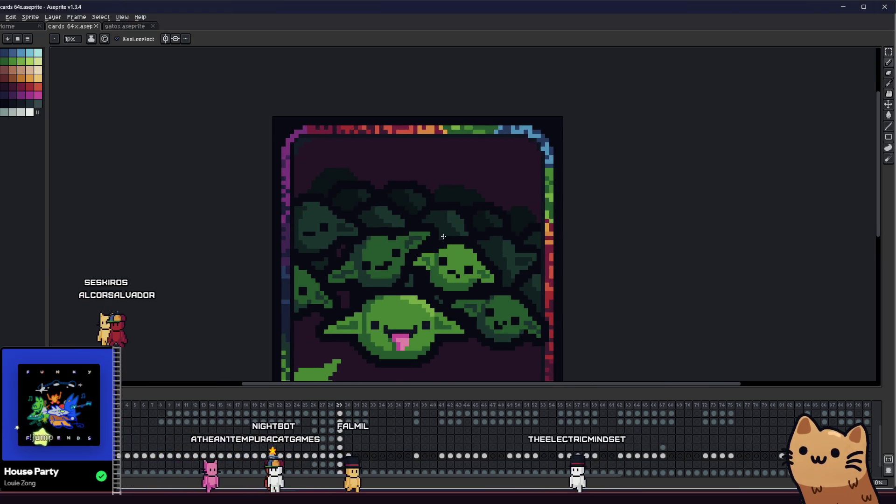
# Retouch a background foliage pixel and dismiss the frame 29 properties dialog unchanged
pyautogui.press('i')
pyautogui.scroll(4, 494, 220)
pyautogui.press('b')
pyautogui.click(517, 199)
pyautogui.press('i')
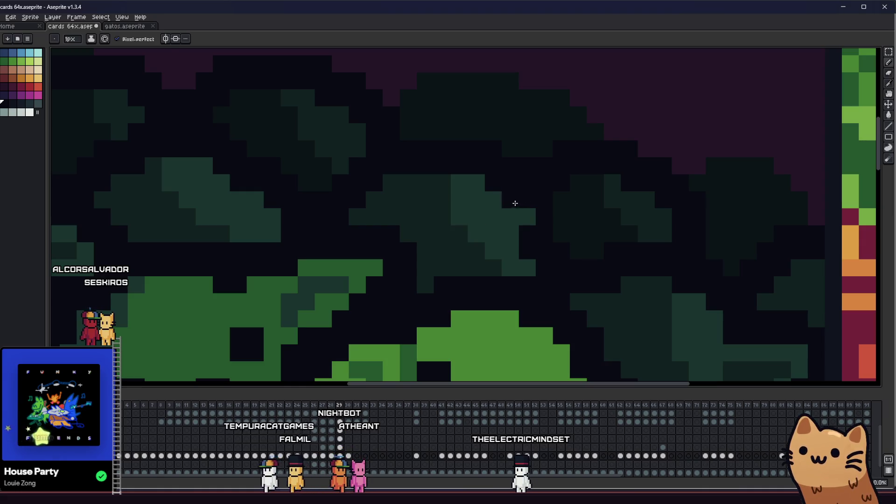
pyautogui.press('p')
pyautogui.click(487, 269)
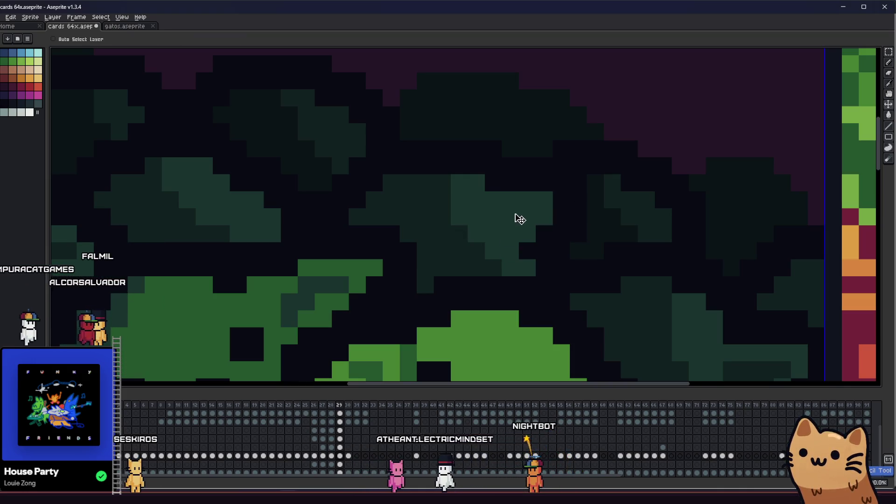
# Pan and zoom out until the whole Goblin Army card with its rainbow frame is visible
pyautogui.press('i')
pyautogui.press('b')
pyautogui.scroll(-6, 514, 224)
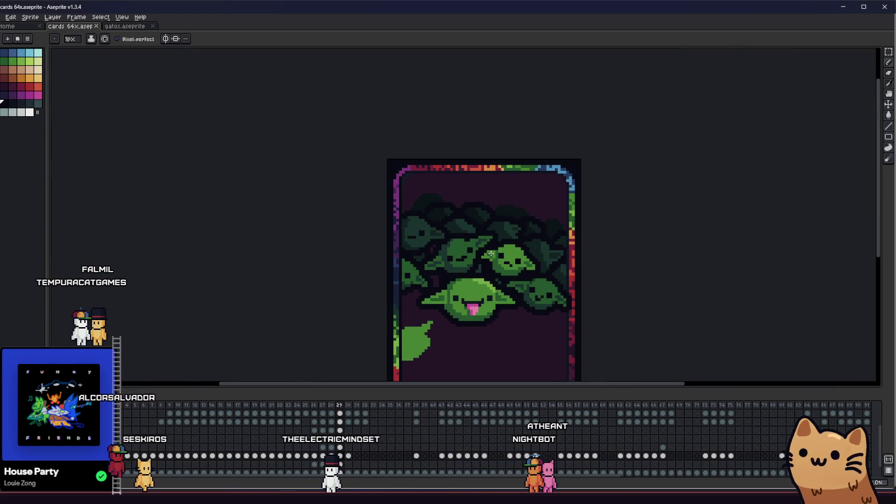
pyautogui.scroll(-1, 491, 254)
pyautogui.scroll(-1, 484, 256)
pyautogui.moveTo(484, 256); pyautogui.dragTo(377, 263)
pyautogui.scroll(3, 378, 263)
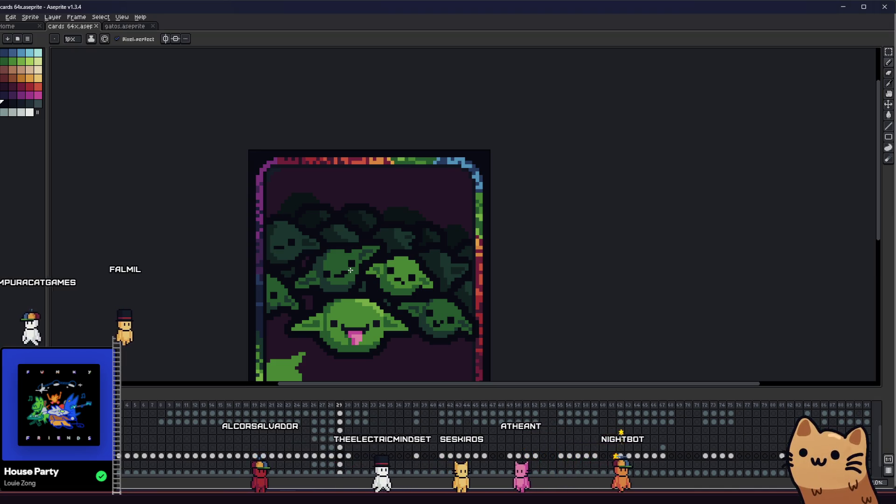
pyautogui.scroll(2, 422, 234)
pyautogui.scroll(-2, 436, 238)
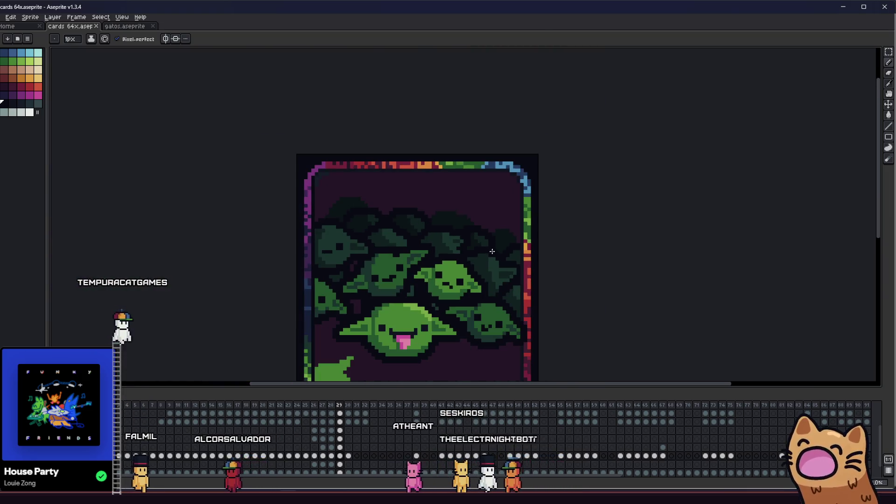
pyautogui.scroll(4, 437, 237)
pyautogui.scroll(-4, 436, 238)
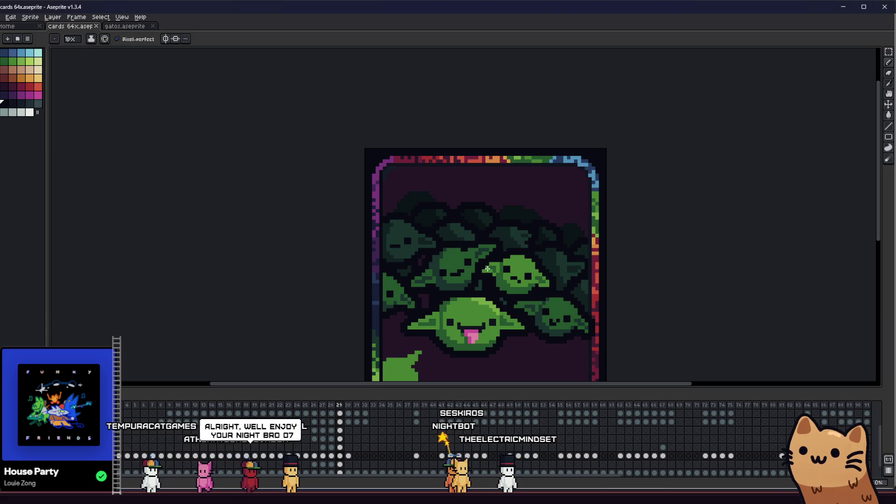
pyautogui.press('ctrl')
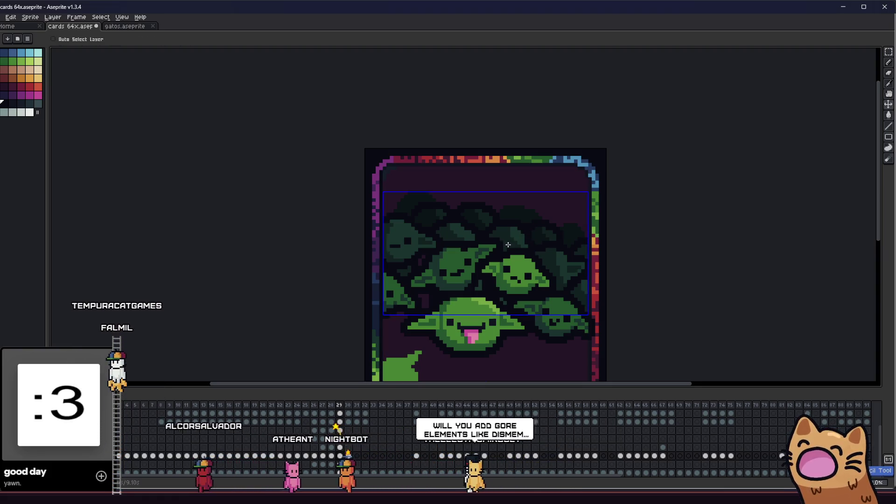
pyautogui.scroll(2, 447, 242)
pyautogui.scroll(3, 447, 243)
pyautogui.press('b')
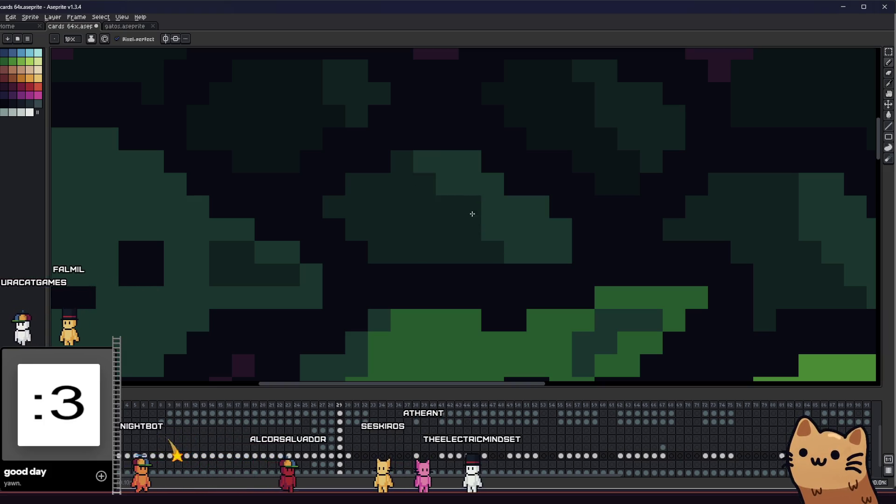
pyautogui.scroll(-3, 499, 252)
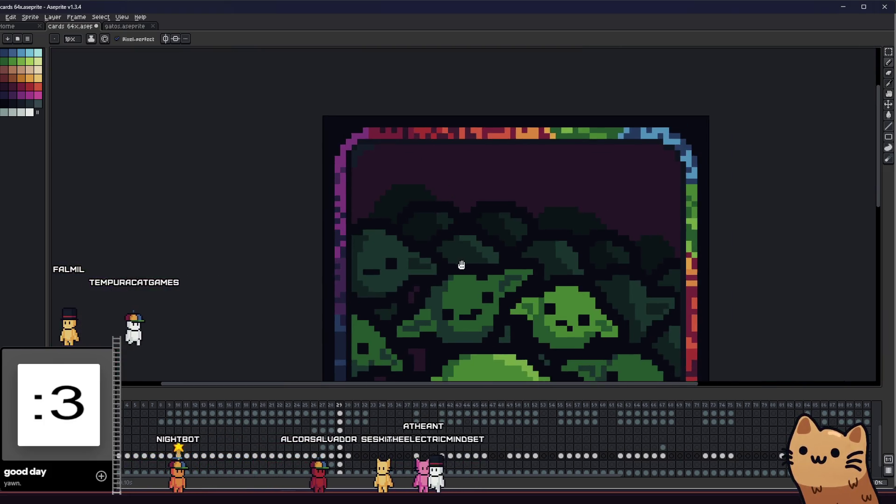
# Sample foliage colours with the Eyedropper and bring the card's upper-left hill into view
pyautogui.scroll(-1, 450, 266)
pyautogui.scroll(4, 446, 250)
pyautogui.press('i')
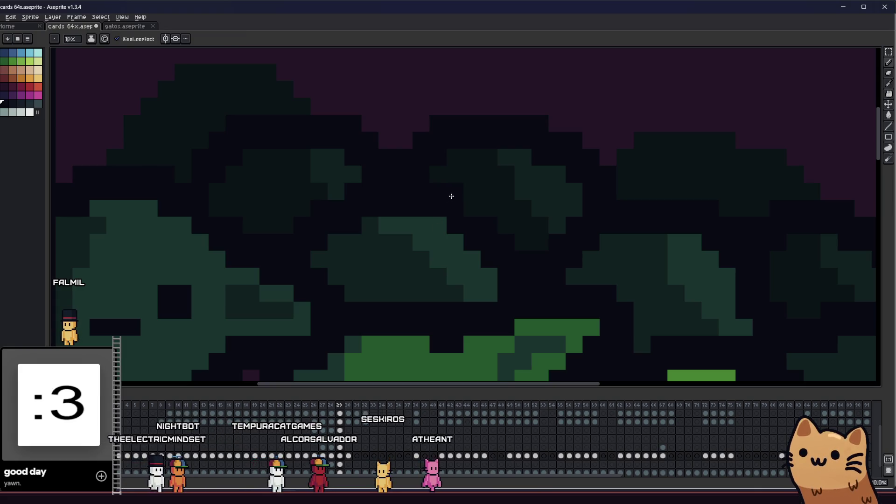
pyautogui.scroll(-4, 469, 207)
pyautogui.moveTo(408, 259); pyautogui.dragTo(369, 274)
pyautogui.scroll(5, 414, 250)
pyautogui.press('i')
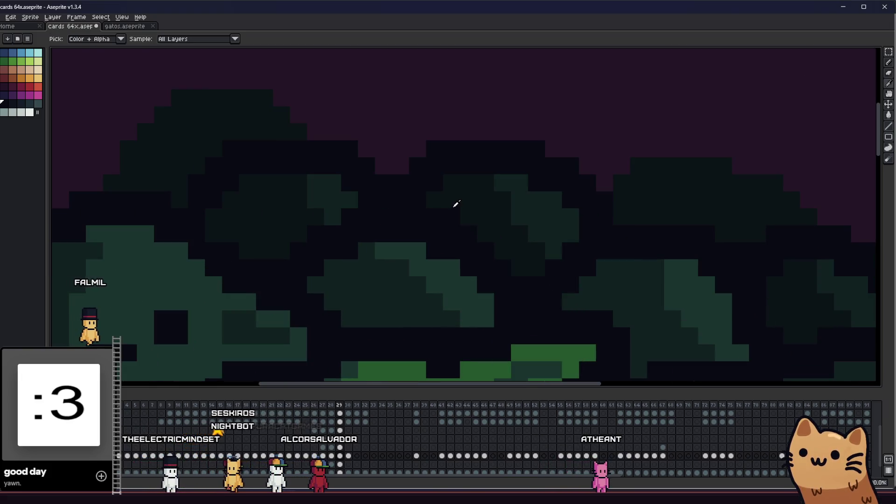
pyautogui.scroll(-5, 450, 214)
pyautogui.press('i')
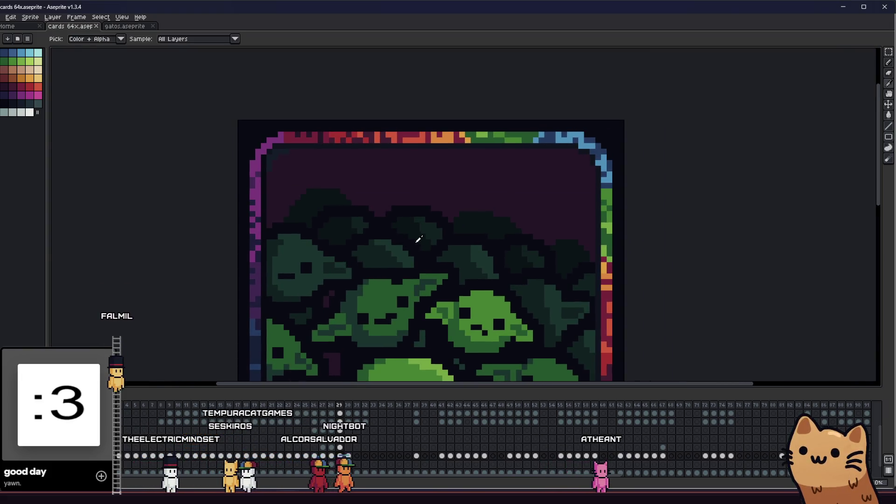
pyautogui.scroll(-3, 453, 245)
pyautogui.press('b')
pyautogui.moveTo(357, 265)
pyautogui.mouseDown()
pyautogui.moveTo(191, 280)
pyautogui.moveTo(184, 296)
pyautogui.moveTo(408, 288)
pyautogui.mouseUp()
pyautogui.scroll(-2, 199, 271)
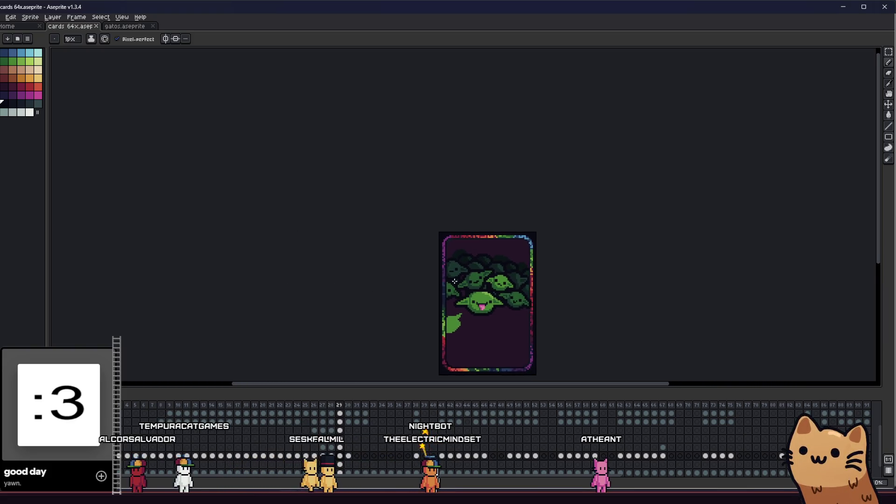
pyautogui.scroll(3, 462, 189)
pyautogui.scroll(2, 463, 188)
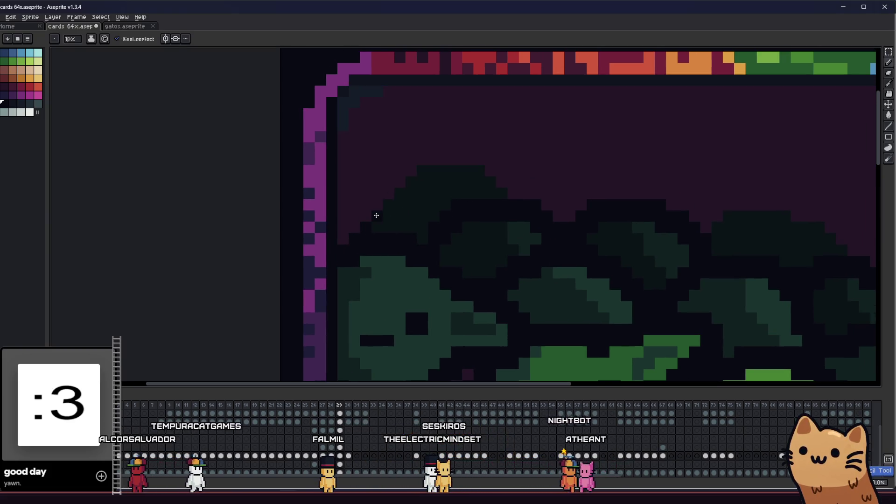
pyautogui.moveTo(377, 215)
pyautogui.mouseDown()
pyautogui.moveTo(294, 253)
pyautogui.moveTo(299, 262)
pyautogui.mouseUp()
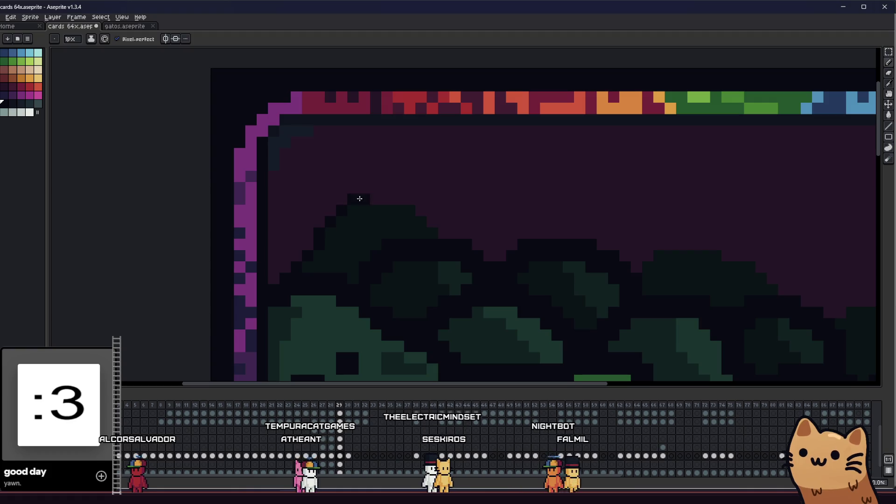
# Undo the last pencil stroke on the top-left dark hill, restoring its earlier outline
pyautogui.hotkey('ctrl', 'z')
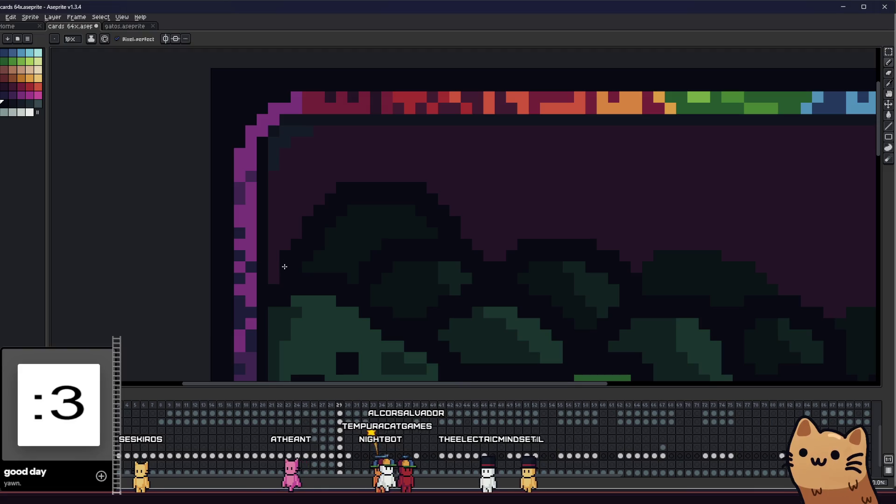
pyautogui.scroll(-2, 327, 272)
pyautogui.scroll(3, 333, 262)
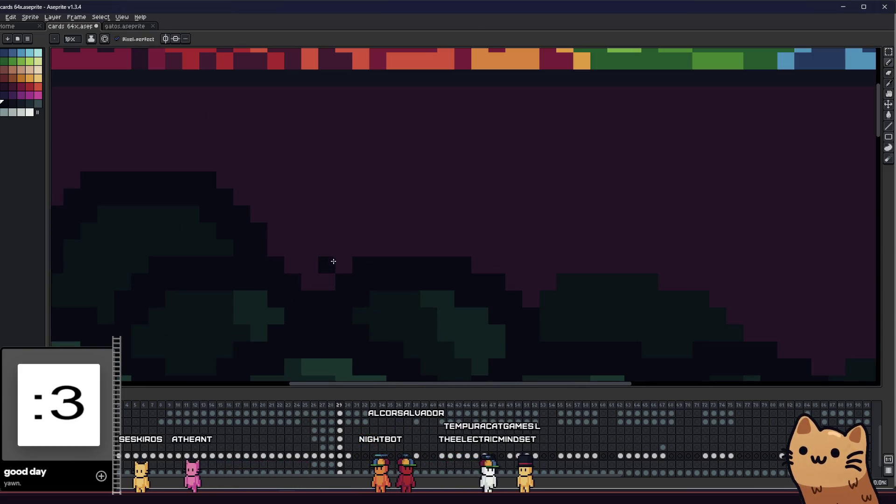
pyautogui.scroll(-2, 322, 275)
pyautogui.scroll(2, 246, 270)
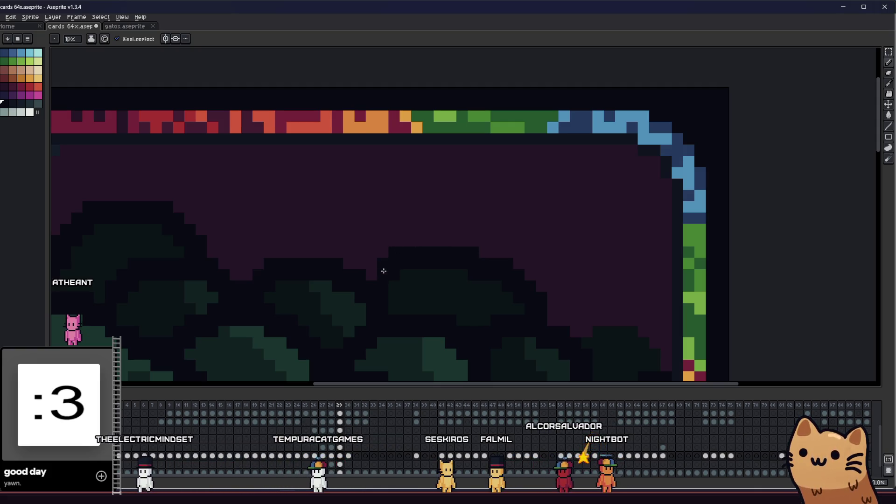
pyautogui.hscroll(3, 326, 285)
pyautogui.scroll(-2, 327, 284)
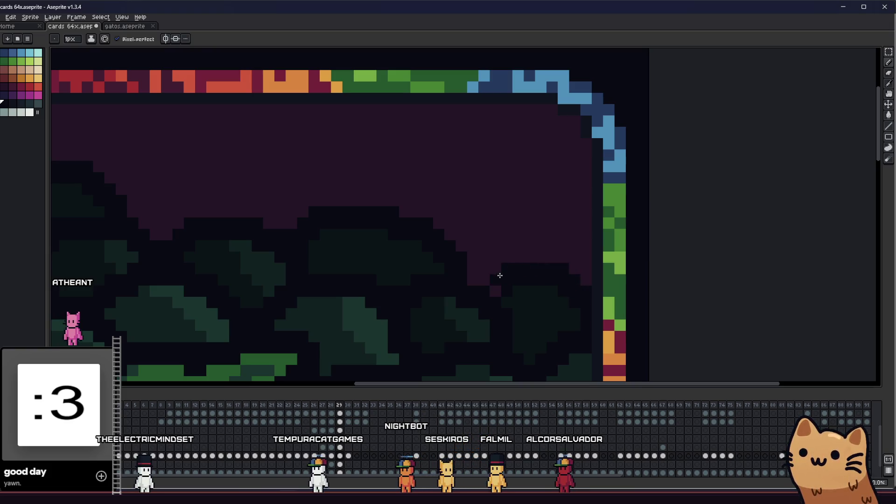
pyautogui.scroll(-4, 489, 279)
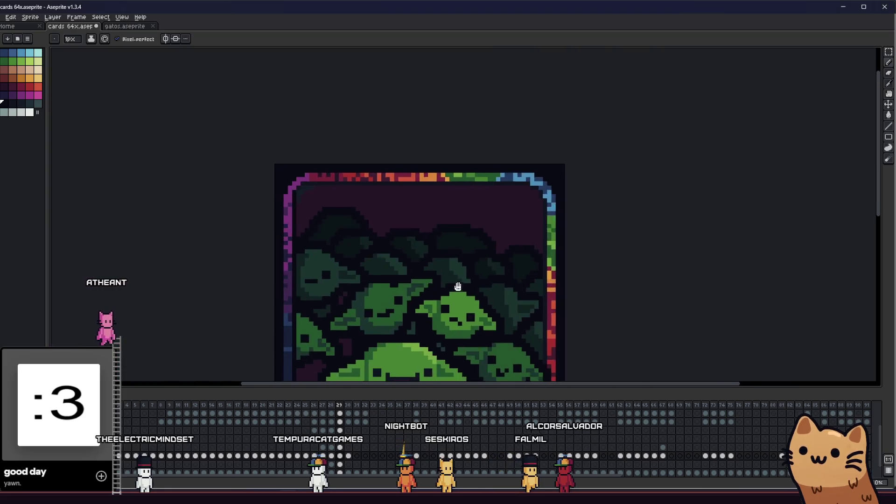
pyautogui.scroll(-3, 444, 262)
pyautogui.scroll(6, 394, 238)
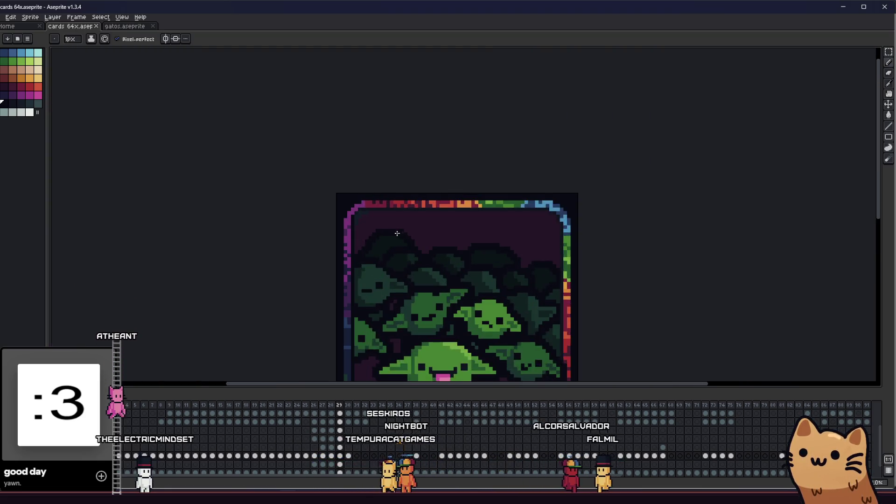
pyautogui.press('m')
pyautogui.moveTo(294, 186); pyautogui.dragTo(500, 273)
pyautogui.press('Down')
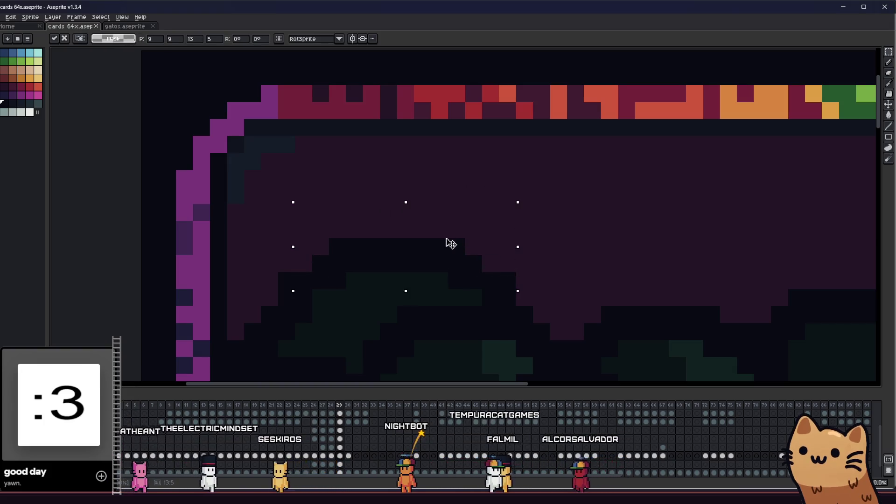
pyautogui.hotkey('ctrl', 'd')
pyautogui.press('b')
pyautogui.press('i')
pyautogui.scroll(-2, 353, 296)
pyautogui.hscroll(-2, 352, 296)
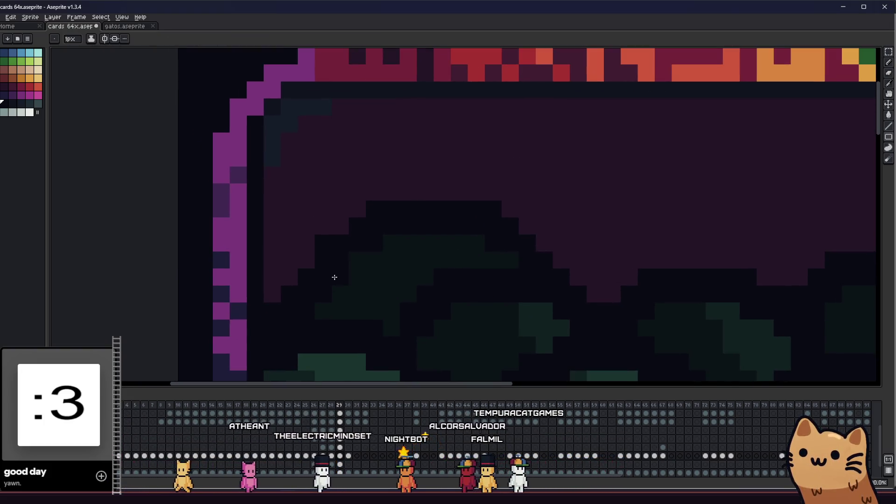
pyautogui.press('b')
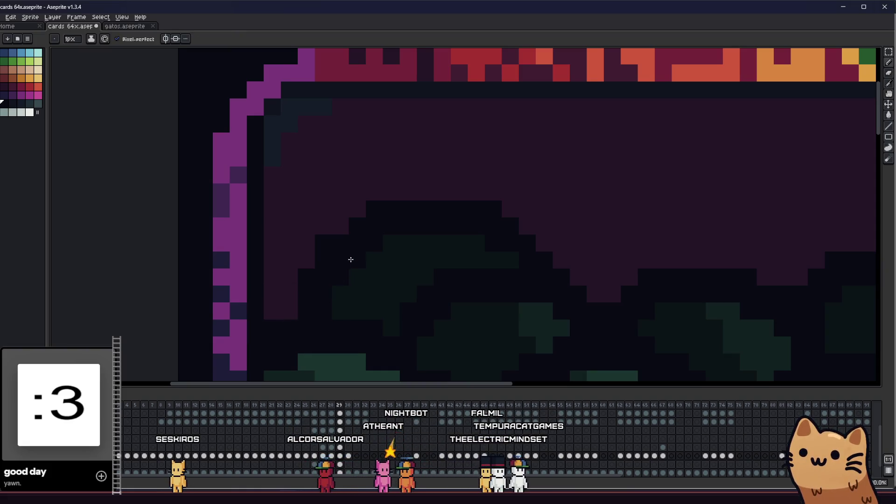
pyautogui.scroll(-3, 322, 259)
pyautogui.scroll(1, 308, 278)
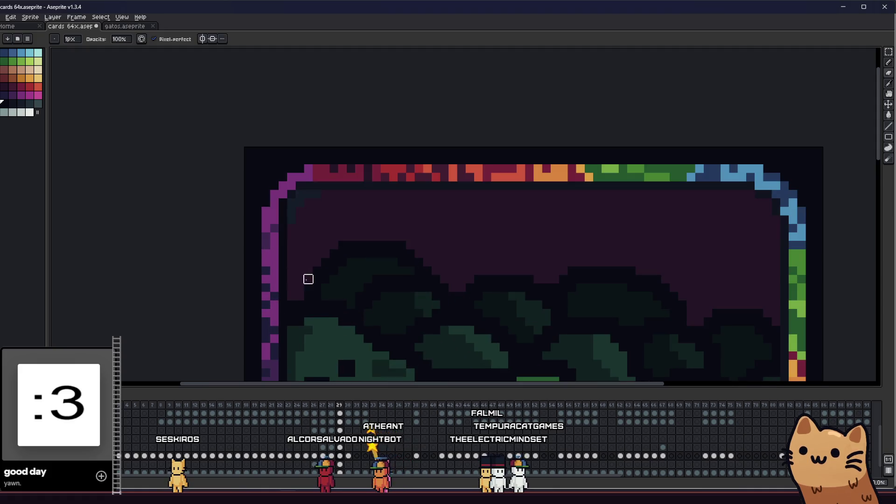
pyautogui.scroll(-5, 274, 310)
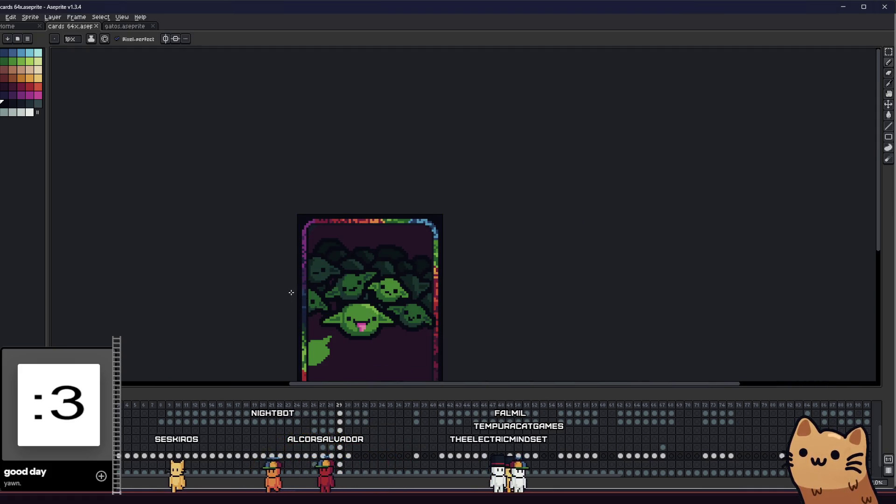
pyautogui.moveTo(292, 288); pyautogui.dragTo(337, 272)
pyautogui.scroll(4, 397, 220)
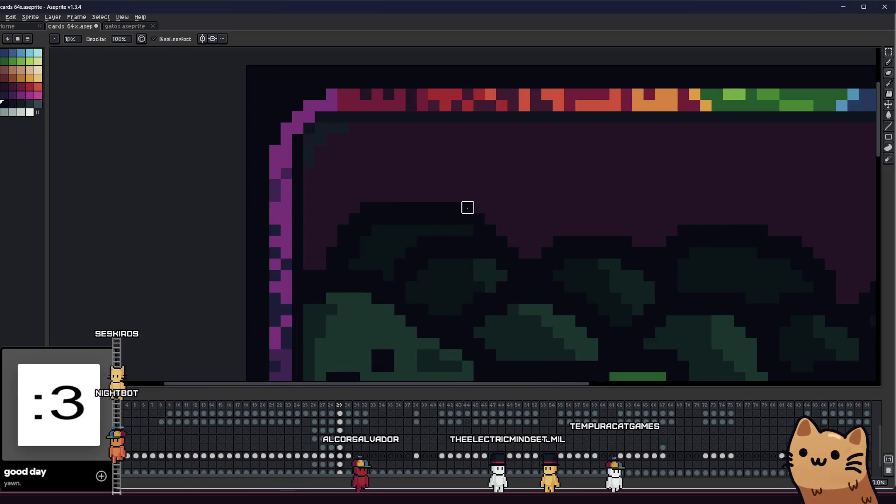
pyautogui.scroll(-5, 411, 251)
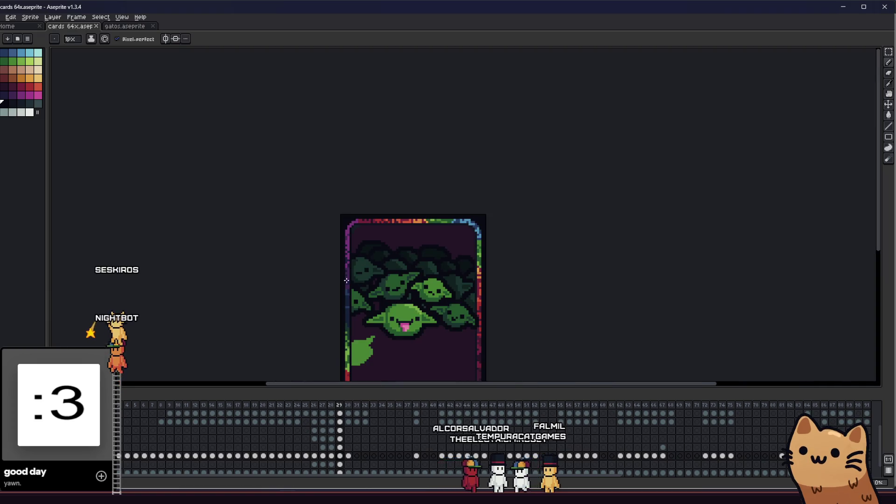
pyautogui.scroll(1, 294, 280)
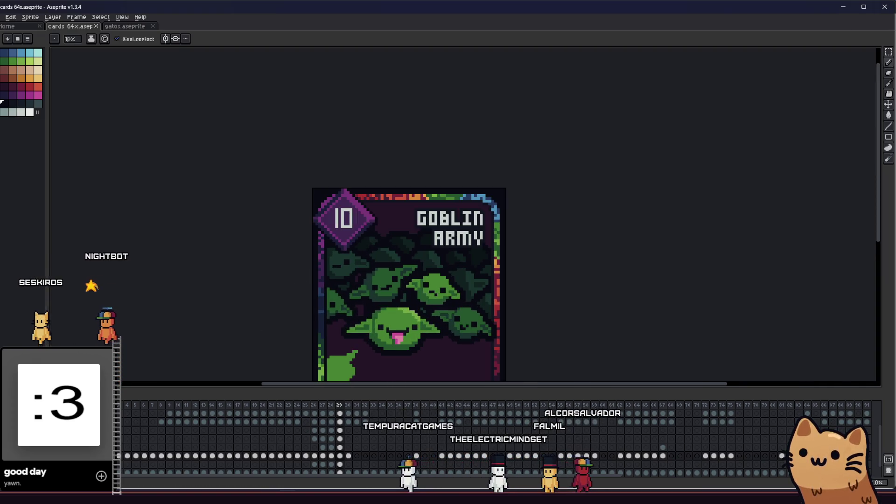
pyautogui.scroll(-2, 216, 304)
pyautogui.scroll(-2, 238, 314)
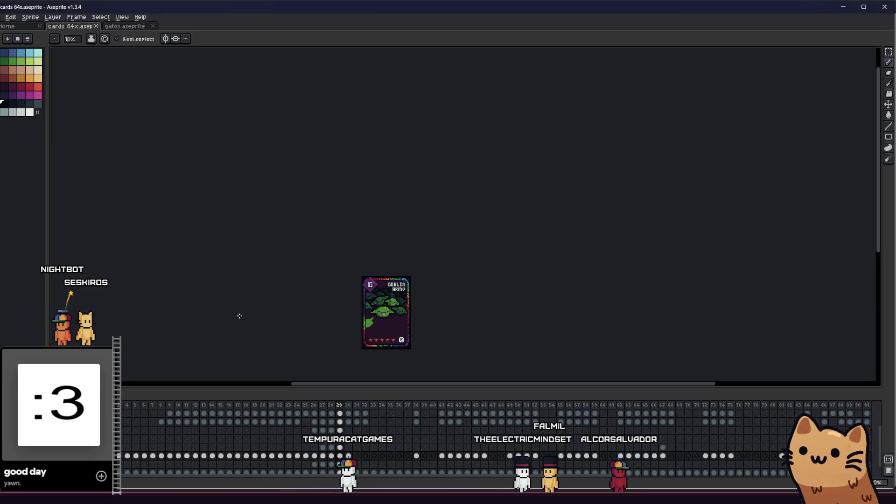
pyautogui.scroll(3, 327, 290)
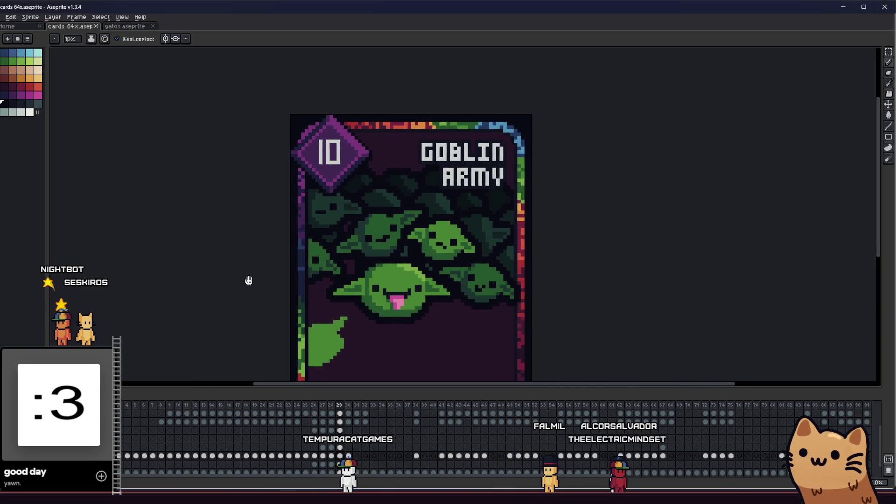
pyautogui.scroll(-2, 237, 282)
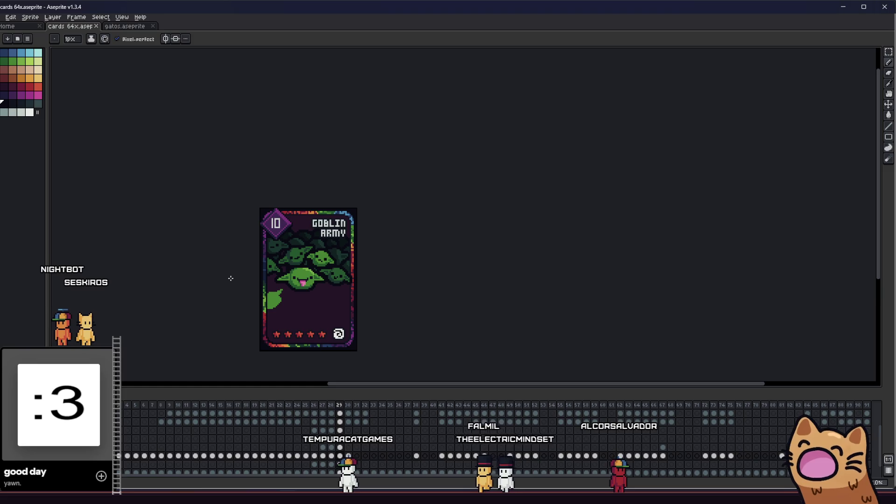
pyautogui.moveTo(220, 279)
pyautogui.mouseDown()
pyautogui.moveTo(272, 293)
pyautogui.moveTo(508, 291)
pyautogui.moveTo(232, 284)
pyautogui.moveTo(204, 272)
pyautogui.moveTo(120, 283)
pyautogui.moveTo(368, 278)
pyautogui.moveTo(303, 268)
pyautogui.moveTo(288, 268)
pyautogui.moveTo(293, 284)
pyautogui.moveTo(398, 316)
pyautogui.moveTo(355, 307)
pyautogui.mouseUp()
# Hide the cost gem, title and stars, and sample the background purple
pyautogui.scroll(3, 296, 266)
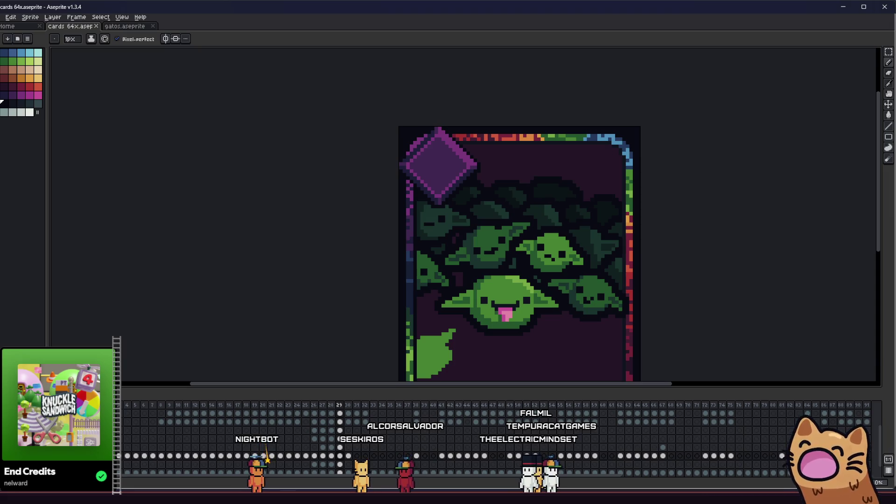
pyautogui.hotkey('ctrl', 'z')
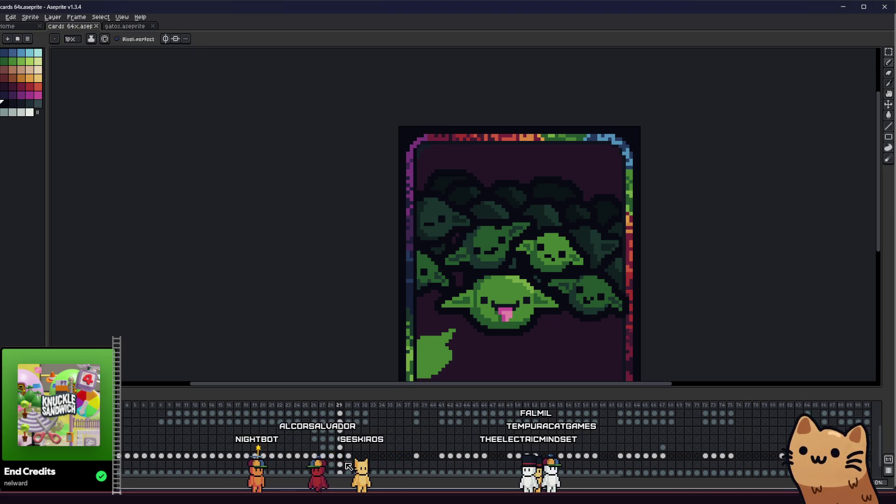
pyautogui.scroll(5, 394, 194)
pyautogui.keyDown('alt'); pyautogui.click(290, 176); pyautogui.keyUp('alt')
pyautogui.click(301, 155)
pyautogui.scroll(-3, 329, 152)
pyautogui.scroll(1, 374, 192)
# Choose a lighter maroon from the palette for the spiky outline along the card's top
pyautogui.scroll(-1, 397, 196)
pyautogui.moveTo(402, 202)
pyautogui.mouseDown()
pyautogui.moveTo(444, 83)
pyautogui.moveTo(432, 145)
pyautogui.moveTo(410, 190)
pyautogui.mouseUp()
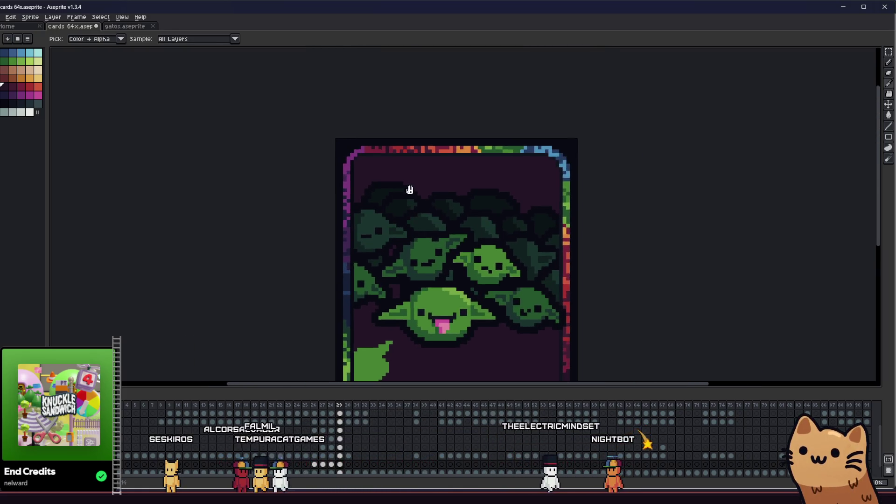
pyautogui.scroll(1, 348, 196)
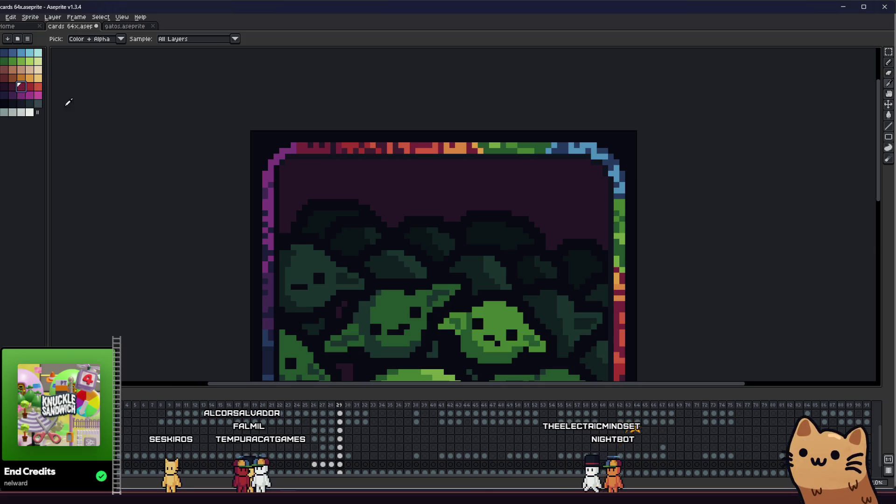
pyautogui.scroll(1, 264, 173)
pyautogui.click(13, 87)
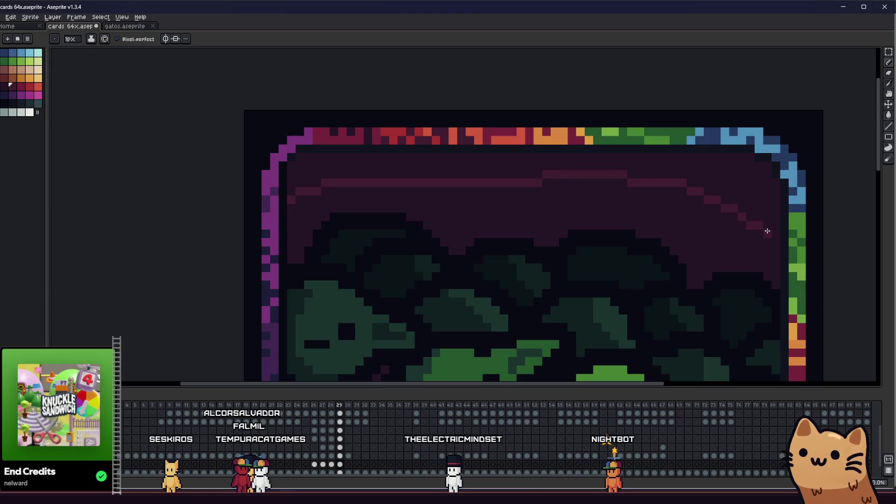
pyautogui.scroll(-1, 757, 201)
pyautogui.scroll(-1, 757, 199)
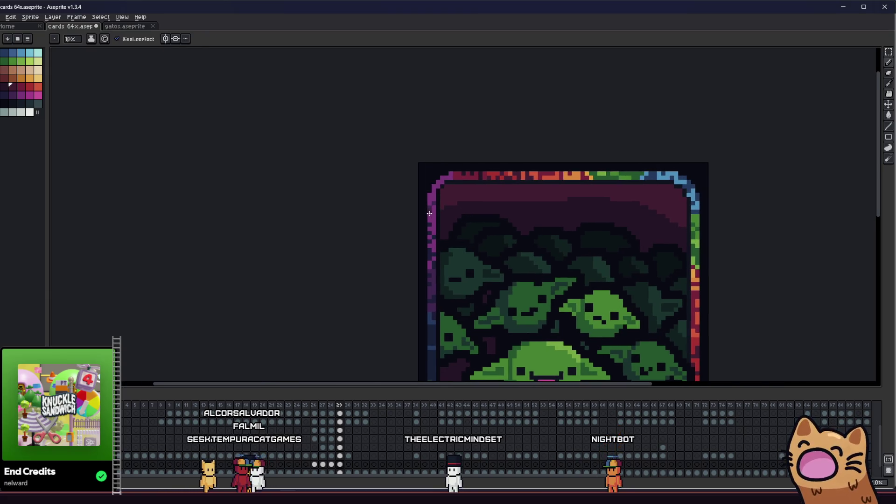
pyautogui.scroll(1, 446, 217)
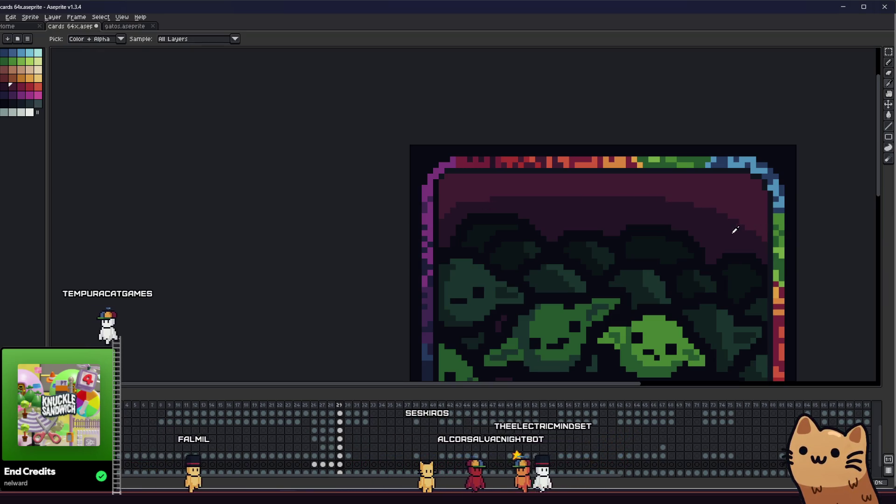
pyautogui.scroll(1, 736, 235)
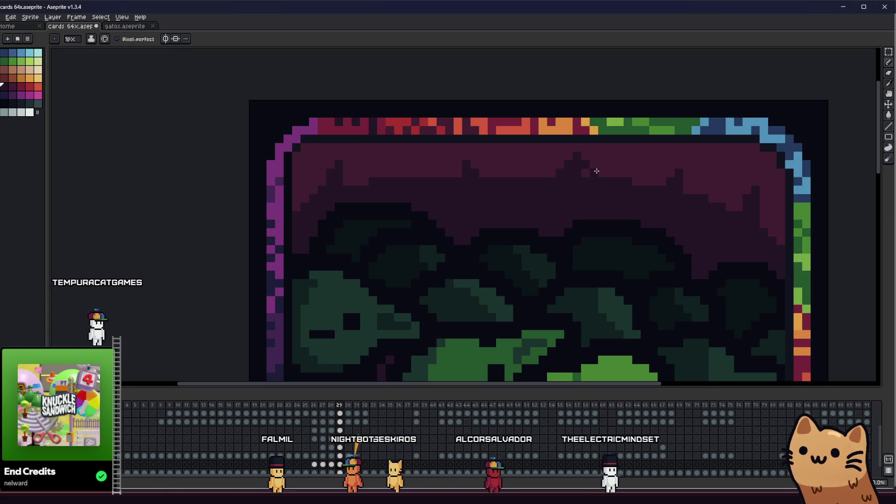
pyautogui.scroll(-5, 638, 195)
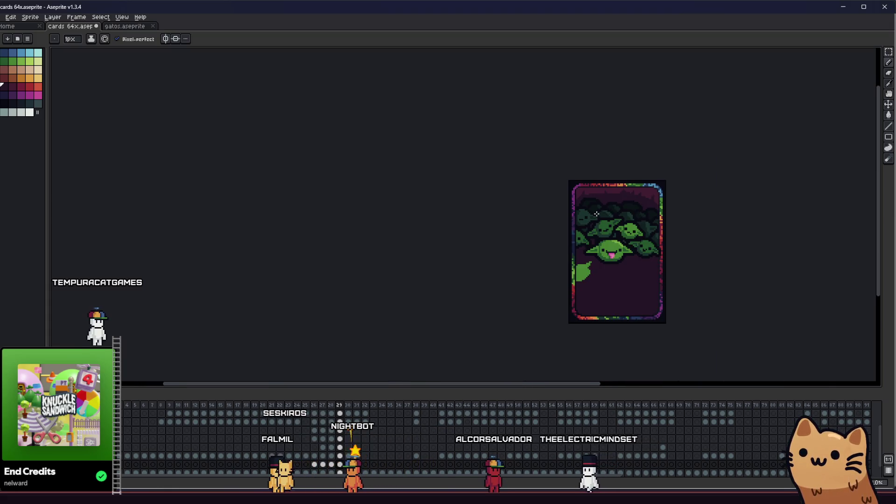
pyautogui.scroll(5, 509, 193)
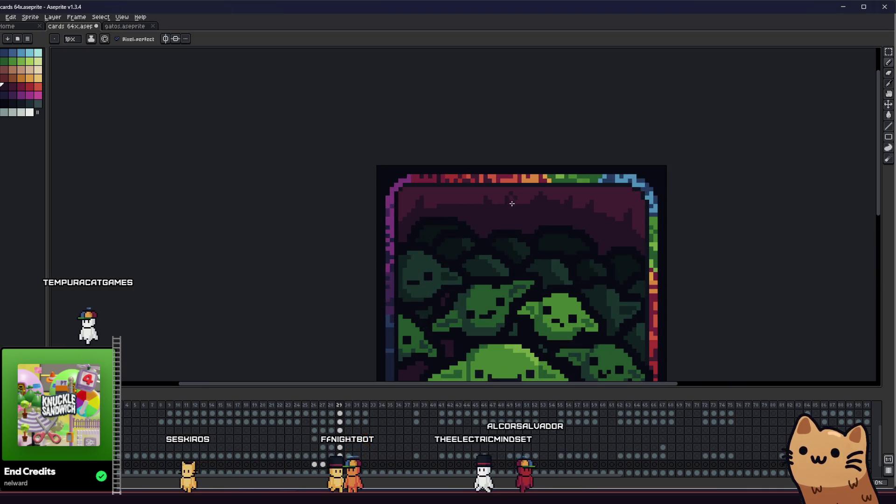
# Paint-bucket the sky above the spiky line bright maroon, including a leftover dark pixel
pyautogui.moveTo(485, 217); pyautogui.dragTo(472, 218)
pyautogui.scroll(1, 460, 200)
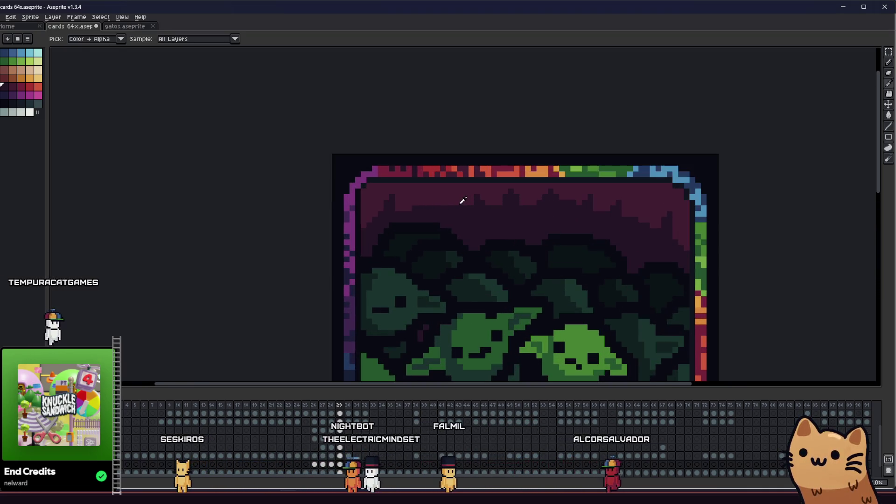
pyautogui.scroll(-6, 454, 198)
pyautogui.scroll(9, 450, 210)
pyautogui.press('g')
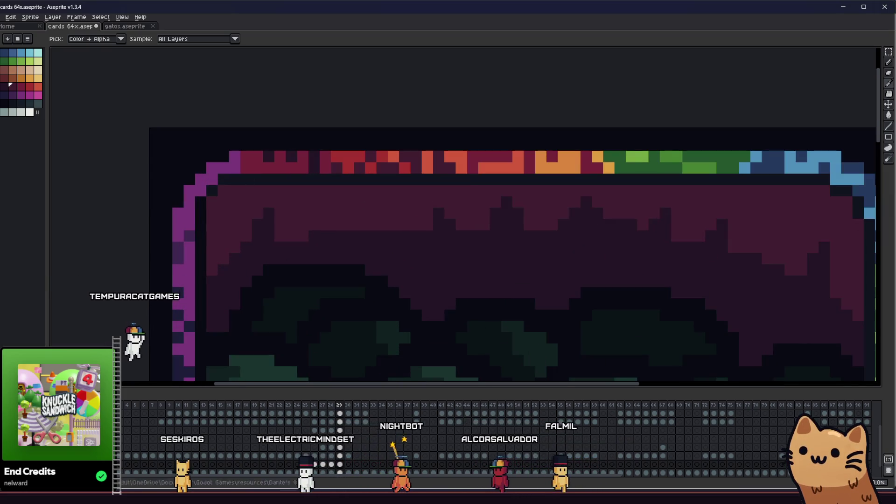
pyautogui.click(256, 190)
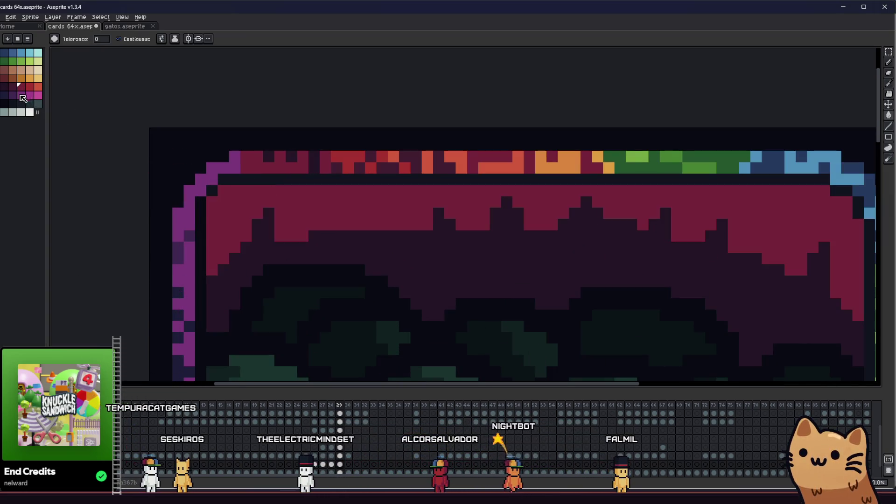
pyautogui.click(252, 217)
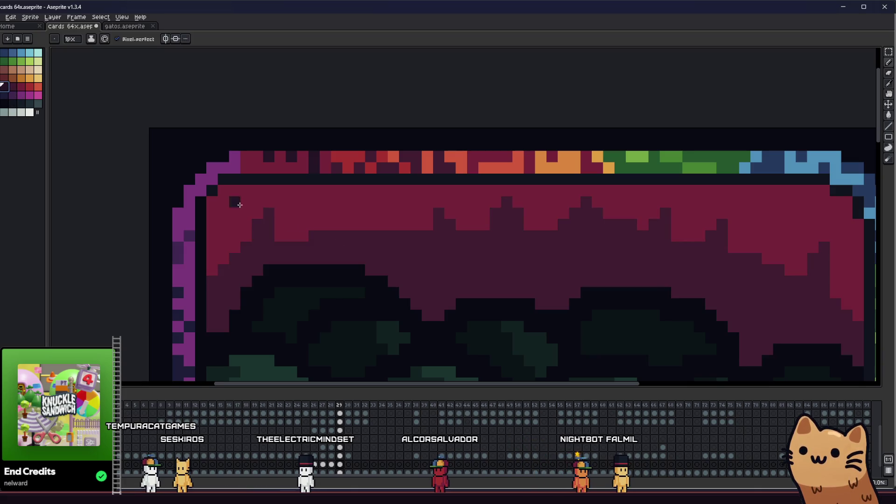
pyautogui.click(239, 205)
pyautogui.scroll(-4, 240, 205)
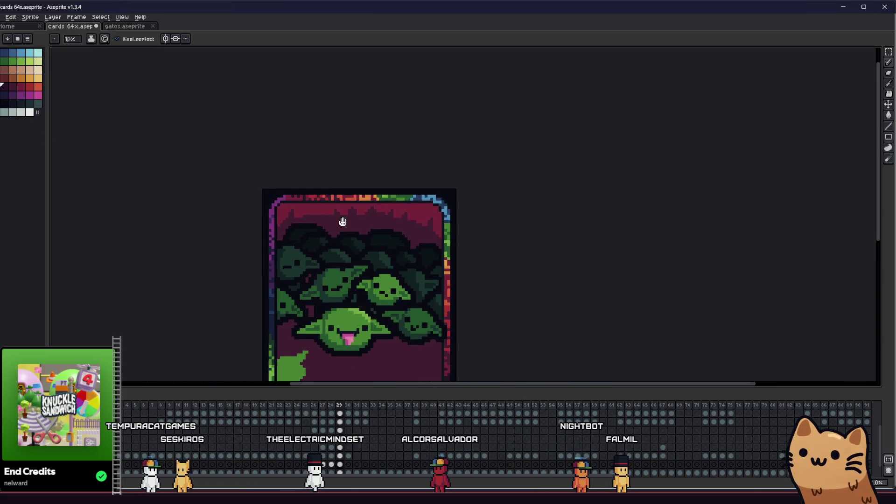
pyautogui.scroll(2, 395, 255)
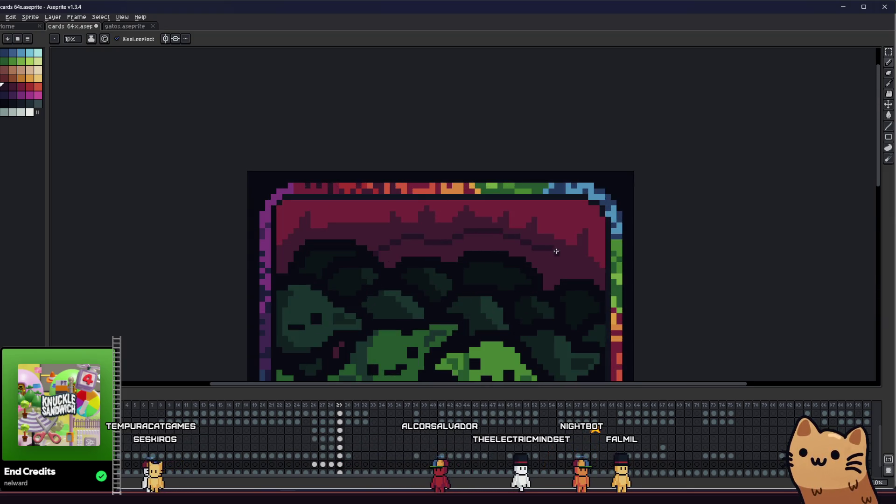
# Try several darker fills on the band beneath the spikes, undoing each attempt
pyautogui.click(540, 263)
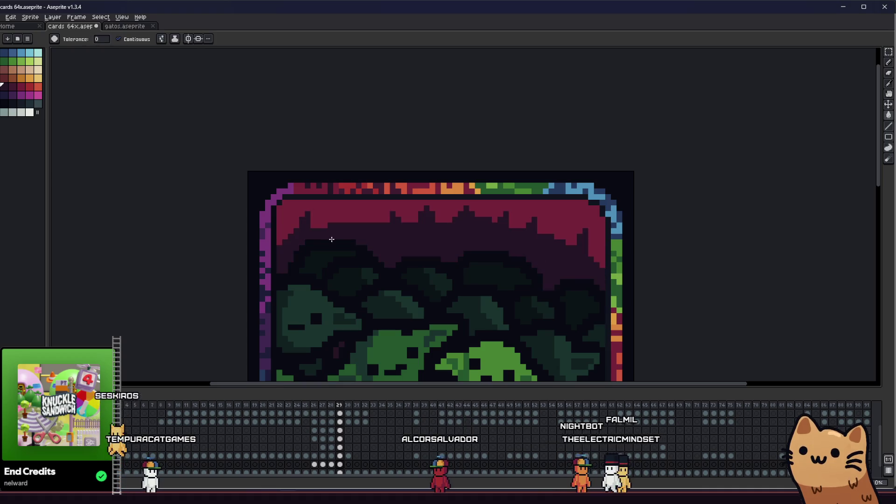
pyautogui.hotkey('ctrl', 'z')
pyautogui.click(423, 246)
pyautogui.press('b')
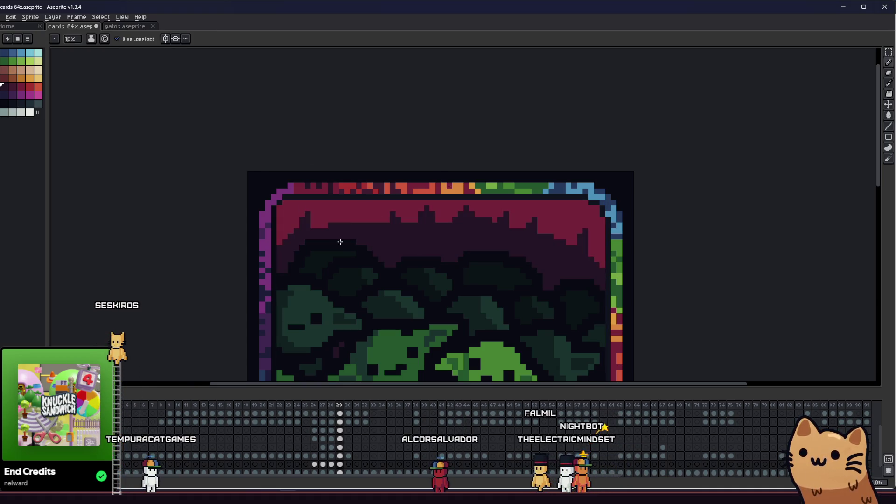
pyautogui.hotkey('ctrl', 'z')
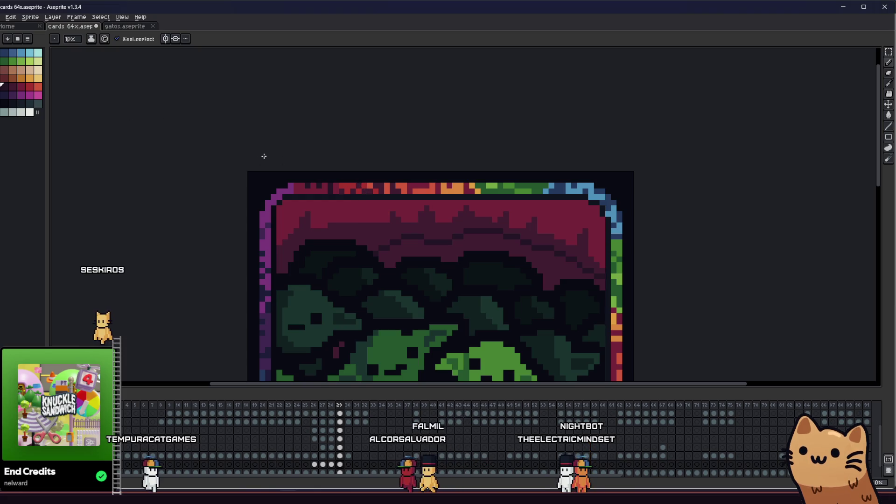
pyautogui.press('g')
pyautogui.click(370, 248)
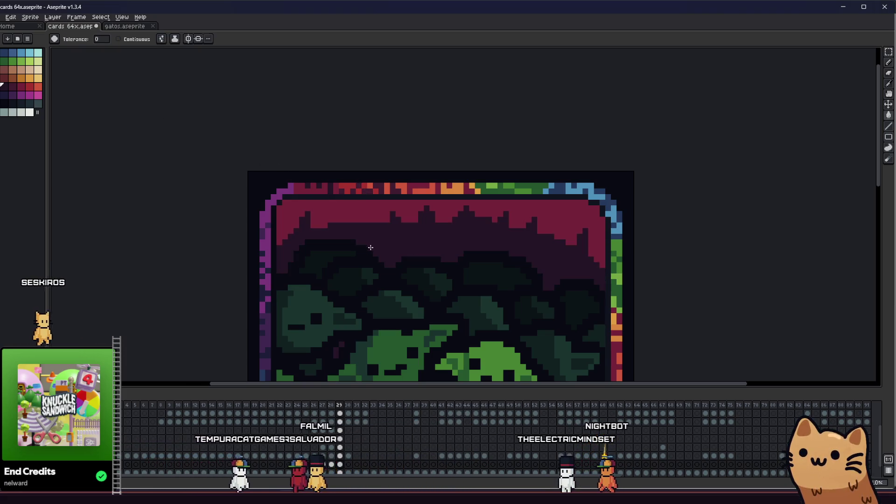
pyautogui.press('b')
pyautogui.hotkey('ctrl', 'z')
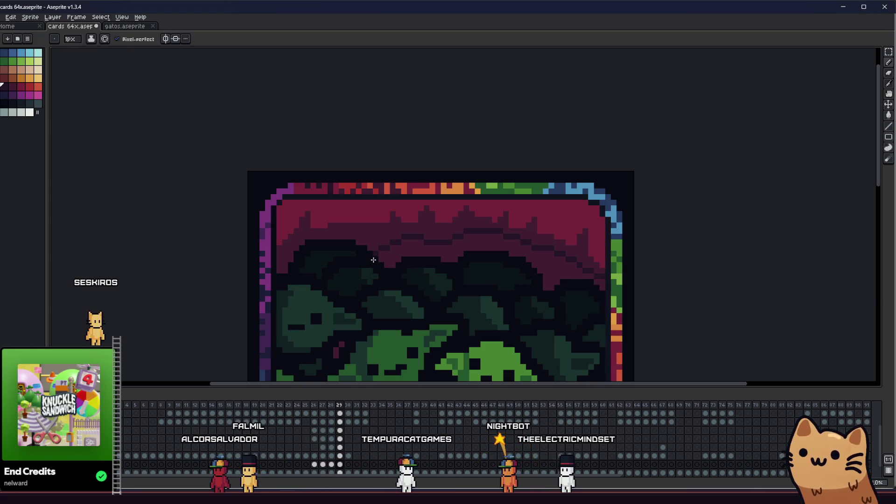
pyautogui.click(530, 272)
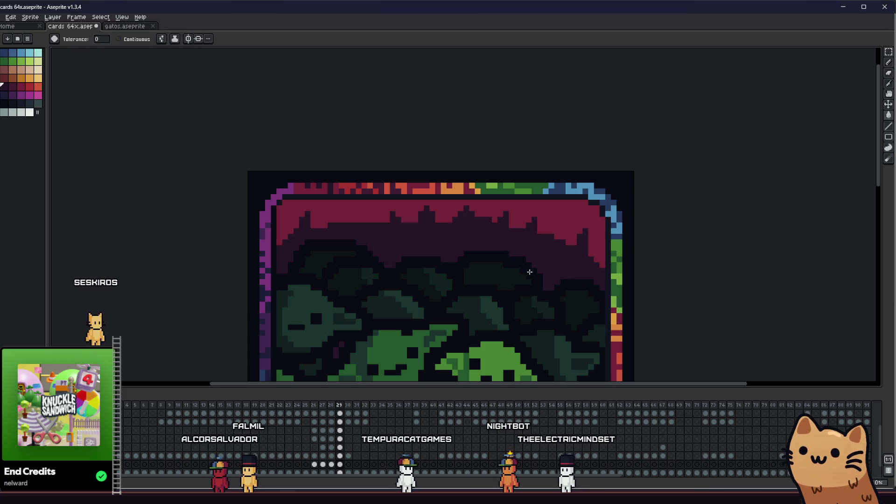
pyautogui.hotkey('ctrl', 'z')
pyautogui.press('b')
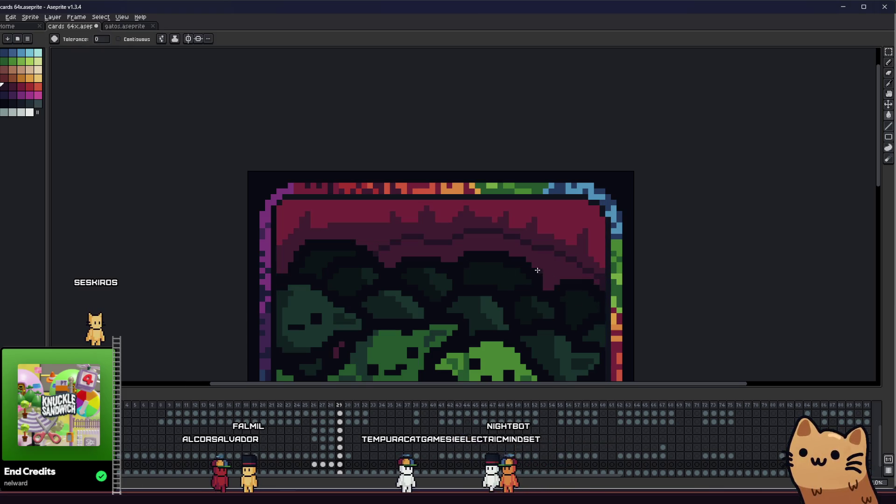
pyautogui.click(537, 271)
pyautogui.hotkey('ctrl', 'z')
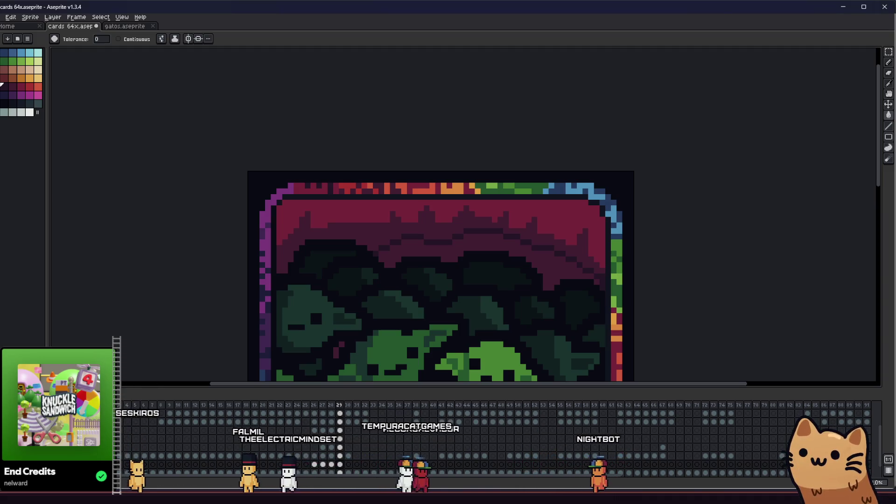
# Compare with undo/redo, finally keeping the darker fill on the band below the spikes
pyautogui.hotkey('ctrl', 'z')
pyautogui.hotkey('ctrl', 'y')
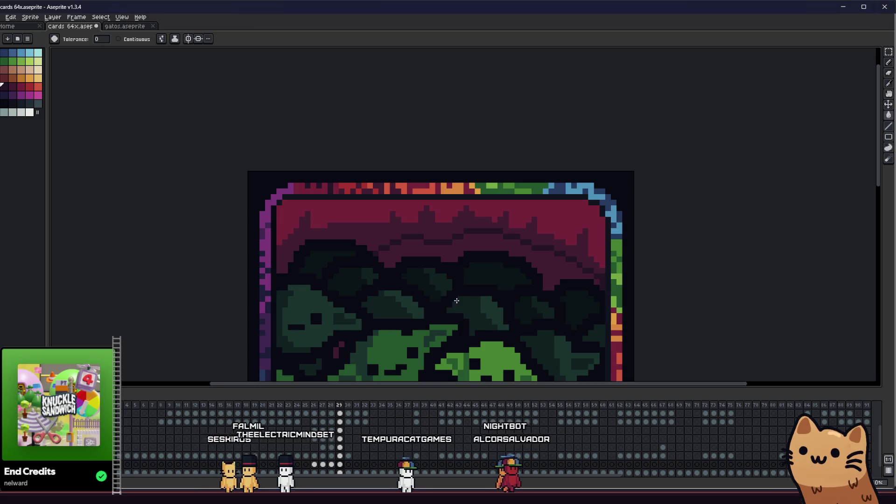
pyautogui.hotkey('ctrl', 'y')
pyautogui.hotkey('ctrl', 'z')
pyautogui.hotkey('ctrl', 'y')
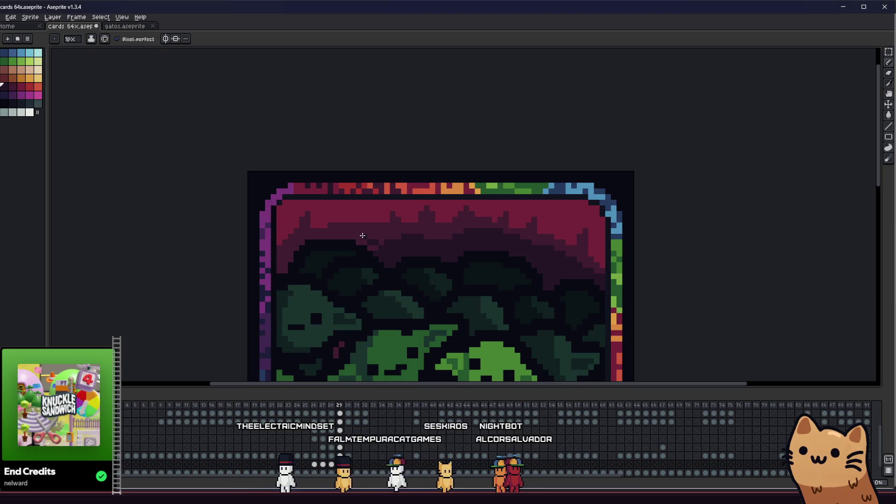
pyautogui.moveTo(540, 245)
pyautogui.mouseDown()
pyautogui.moveTo(600, 239)
pyautogui.moveTo(444, 208)
pyautogui.moveTo(482, 222)
pyautogui.moveTo(574, 216)
pyautogui.moveTo(564, 214)
pyautogui.mouseUp()
pyautogui.scroll(3, 360, 209)
pyautogui.scroll(-2, 440, 190)
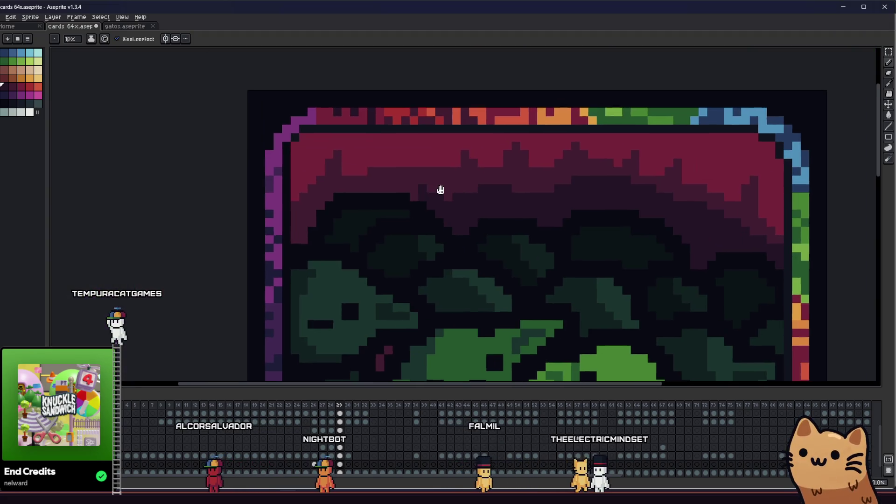
pyautogui.hscroll(2, 552, 186)
pyautogui.scroll(3, 682, 187)
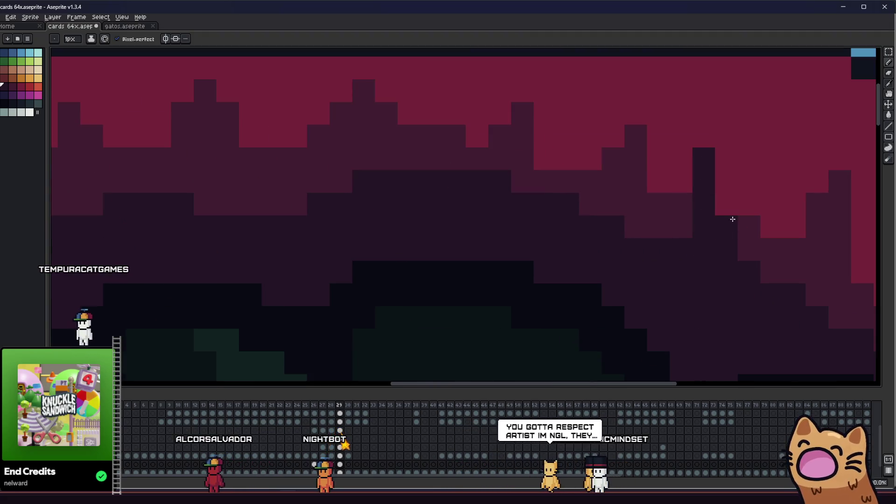
pyautogui.scroll(-3, 704, 183)
pyautogui.hscroll(1, 691, 201)
pyautogui.scroll(2, 676, 218)
pyautogui.scroll(-2, 607, 224)
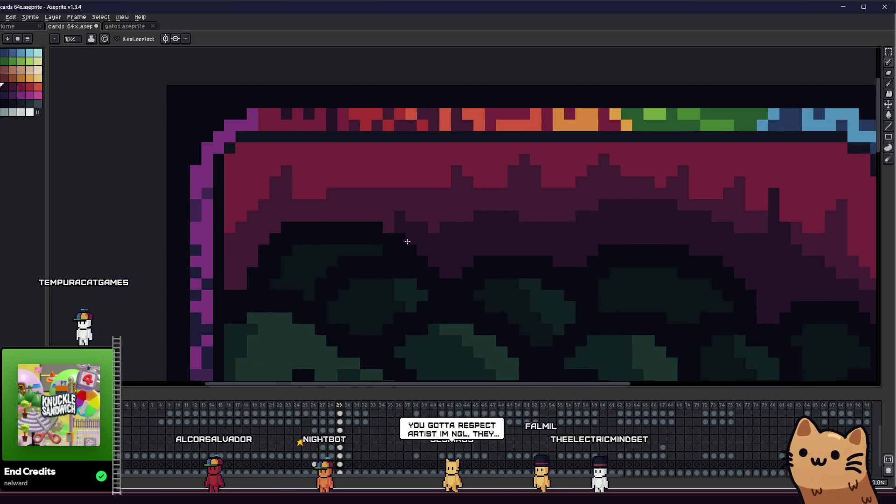
pyautogui.scroll(2, 406, 242)
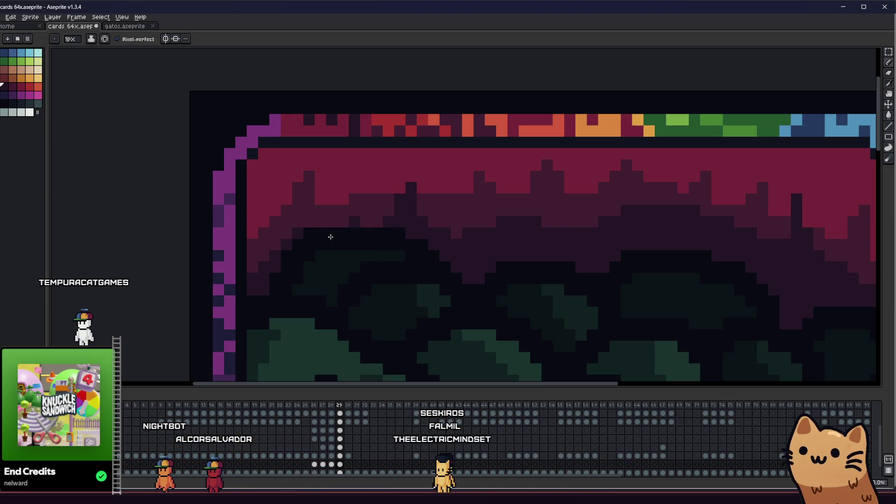
pyautogui.scroll(-2, 357, 224)
pyautogui.scroll(2, 414, 216)
pyautogui.press('alt')
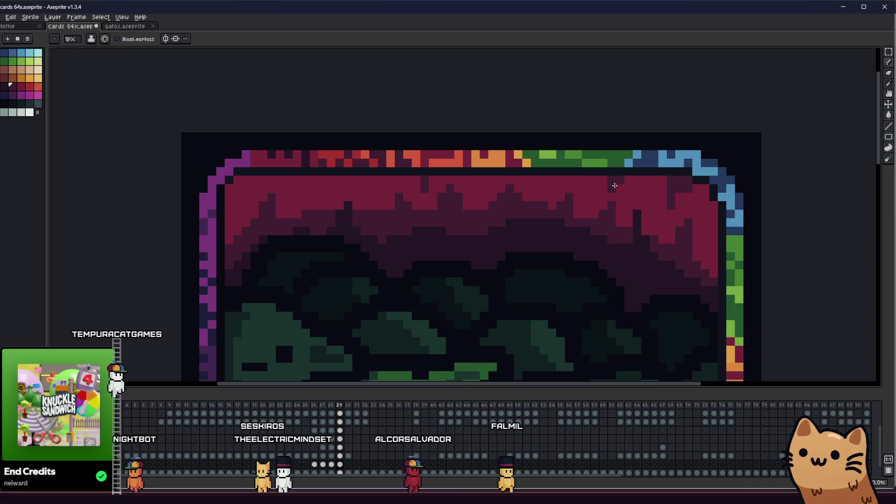
pyautogui.scroll(-4, 659, 220)
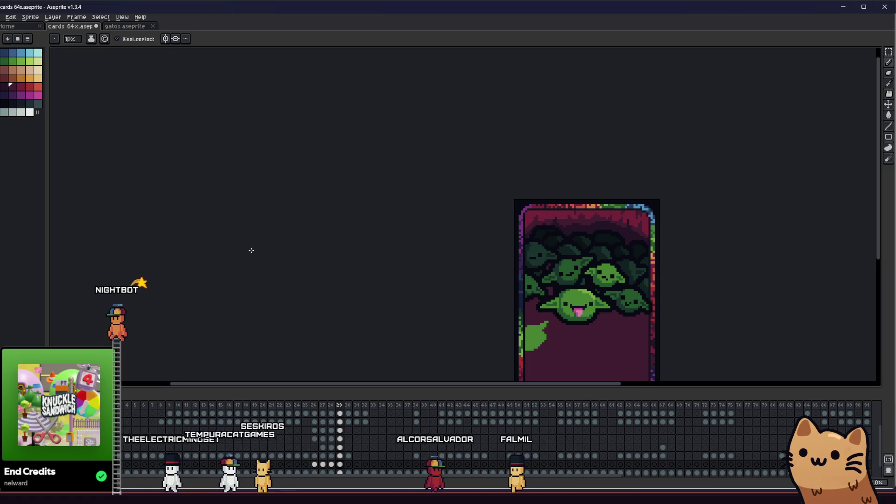
pyautogui.moveTo(502, 201); pyautogui.dragTo(365, 209)
pyautogui.scroll(3, 365, 209)
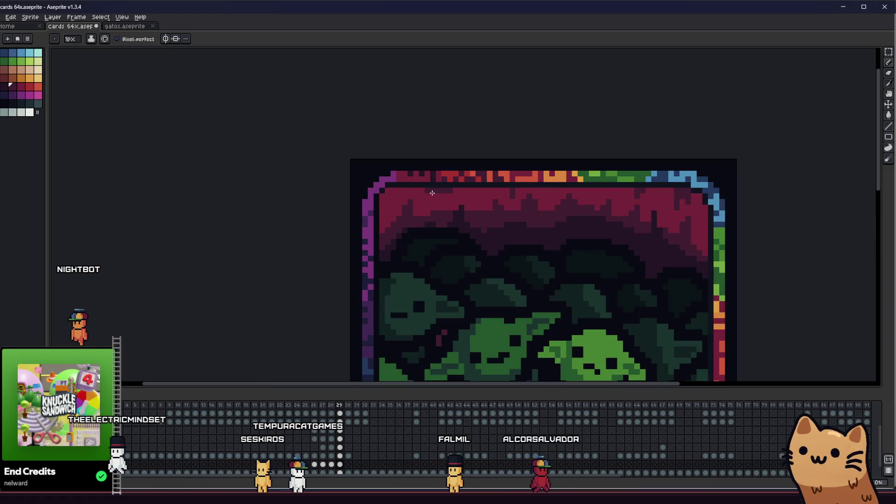
pyautogui.scroll(1, 478, 189)
pyautogui.scroll(-3, 467, 205)
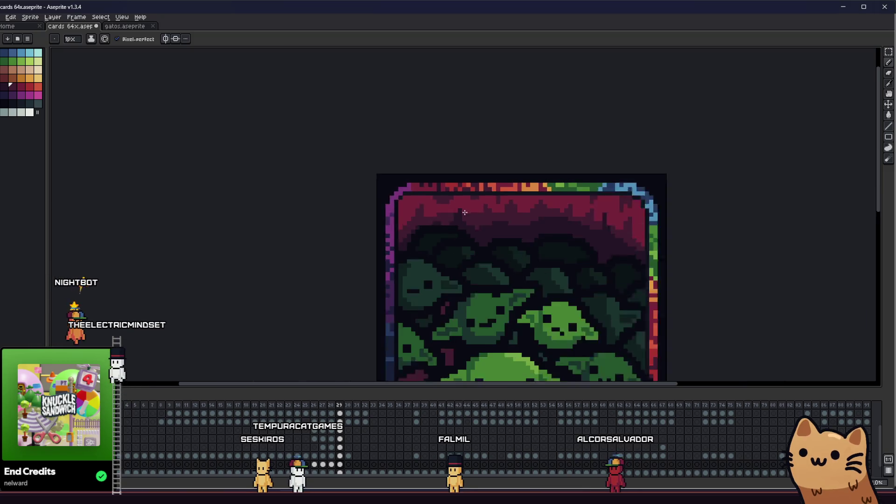
pyautogui.scroll(-8, 507, 203)
pyautogui.scroll(6, 494, 234)
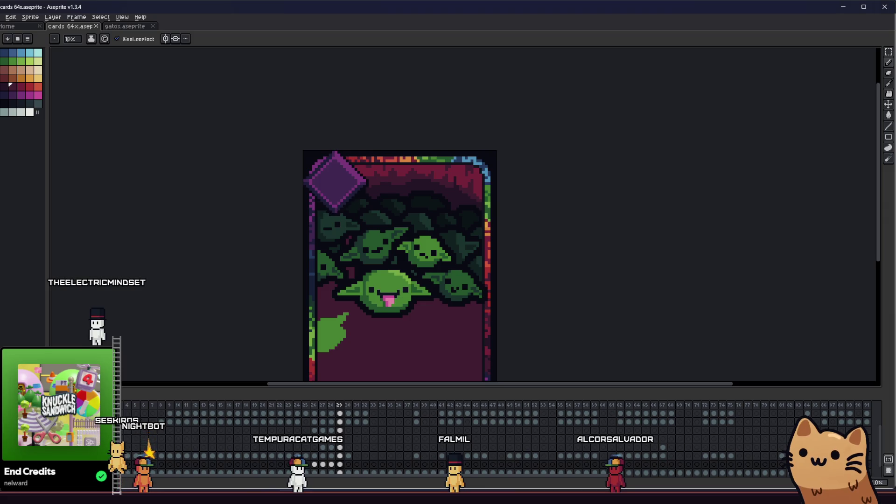
pyautogui.scroll(-5, 332, 292)
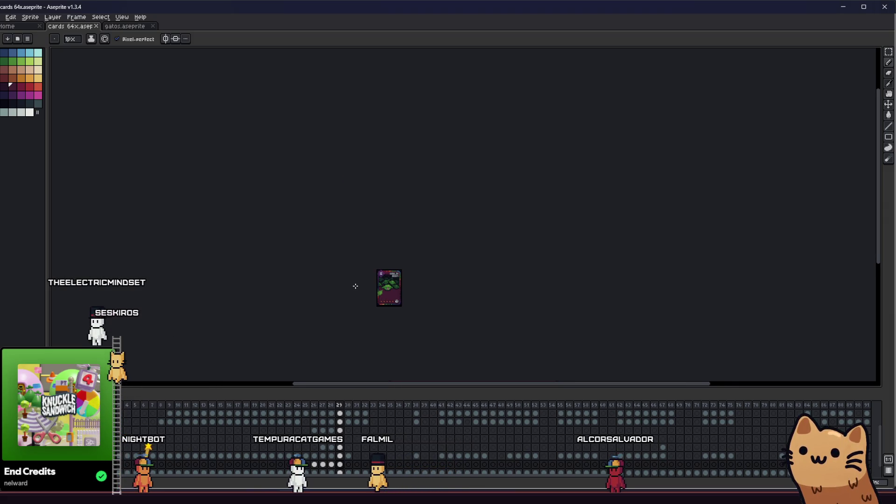
pyautogui.scroll(4, 355, 285)
pyautogui.scroll(3, 420, 215)
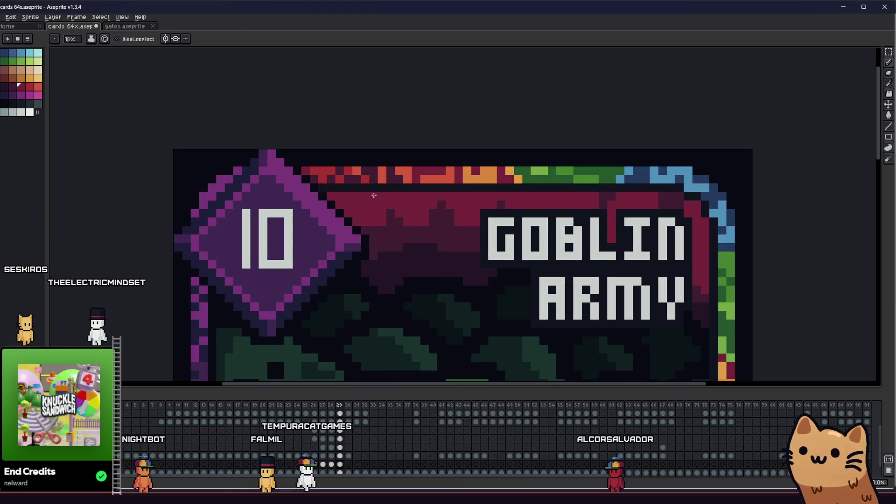
# Fill the bright maroon band across the card's top with dark purple
pyautogui.scroll(-4, 374, 195)
pyautogui.scroll(4, 382, 210)
pyautogui.press('alt')
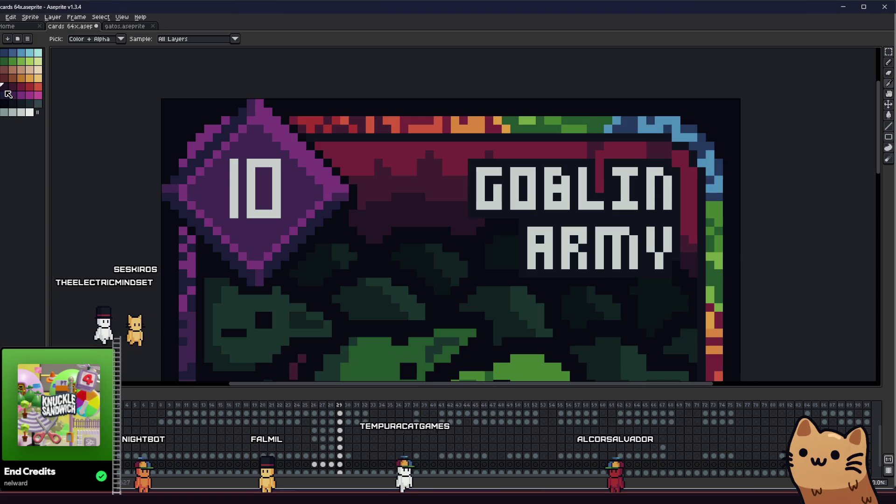
pyautogui.scroll(-3, 395, 225)
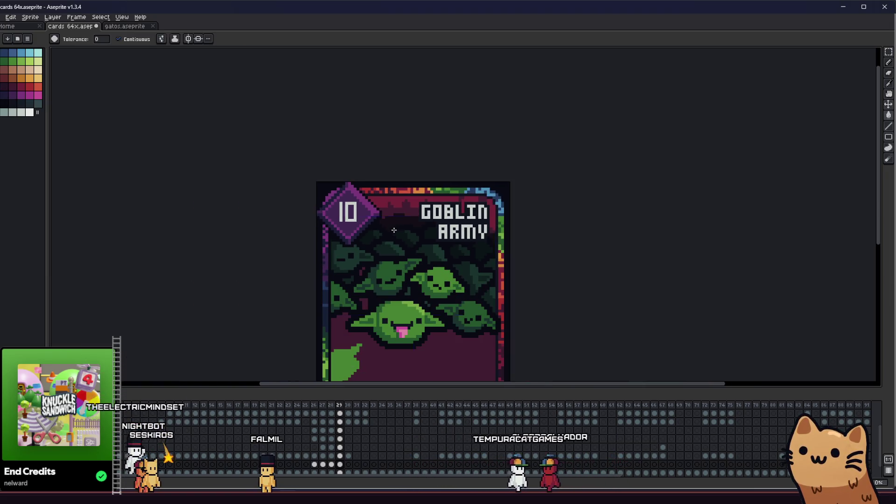
pyautogui.scroll(3, 395, 226)
pyautogui.click(375, 218)
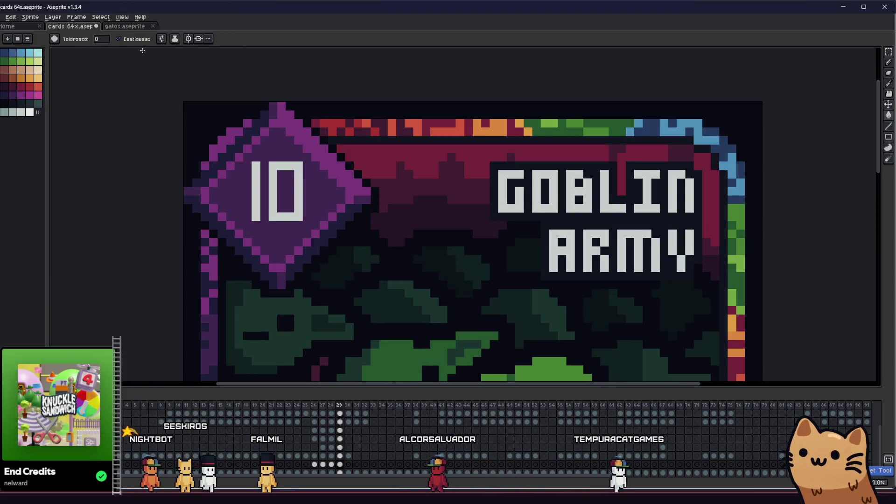
pyautogui.hotkey('ctrl', 'z')
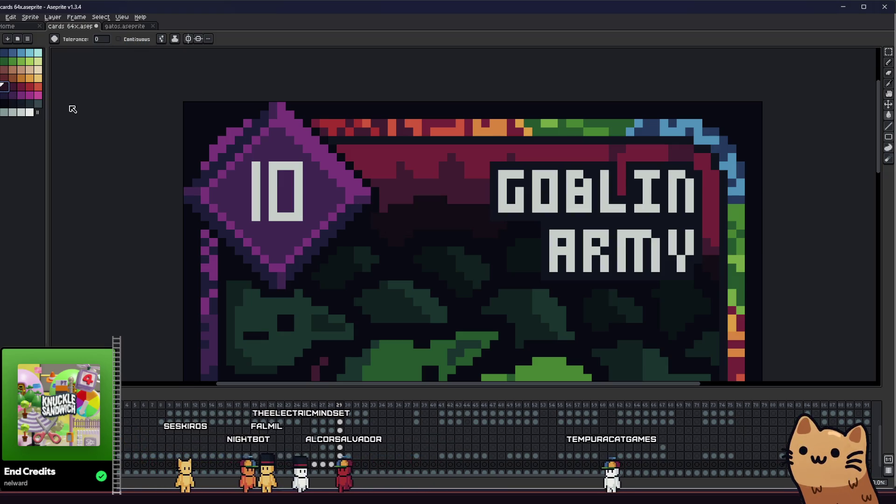
pyautogui.click(426, 189)
pyautogui.click(402, 166)
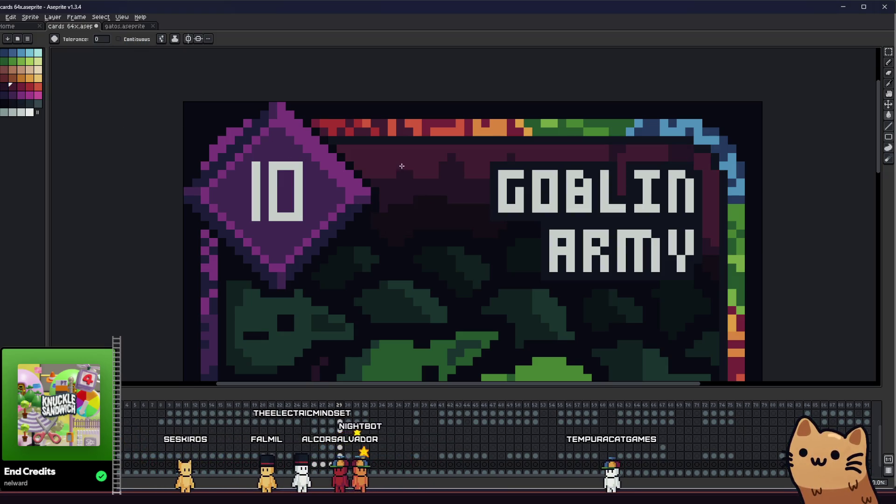
pyautogui.scroll(-8, 477, 185)
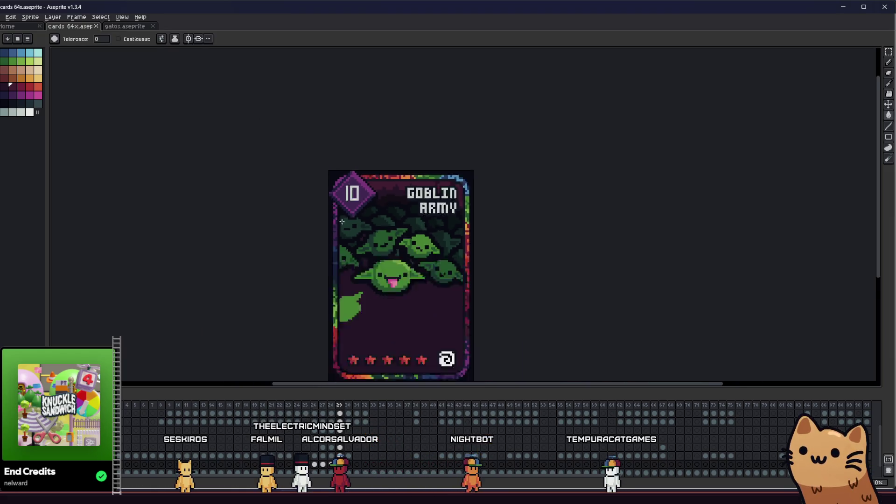
pyautogui.moveTo(341, 230); pyautogui.dragTo(321, 246)
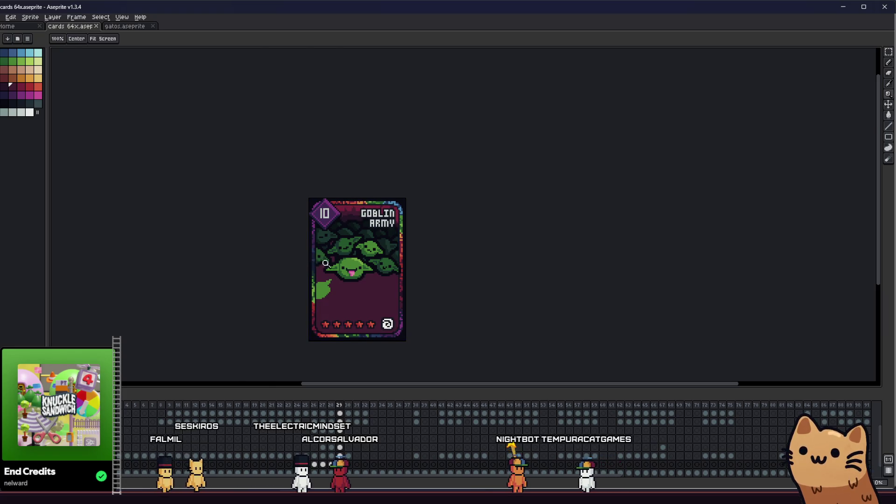
# Test a darker fill on the lower card background, then return it to maroon
pyautogui.press('b')
pyautogui.scroll(4, 345, 276)
pyautogui.press('g')
pyautogui.click(351, 294)
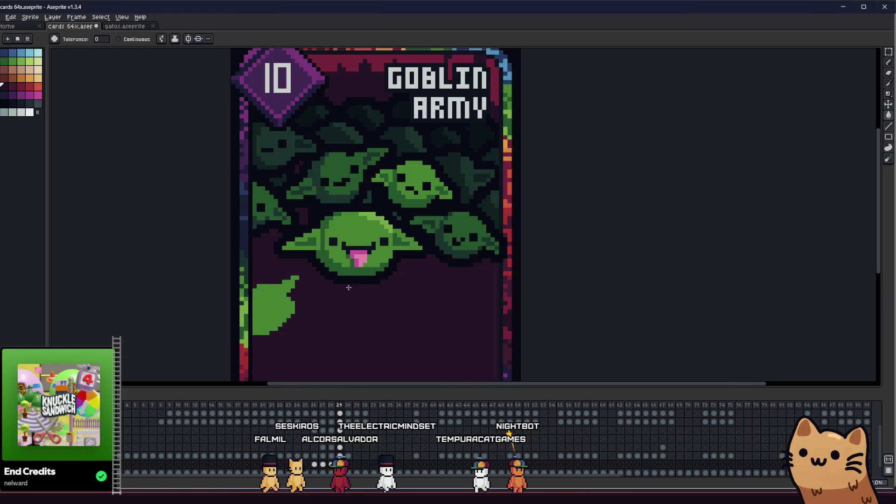
pyautogui.hotkey('ctrl', 'z')
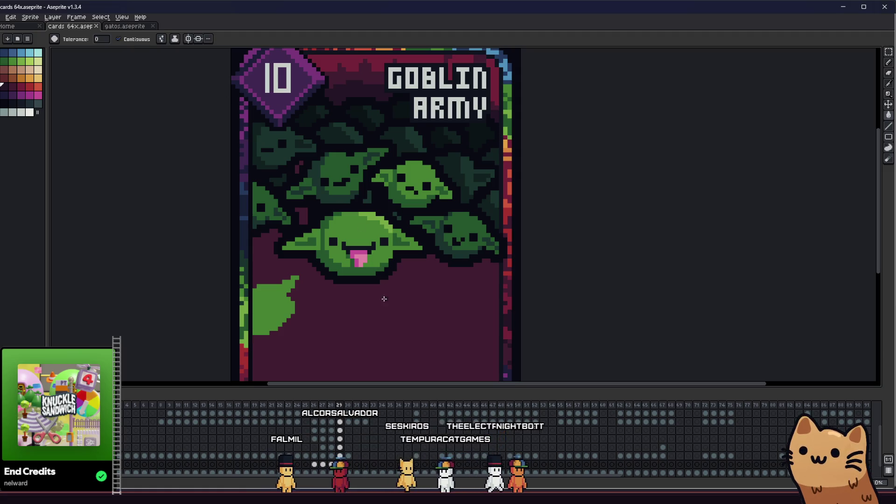
pyautogui.click(384, 301)
pyautogui.scroll(-2, 377, 300)
pyautogui.rightClick(416, 225)
pyautogui.click(427, 230)
pyautogui.moveTo(330, 290)
pyautogui.mouseDown()
pyautogui.moveTo(358, 326)
pyautogui.moveTo(314, 284)
pyautogui.moveTo(367, 288)
pyautogui.mouseUp()
pyautogui.moveTo(371, 238); pyautogui.dragTo(383, 234)
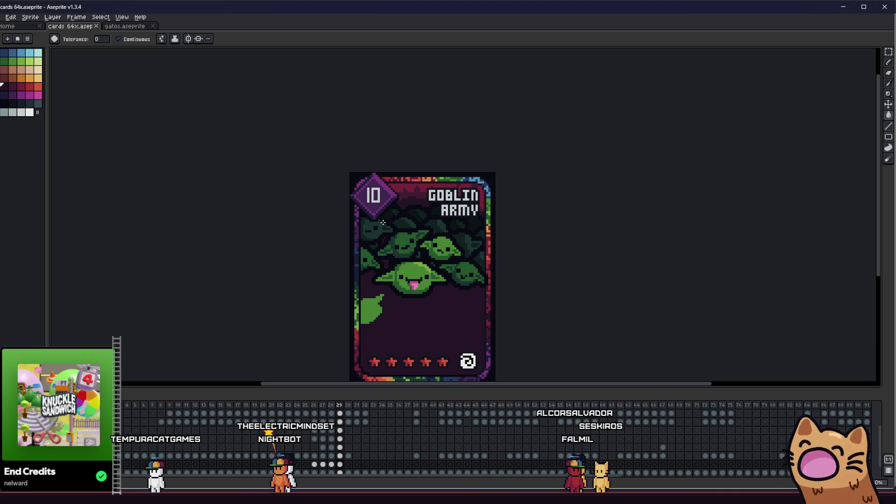
# Pencil the maroon gap pixels among the left back-row goblins darker
pyautogui.scroll(3, 383, 222)
pyautogui.press('b')
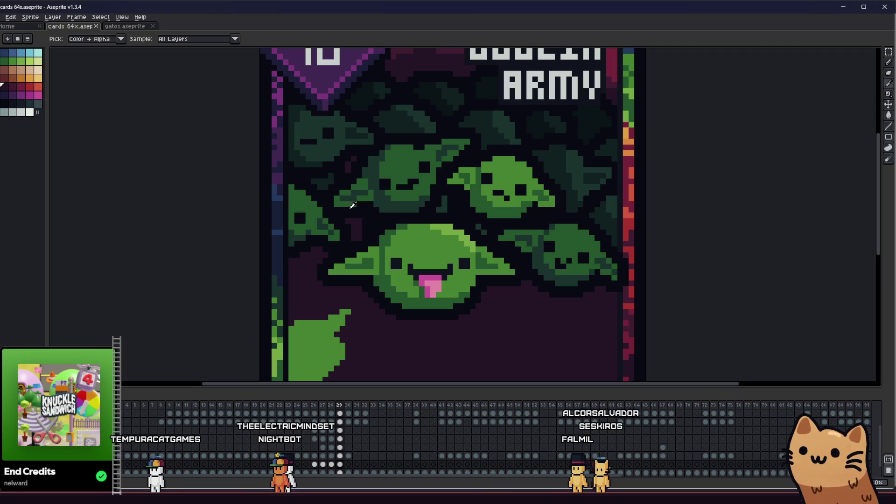
pyautogui.scroll(2, 353, 205)
pyautogui.scroll(-3, 326, 187)
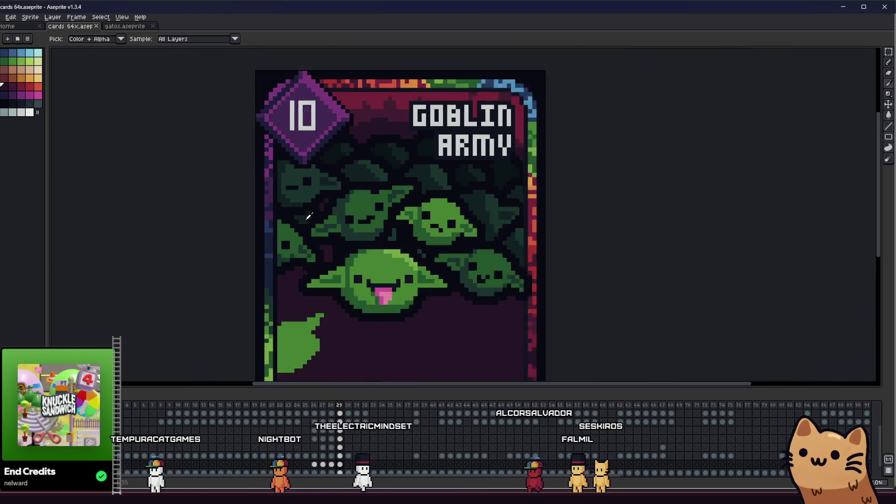
pyautogui.scroll(4, 322, 201)
pyautogui.press('b')
pyautogui.moveTo(334, 343); pyautogui.dragTo(343, 344)
pyautogui.scroll(-8, 334, 314)
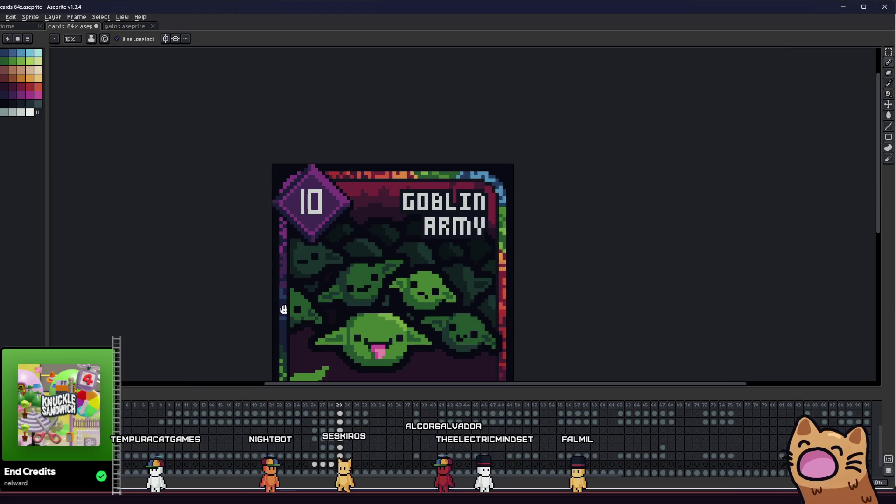
pyautogui.scroll(3, 280, 307)
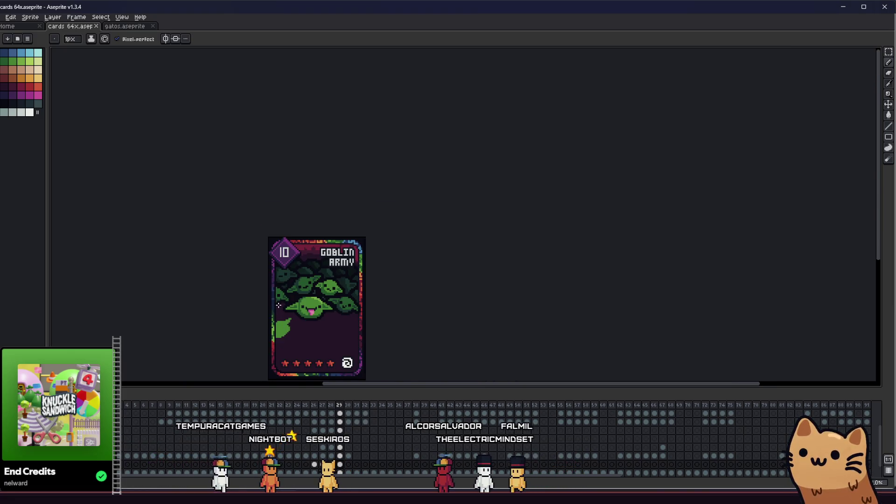
pyautogui.moveTo(250, 299)
pyautogui.mouseDown()
pyautogui.moveTo(147, 263)
pyautogui.moveTo(233, 260)
pyautogui.mouseUp()
pyautogui.scroll(-4, 290, 277)
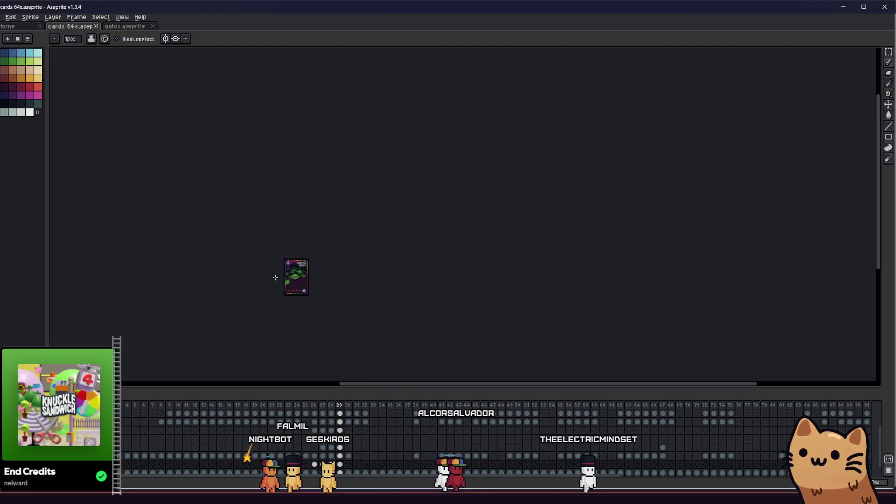
pyautogui.scroll(4, 280, 277)
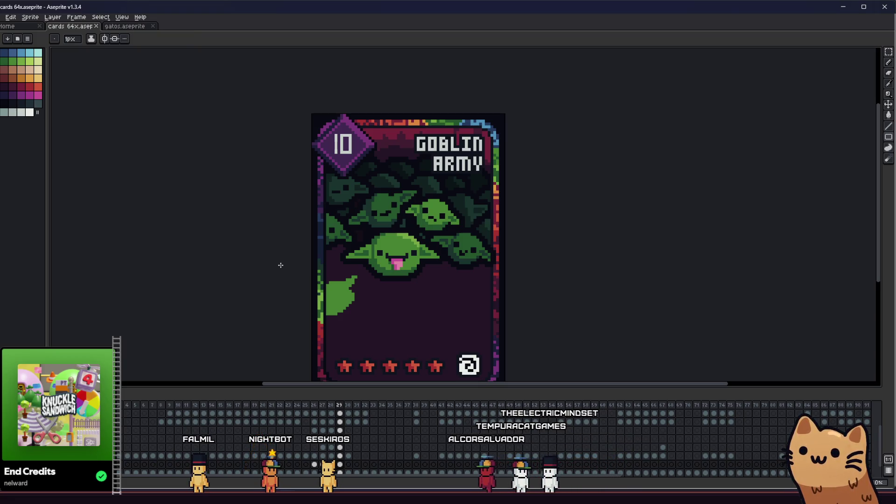
# Paint a light-green highlight across the top and down the middle goblin's head
pyautogui.press('i')
pyautogui.scroll(4, 364, 222)
pyautogui.press('b')
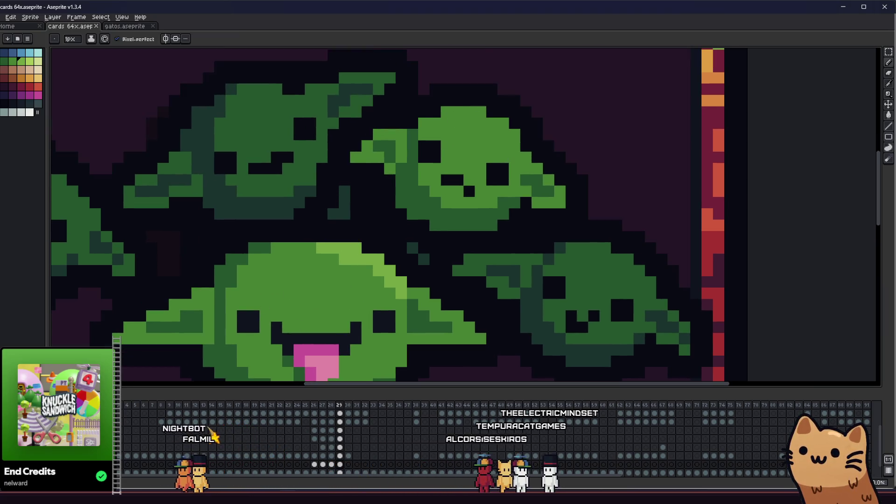
pyautogui.press('i')
pyautogui.press('b')
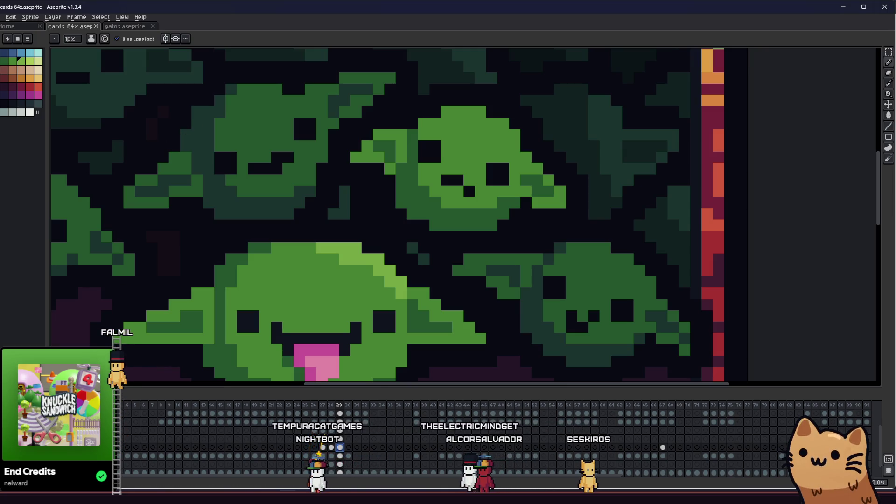
pyautogui.moveTo(481, 112); pyautogui.dragTo(516, 143)
pyautogui.click(469, 112)
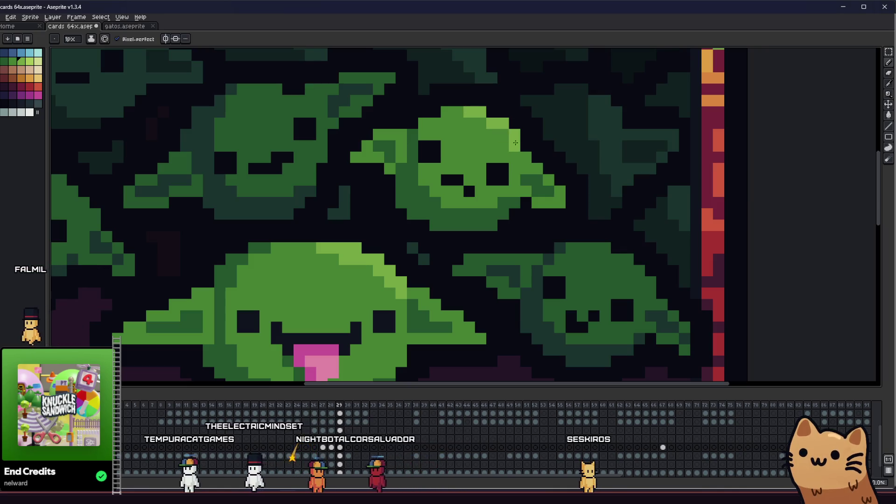
# Sample the dark and middle goblin greens from the crowd, then save the card file
pyautogui.scroll(-3, 489, 244)
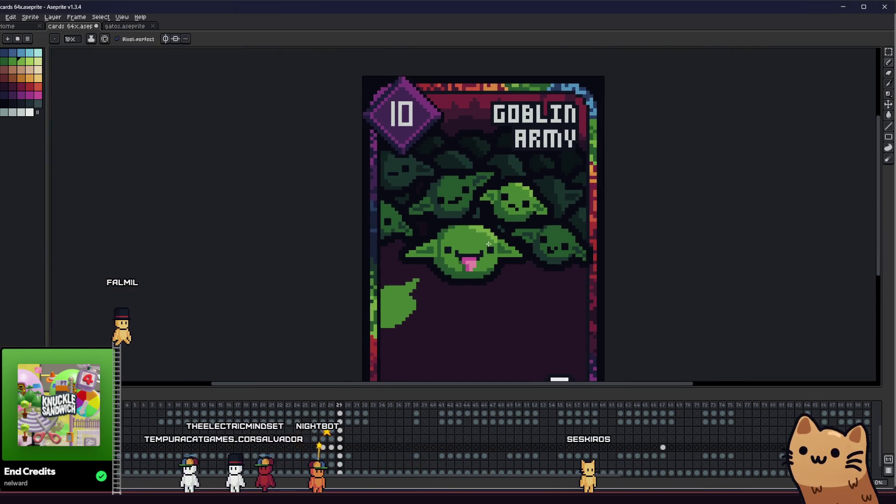
pyautogui.scroll(-1, 489, 244)
pyautogui.scroll(3, 448, 210)
pyautogui.keyDown('alt'); pyautogui.click(439, 200); pyautogui.keyUp('alt')
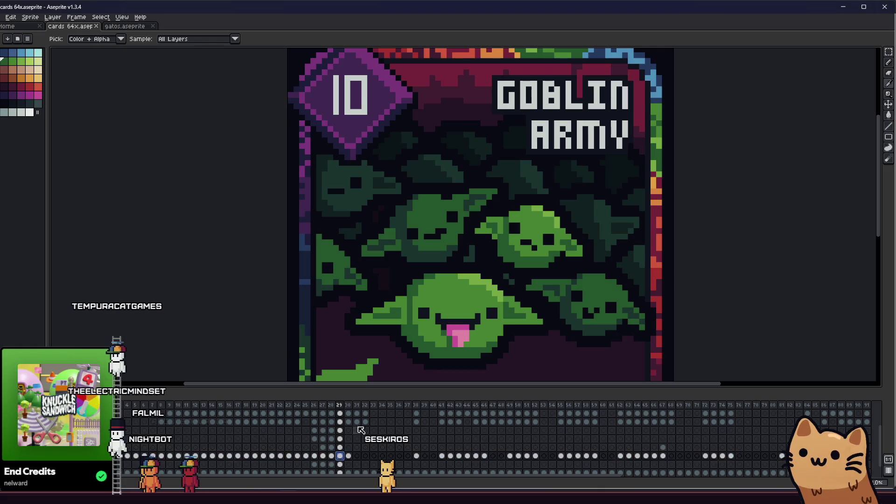
pyautogui.scroll(2, 432, 217)
pyautogui.keyDown('alt'); pyautogui.click(606, 229); pyautogui.keyUp('alt')
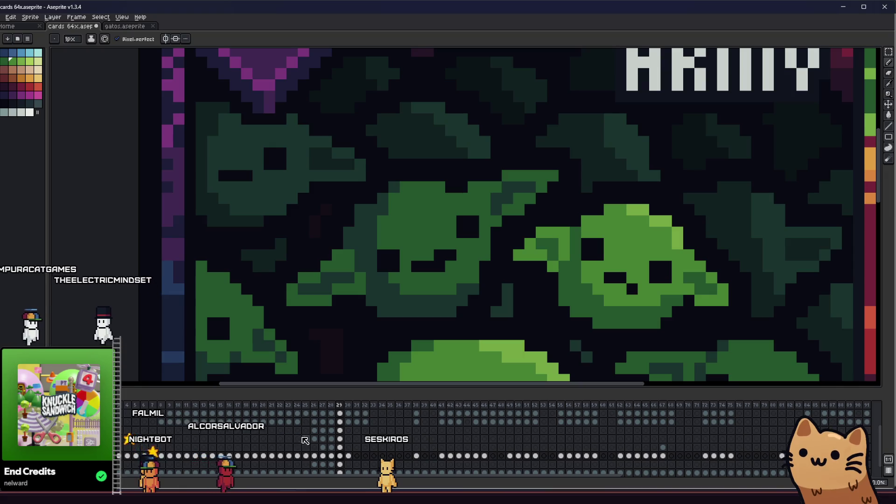
pyautogui.hotkey('ctrl', 's')
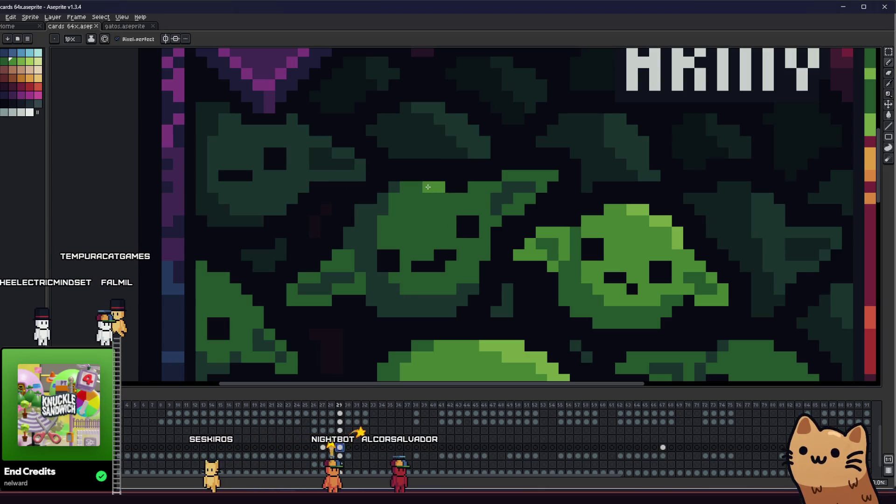
# Bring the goblin faces and right-hand goblins into view and select the frame 29 cel
pyautogui.scroll(-5, 451, 195)
pyautogui.scroll(4, 420, 224)
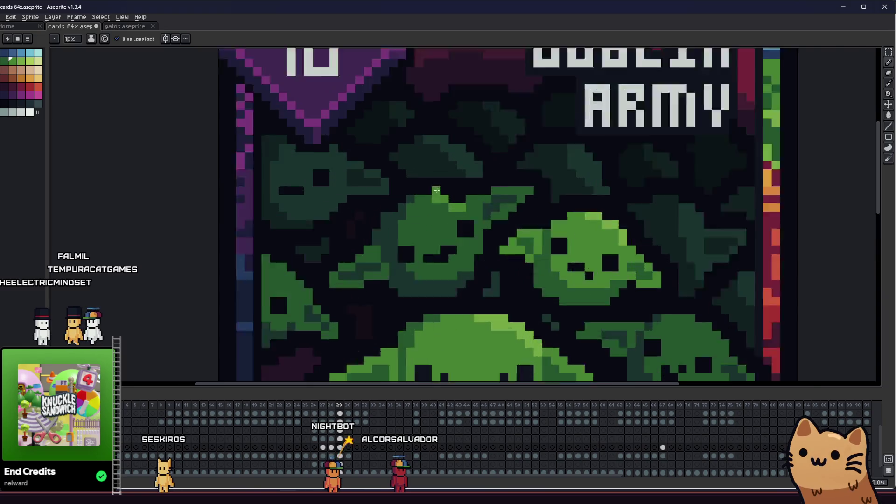
pyautogui.scroll(-4, 393, 255)
pyautogui.moveTo(393, 255); pyautogui.dragTo(286, 264)
pyautogui.scroll(5, 286, 264)
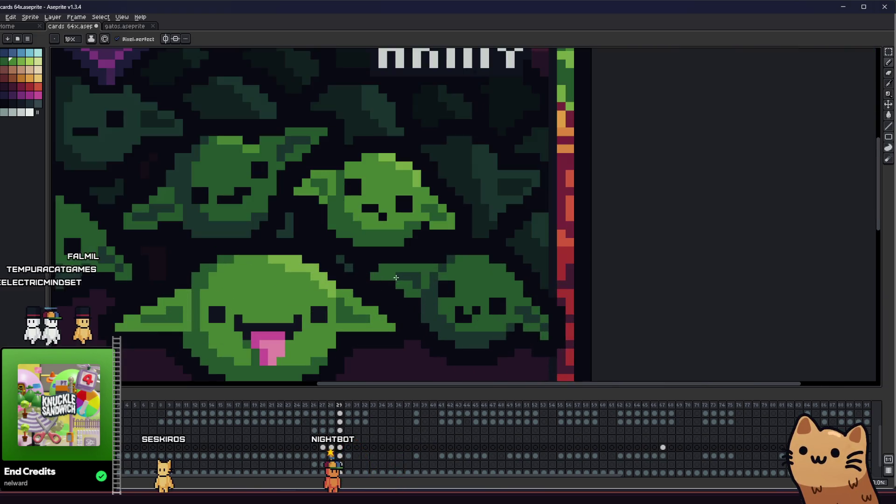
pyautogui.moveTo(441, 283); pyautogui.dragTo(415, 252)
pyautogui.click(341, 456)
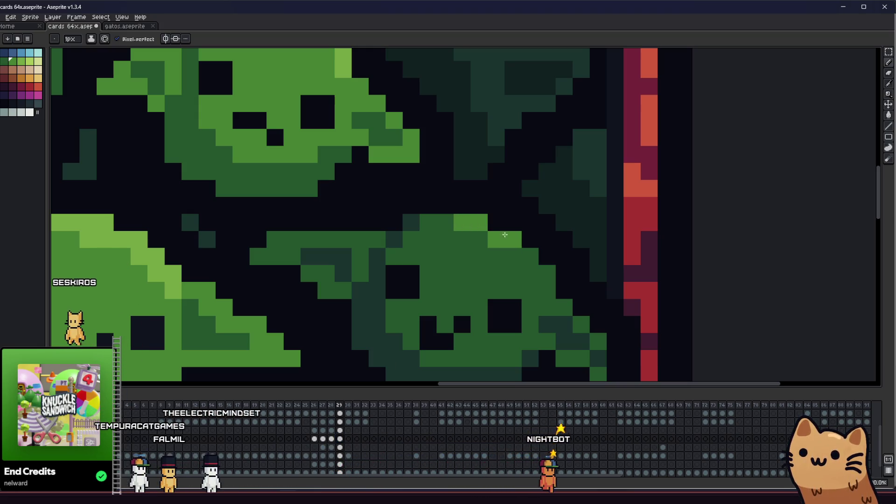
pyautogui.scroll(-3, 548, 273)
pyautogui.scroll(2, 574, 268)
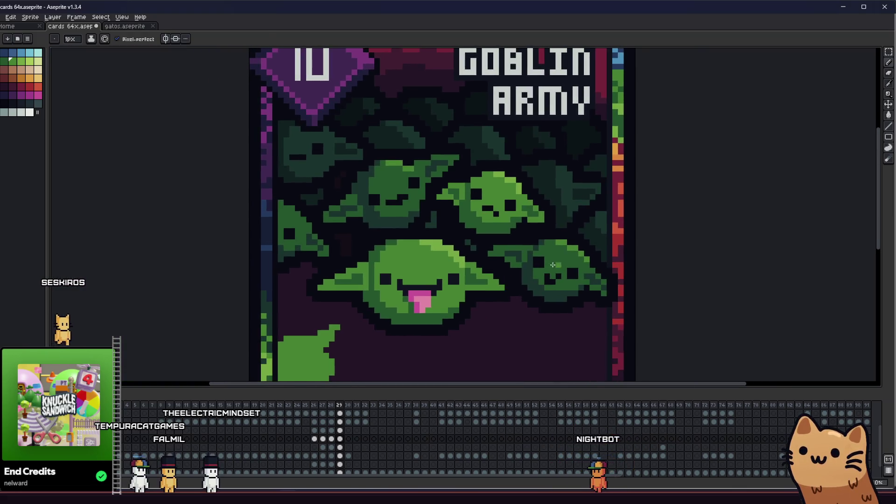
pyautogui.scroll(-3, 601, 266)
pyautogui.scroll(-2, 601, 267)
pyautogui.scroll(-2, 415, 271)
pyautogui.scroll(4, 416, 272)
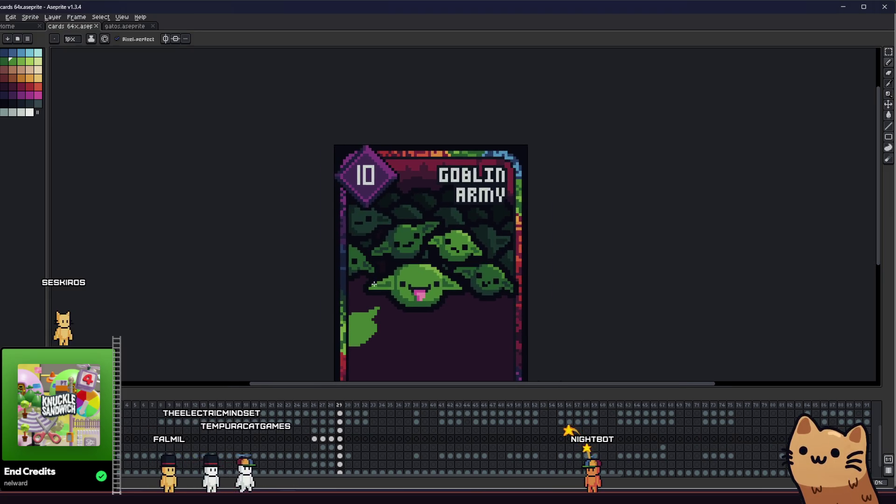
pyautogui.scroll(3, 547, 226)
# Reselect the frame 29 cel with the Pencil active and pan toward the left goblins
pyautogui.press('i')
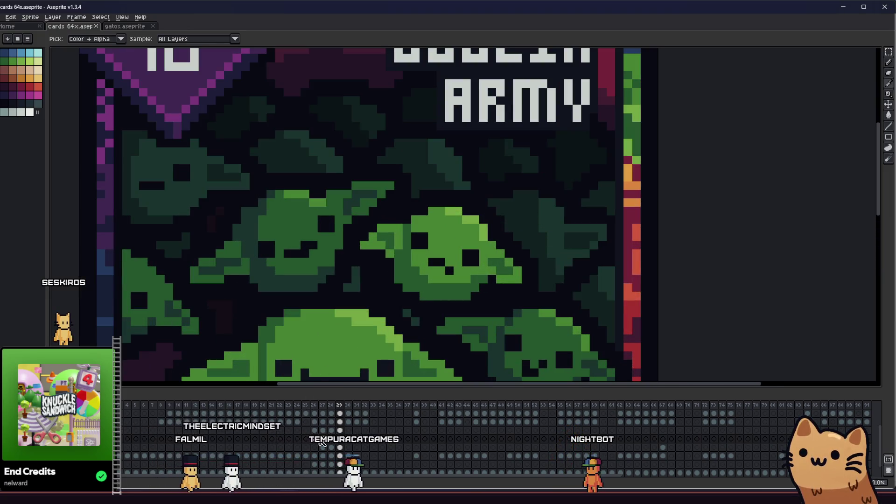
pyautogui.click(340, 456)
pyautogui.press('b')
pyautogui.scroll(1, 556, 213)
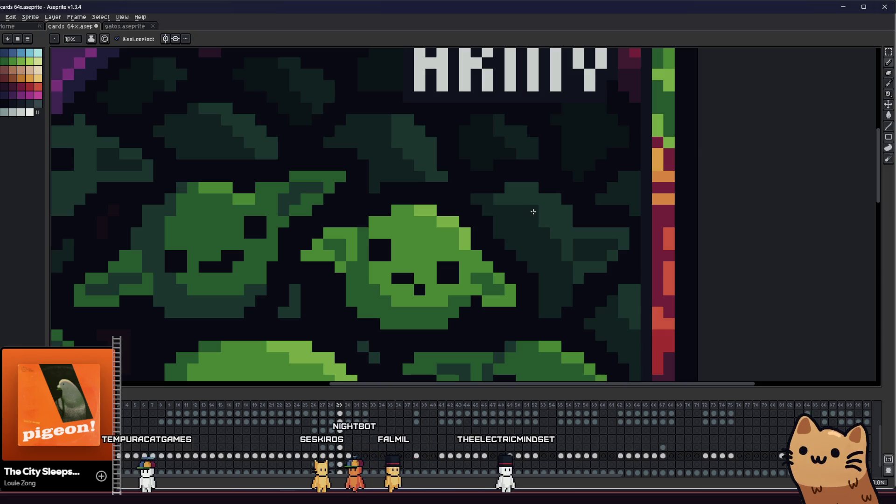
pyautogui.scroll(-5, 533, 212)
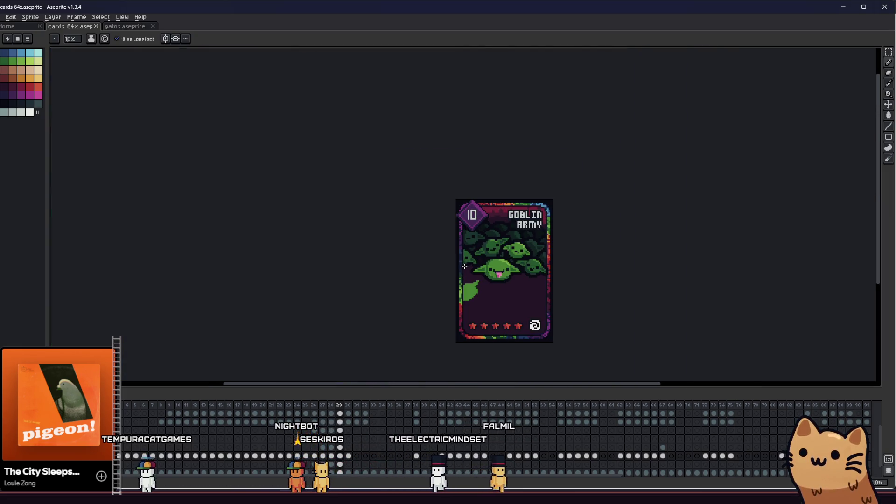
pyautogui.moveTo(398, 279); pyautogui.dragTo(310, 285)
pyautogui.scroll(3, 422, 273)
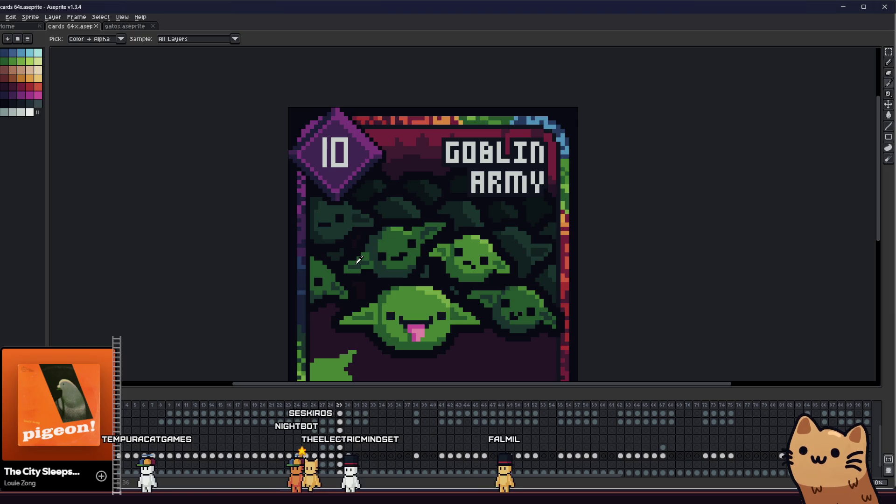
# Marquee an area over the goblins, make the goblin layer active, and switch to Paint Bucket
pyautogui.press('m')
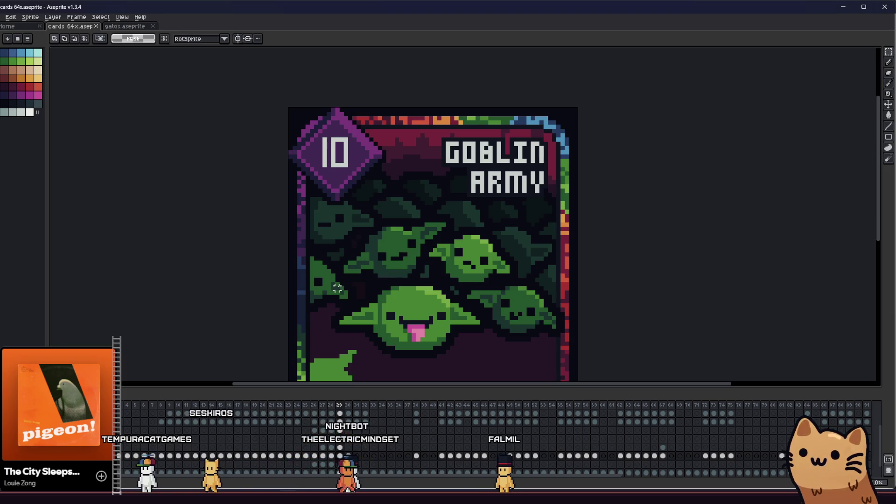
pyautogui.moveTo(376, 238); pyautogui.dragTo(460, 212)
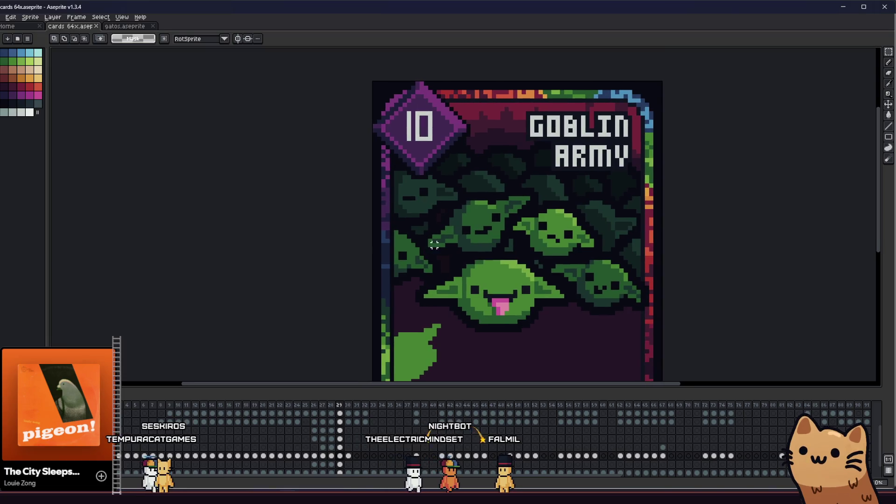
pyautogui.press('i')
pyautogui.scroll(1, 588, 220)
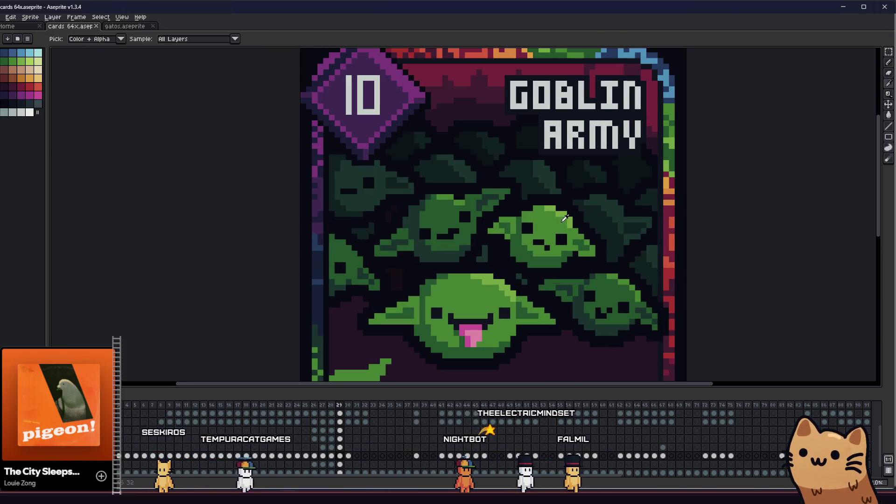
pyautogui.moveTo(585, 217); pyautogui.dragTo(505, 233)
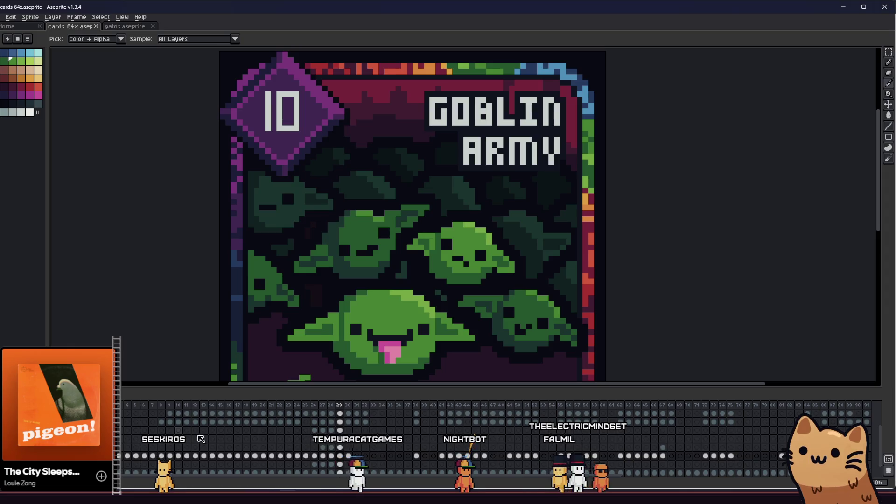
pyautogui.click(515, 280)
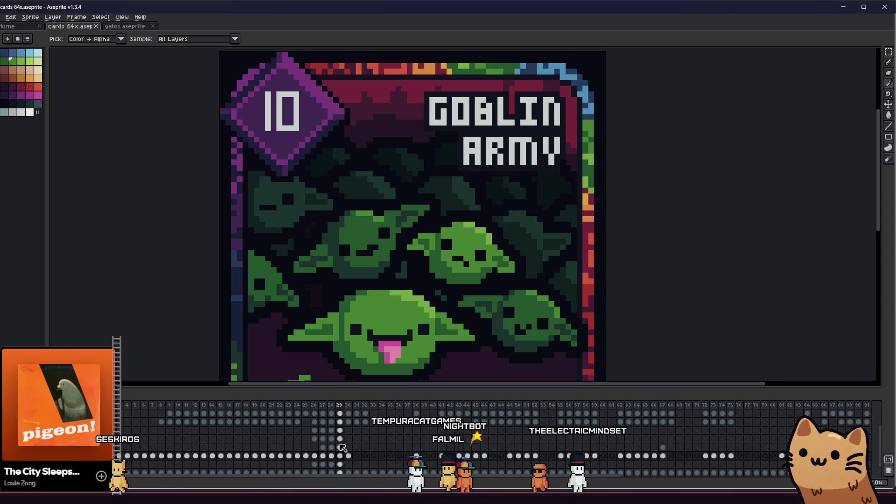
pyautogui.scroll(1, 515, 280)
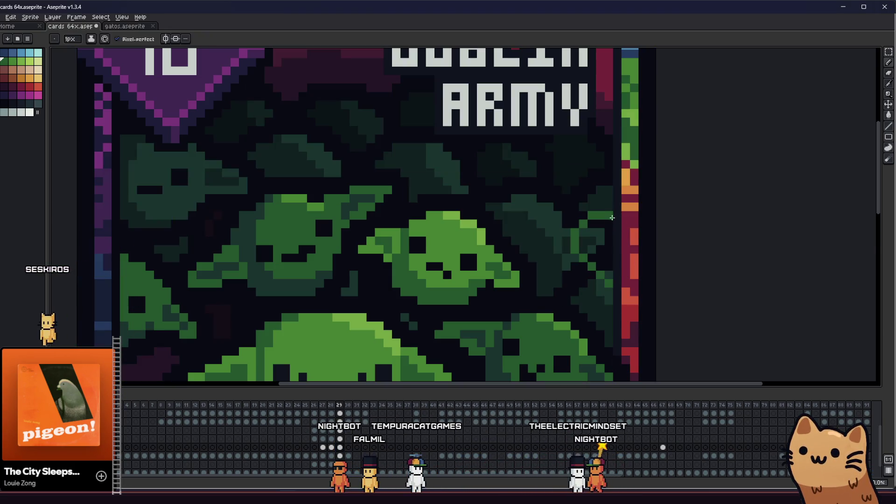
pyautogui.press('v')
pyautogui.press('g')
pyautogui.scroll(-3, 583, 240)
pyautogui.scroll(3, 547, 219)
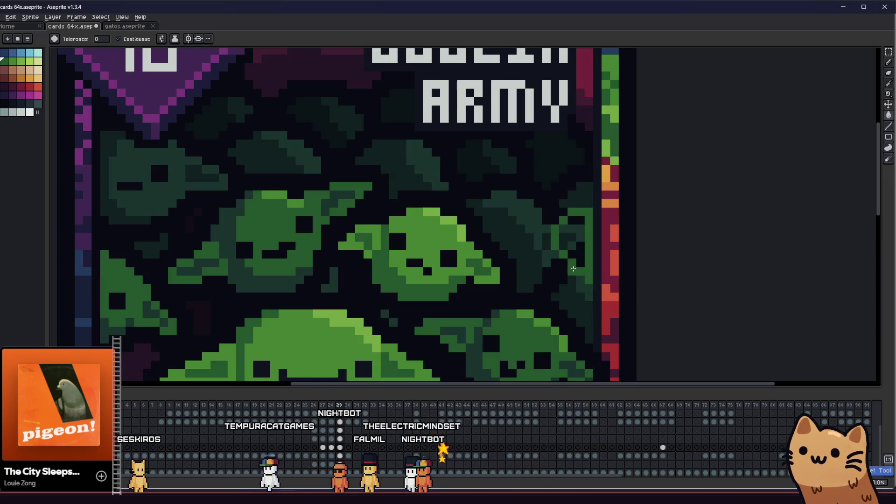
pyautogui.press('m')
pyautogui.moveTo(541, 198); pyautogui.dragTo(637, 276)
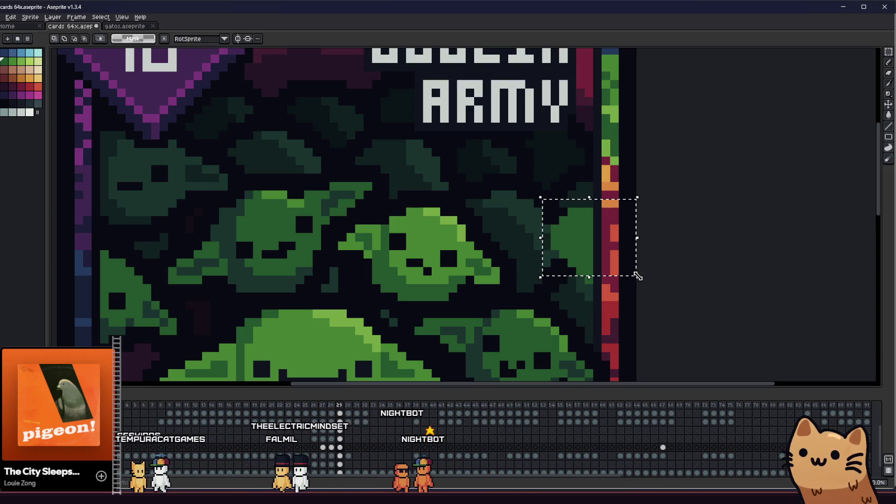
pyautogui.moveTo(532, 184); pyautogui.dragTo(638, 294)
pyautogui.moveTo(580, 230); pyautogui.dragTo(586, 258)
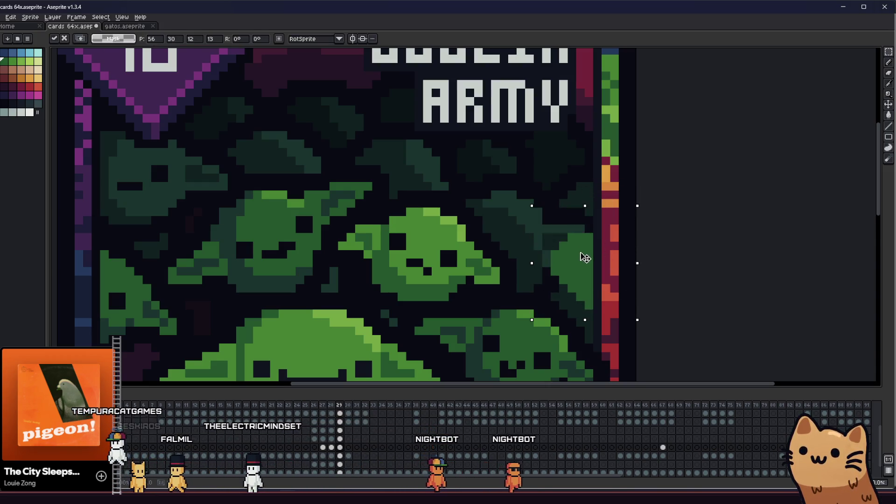
pyautogui.press('Return')
pyautogui.press('b')
pyautogui.scroll(-2, 525, 260)
pyautogui.scroll(3, 608, 293)
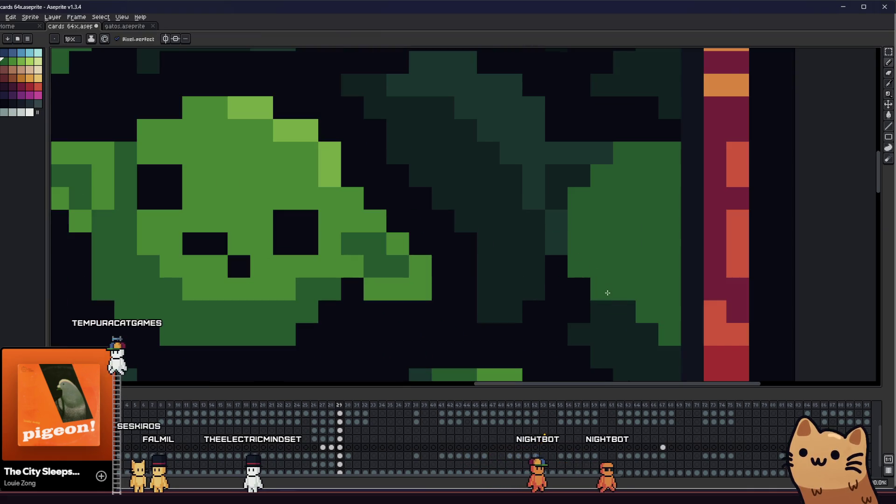
pyautogui.scroll(-1, 639, 337)
pyautogui.scroll(-2, 646, 310)
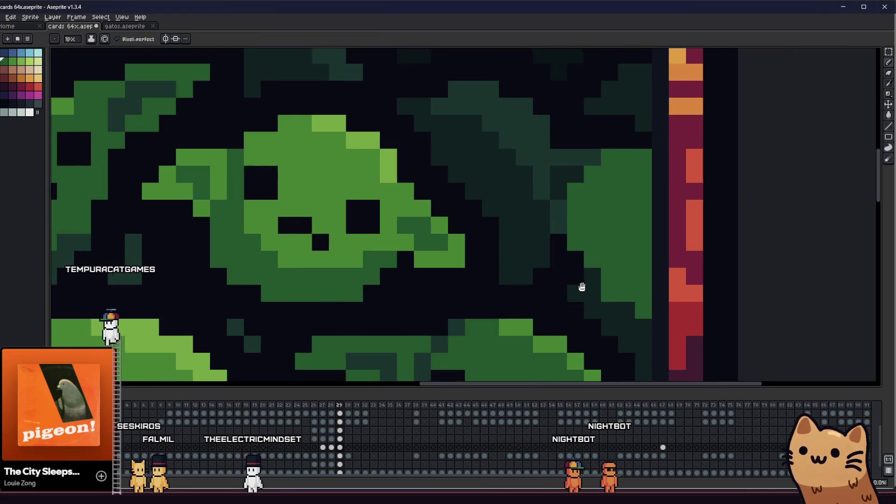
pyautogui.scroll(3, 564, 256)
pyautogui.scroll(-4, 521, 232)
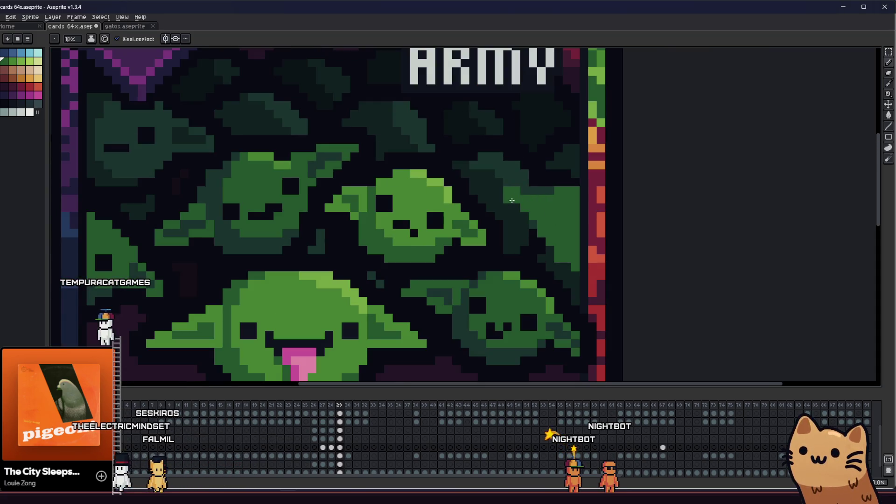
pyautogui.press('b')
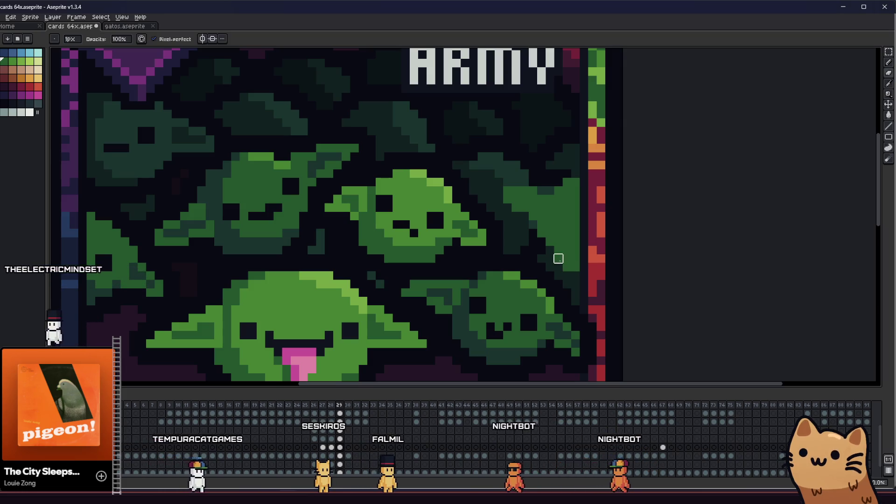
pyautogui.press('e')
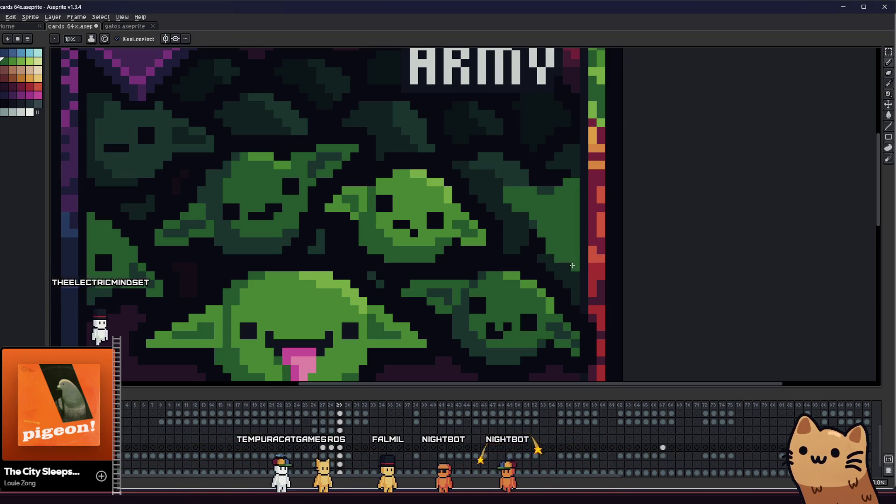
pyautogui.scroll(-4, 575, 267)
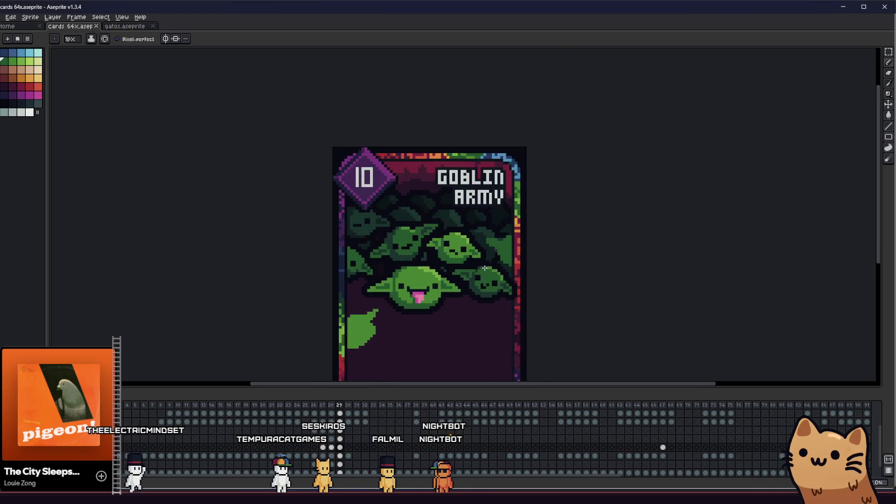
pyautogui.scroll(5, 490, 228)
pyautogui.scroll(1, 490, 224)
pyautogui.click(493, 214)
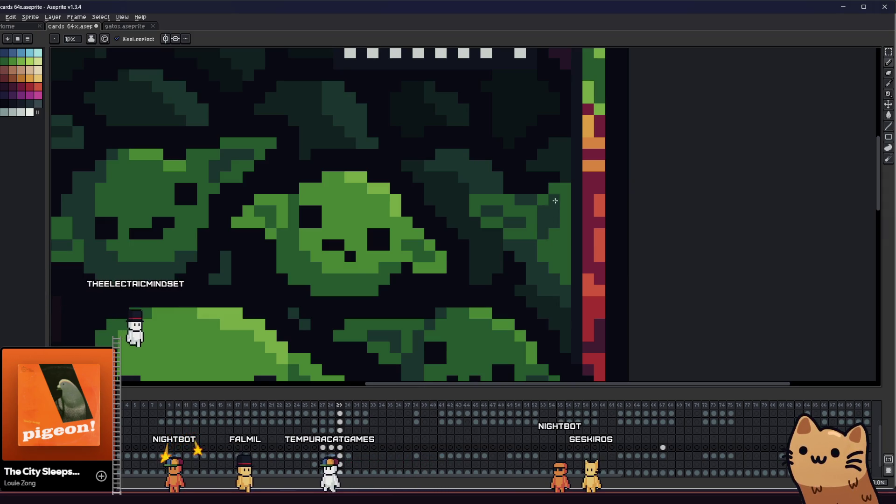
pyautogui.scroll(1, 551, 225)
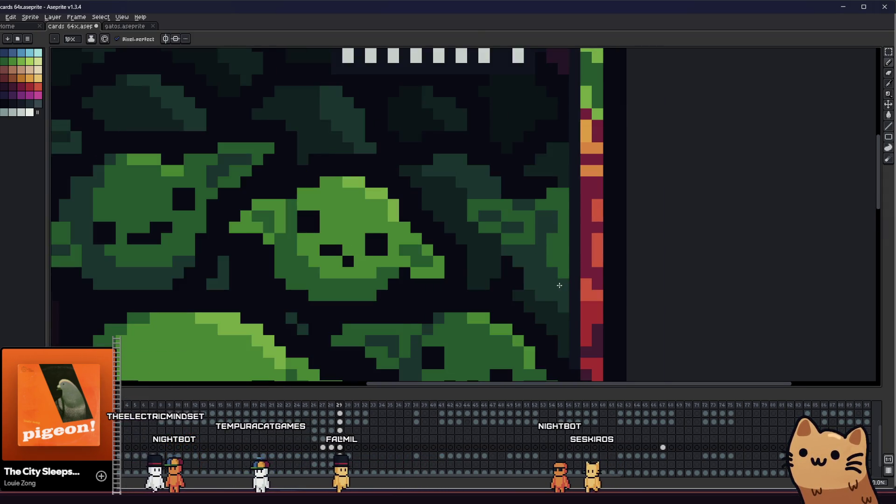
pyautogui.scroll(-3, 555, 280)
pyautogui.scroll(4, 560, 271)
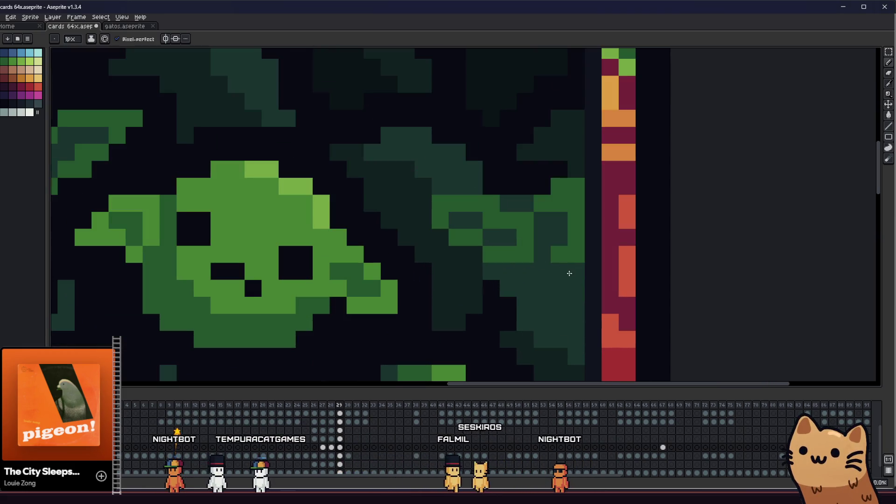
pyautogui.scroll(-5, 537, 261)
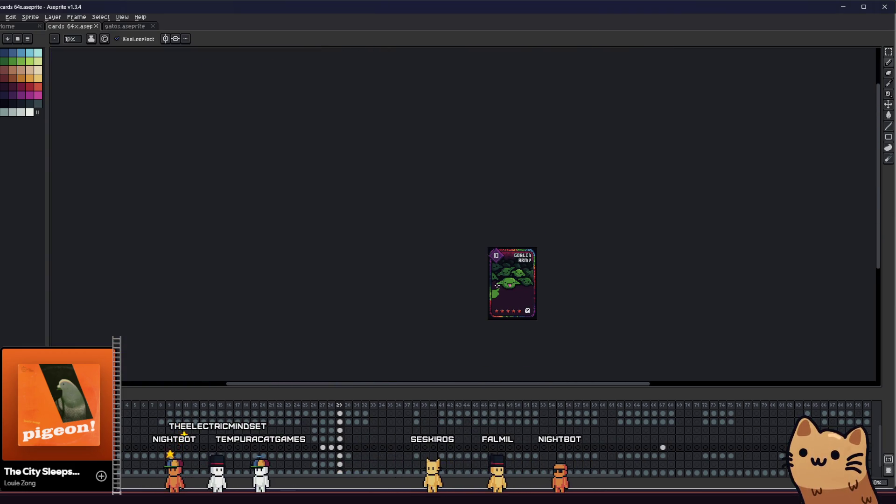
pyautogui.scroll(1, 532, 274)
pyautogui.scroll(5, 533, 275)
pyautogui.press('i')
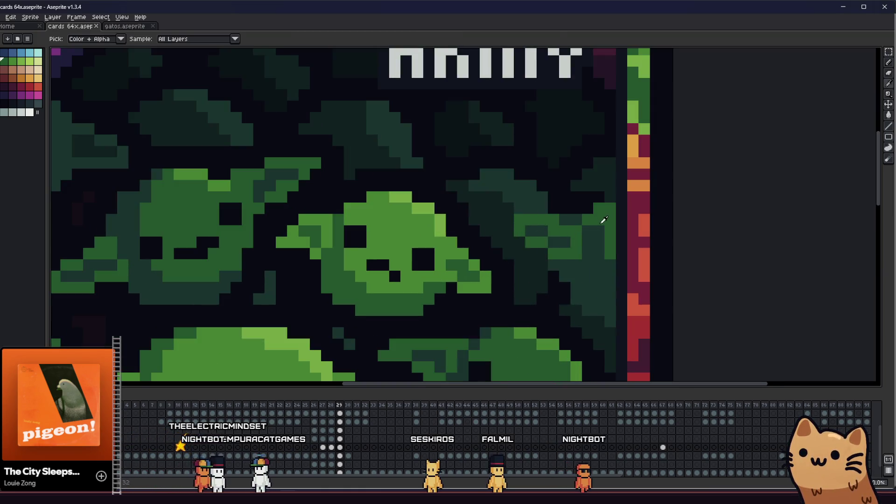
pyautogui.hscroll(-2, 609, 269)
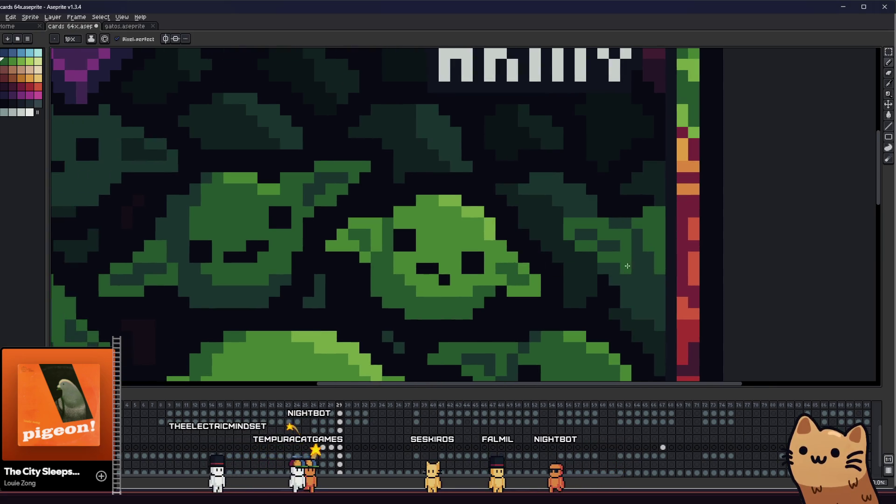
pyautogui.scroll(-3, 657, 276)
pyautogui.scroll(-1, 621, 280)
pyautogui.scroll(1, 607, 282)
pyautogui.scroll(2, 591, 283)
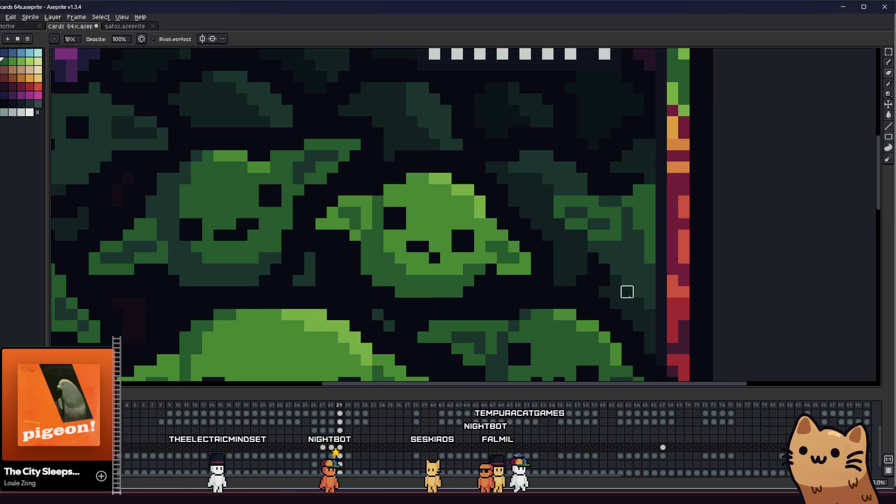
pyautogui.scroll(-2, 604, 304)
pyautogui.press('m')
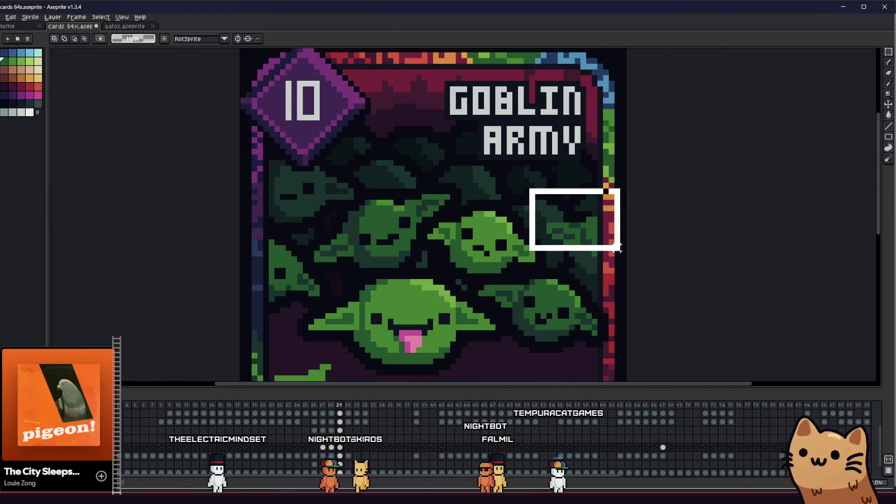
# Marquee-select the right-edge goblins, including the area above and the lower goblin
pyautogui.moveTo(535, 210); pyautogui.dragTo(628, 258)
pyautogui.moveTo(547, 183)
pyautogui.mouseDown()
pyautogui.moveTo(606, 206)
pyautogui.moveTo(628, 258)
pyautogui.mouseUp()
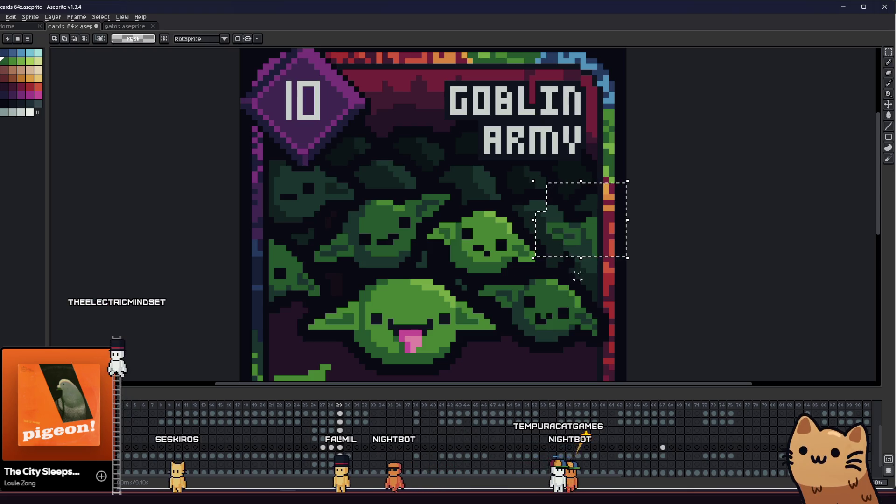
pyautogui.scroll(1, 588, 249)
pyautogui.moveTo(641, 180); pyautogui.dragTo(512, 218)
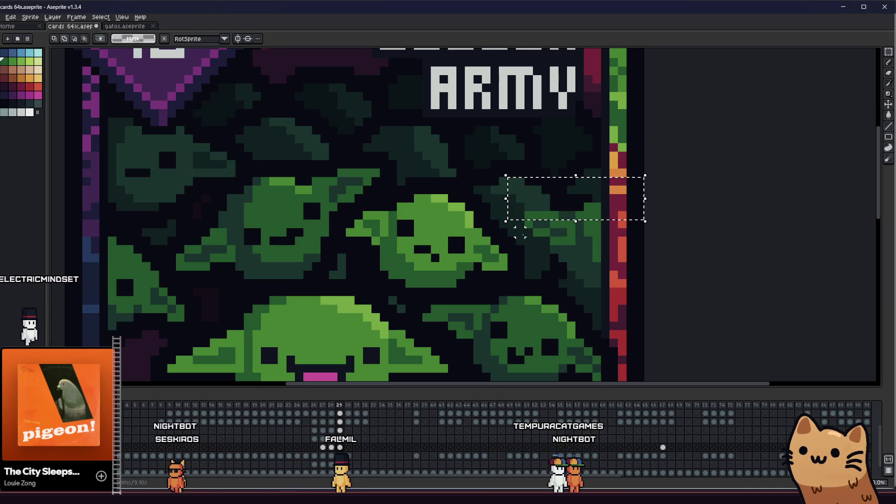
pyautogui.moveTo(513, 265); pyautogui.dragTo(639, 232)
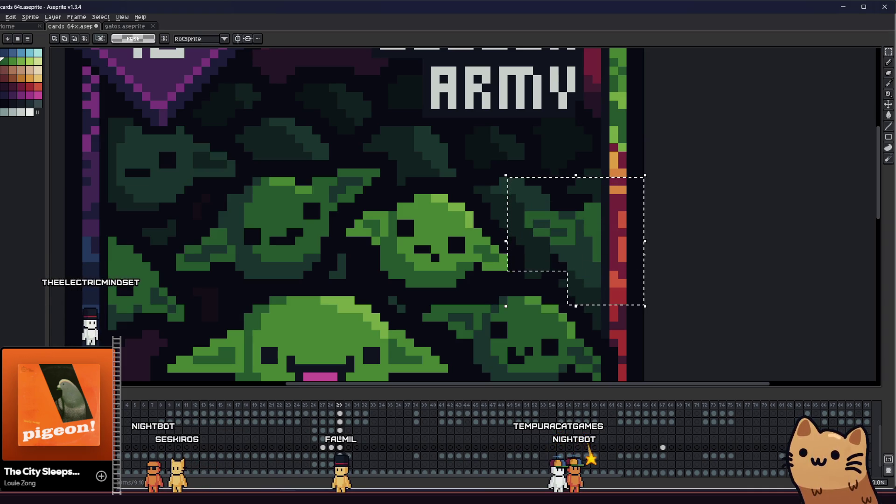
# Outline the selected goblins with a dark palette colour using the Outline effect
pyautogui.hotkey('shift', 'o')
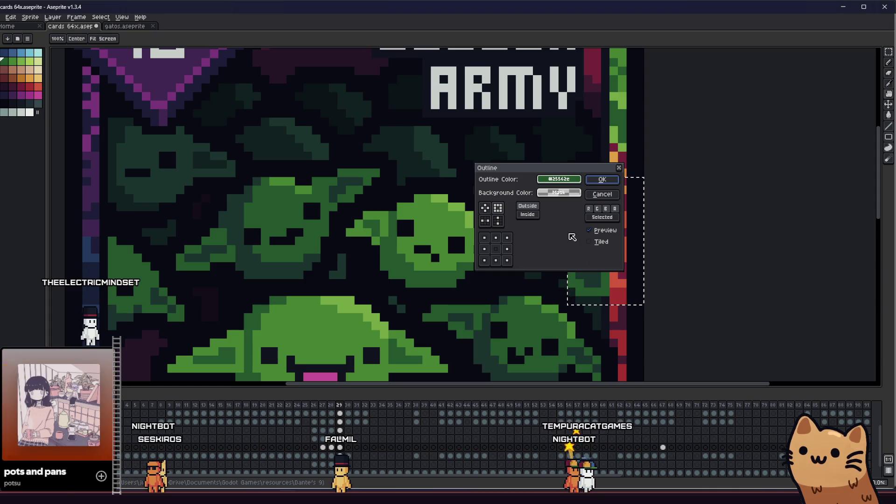
pyautogui.click(560, 179)
pyautogui.click(547, 193)
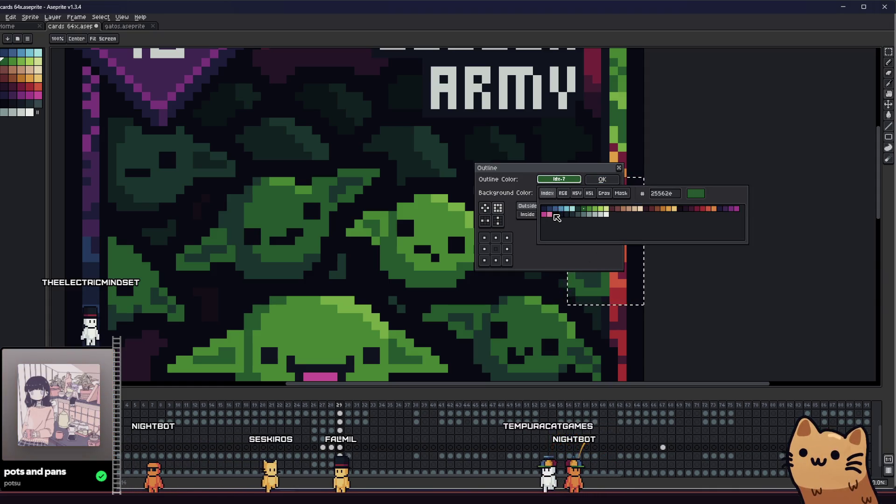
pyautogui.click(495, 211)
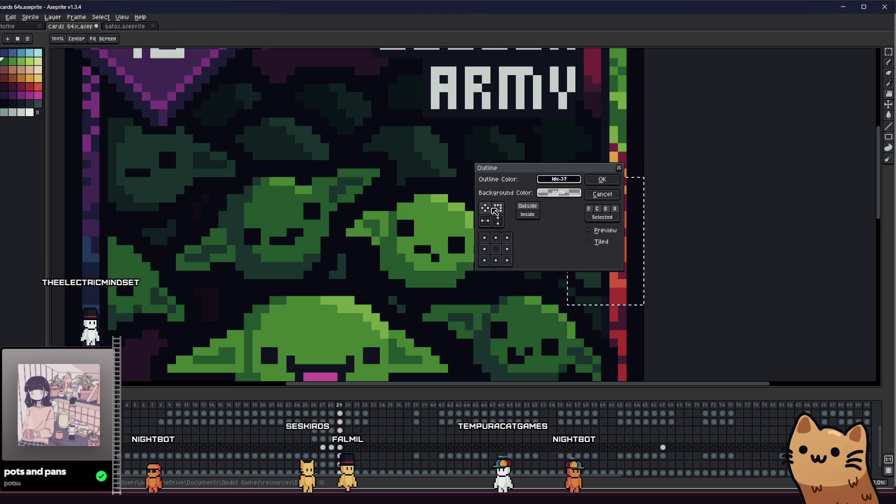
pyautogui.click(591, 181)
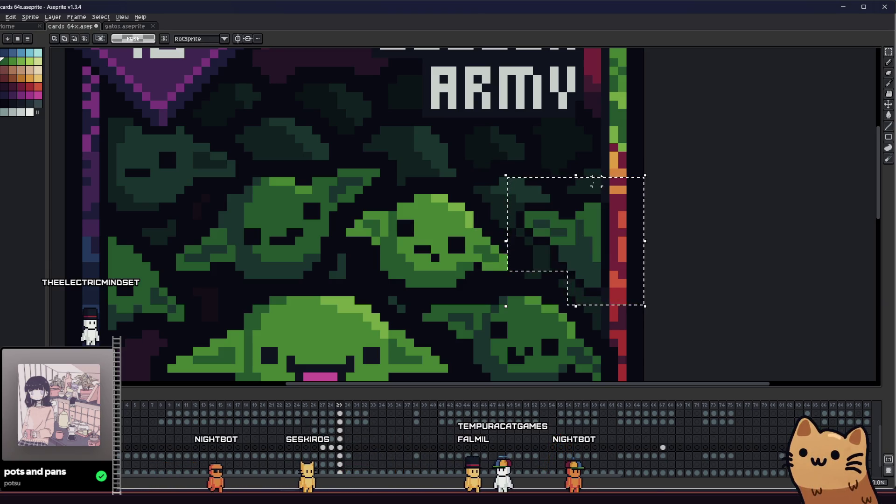
pyautogui.hotkey('shift', 'o')
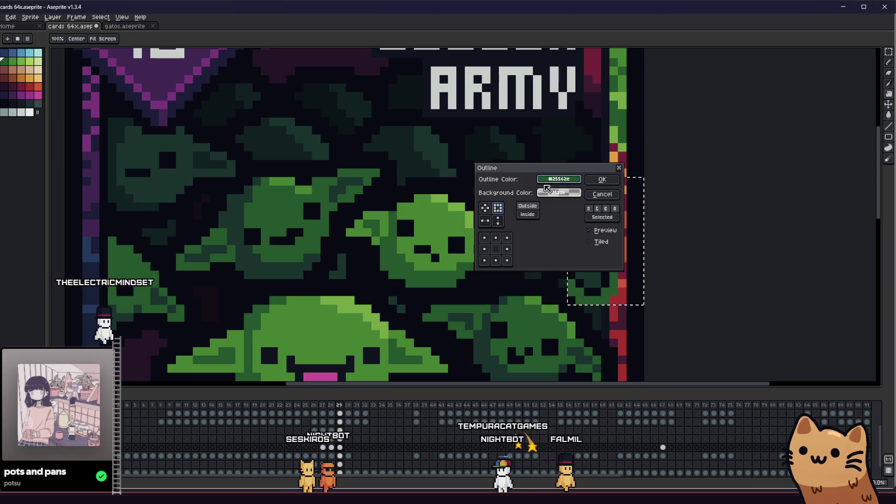
pyautogui.click(546, 182)
pyautogui.click(544, 194)
pyautogui.click(607, 206)
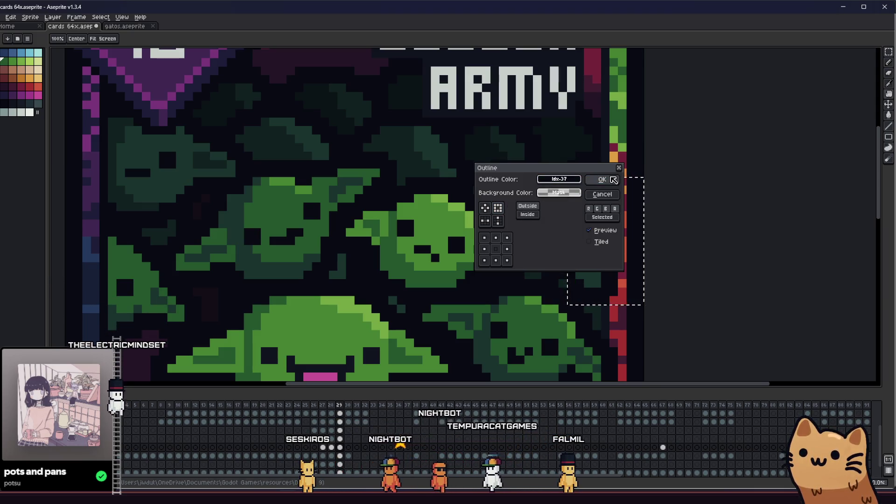
pyautogui.click(603, 180)
# Recentre the view and reselect the goblins on the card's right side
pyautogui.scroll(2, 555, 257)
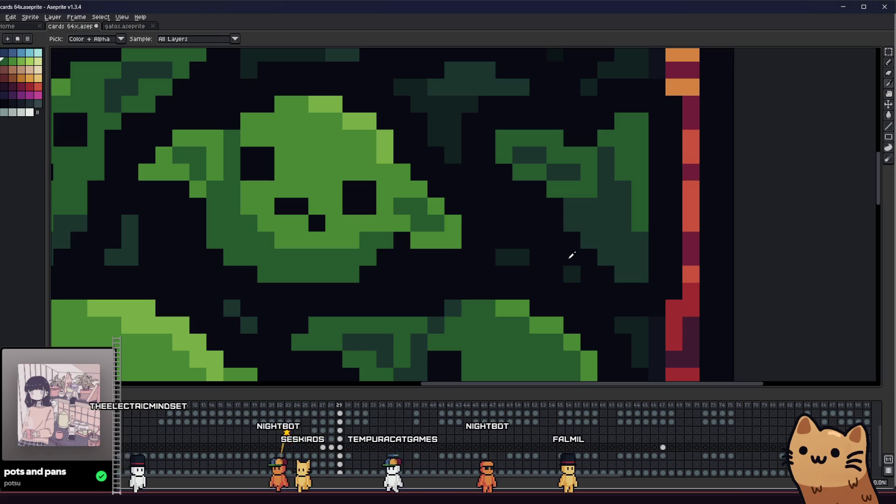
pyautogui.scroll(-2, 505, 262)
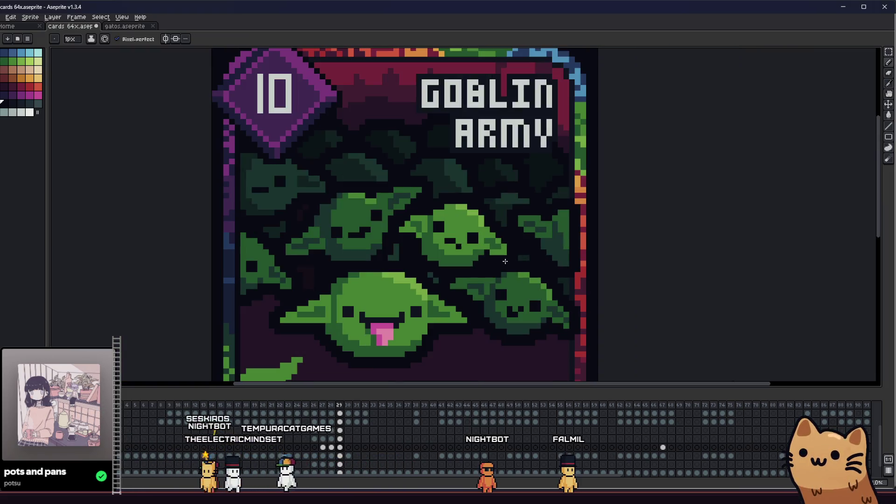
pyautogui.scroll(-3, 506, 261)
pyautogui.moveTo(441, 263)
pyautogui.mouseDown()
pyautogui.moveTo(493, 267)
pyautogui.moveTo(399, 266)
pyautogui.moveTo(407, 265)
pyautogui.mouseUp()
pyautogui.scroll(-1, 493, 266)
pyautogui.scroll(2, 492, 266)
pyautogui.scroll(1, 459, 248)
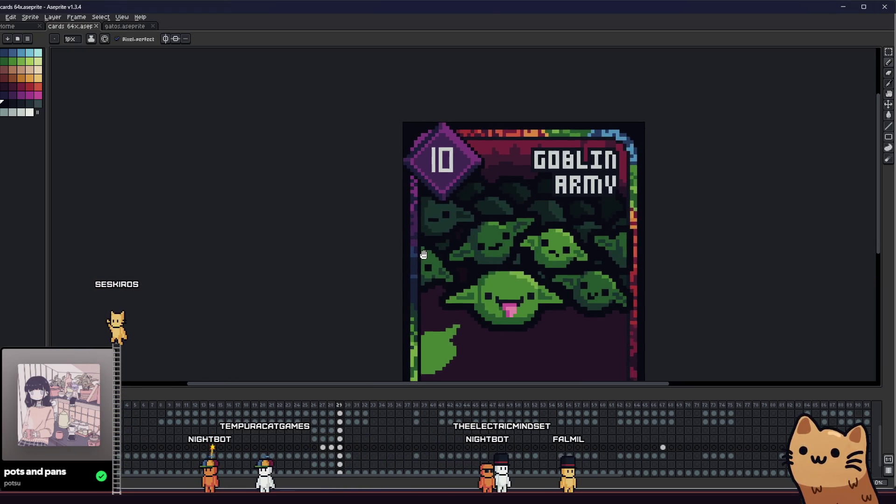
pyautogui.press('m')
pyautogui.scroll(1, 672, 217)
pyautogui.moveTo(682, 202)
pyautogui.mouseDown()
pyautogui.moveTo(572, 284)
pyautogui.moveTo(582, 320)
pyautogui.mouseUp()
pyautogui.moveTo(667, 262); pyautogui.dragTo(632, 273)
pyautogui.press('Escape')
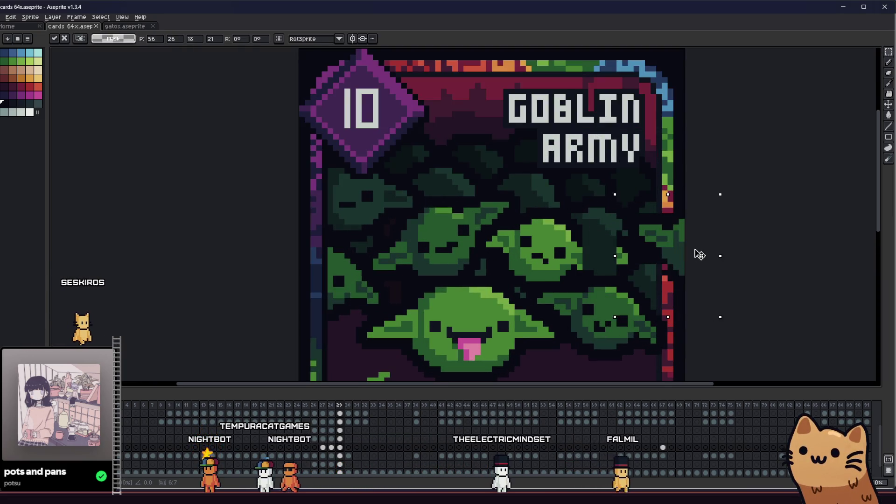
pyautogui.moveTo(686, 202); pyautogui.dragTo(581, 322)
# Pencil dark-green shading pixels into the right goblin and save
pyautogui.scroll(2, 602, 290)
pyautogui.press('b')
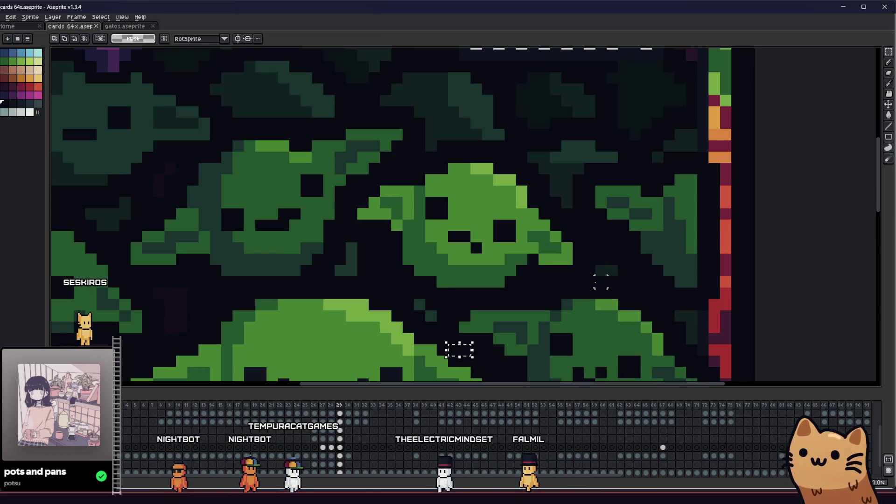
pyautogui.scroll(1, 613, 253)
pyautogui.moveTo(617, 241); pyautogui.dragTo(601, 257)
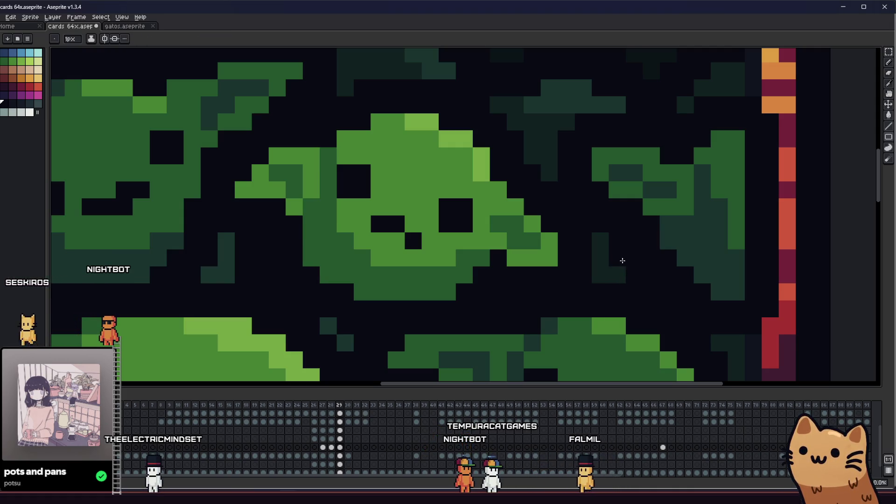
pyautogui.scroll(-5, 623, 260)
pyautogui.hotkey('ctrl', 's')
# Save the card again and pan the view across to the right side
pyautogui.press('i')
pyautogui.scroll(7, 617, 265)
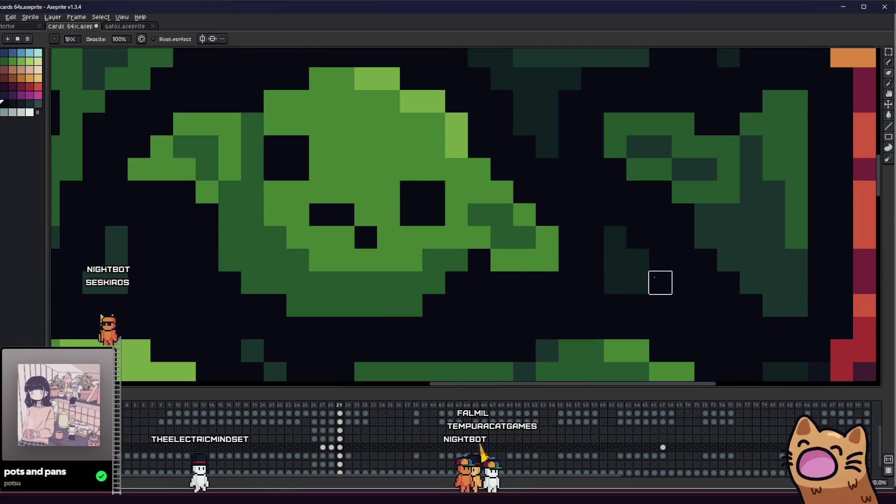
pyautogui.scroll(-4, 602, 292)
pyautogui.scroll(4, 614, 286)
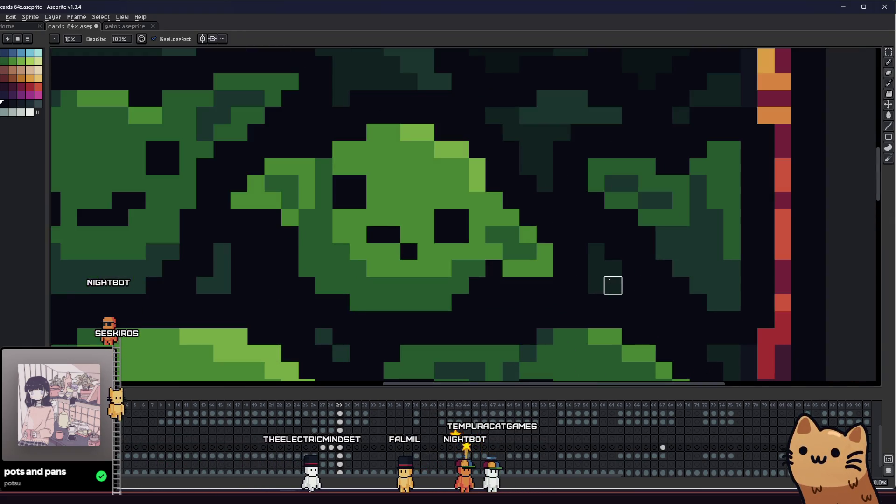
pyautogui.scroll(-4, 575, 297)
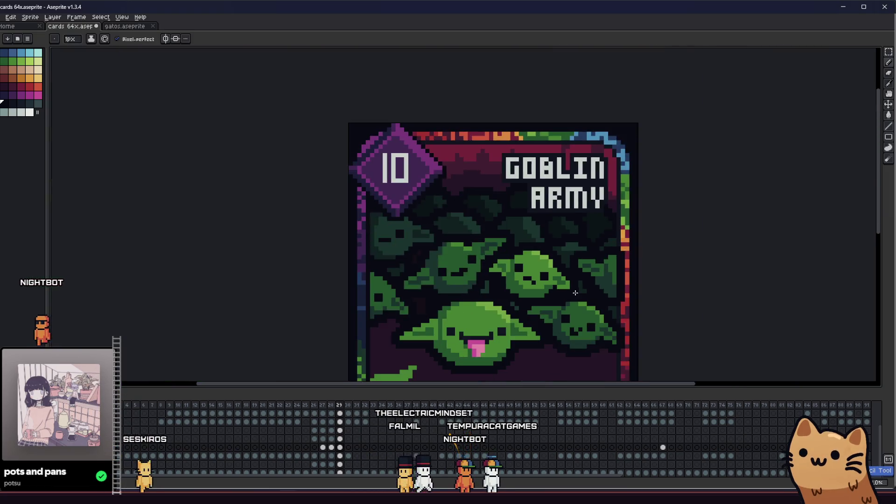
pyautogui.hotkey('ctrl', 's')
pyautogui.scroll(2, 514, 296)
pyautogui.scroll(3, 458, 295)
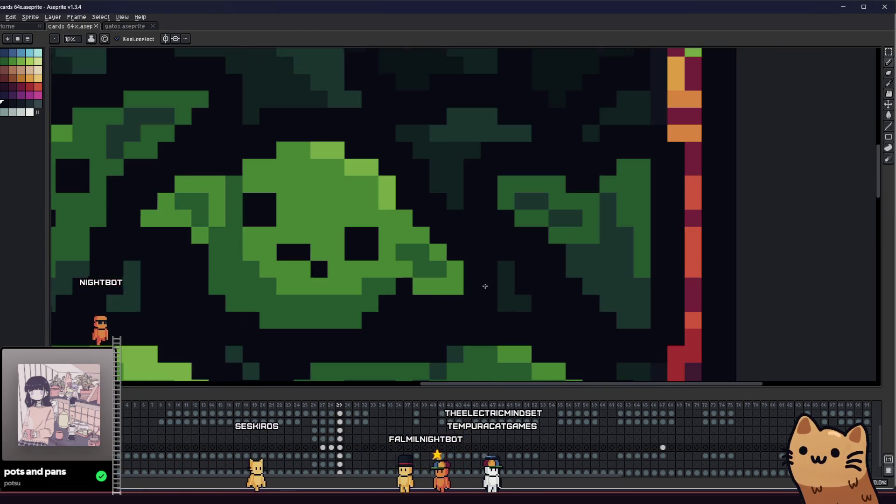
pyautogui.scroll(-5, 476, 282)
pyautogui.moveTo(452, 286)
pyautogui.mouseDown()
pyautogui.moveTo(552, 282)
pyautogui.moveTo(607, 318)
pyautogui.mouseUp()
pyautogui.scroll(2, 552, 289)
pyautogui.scroll(-3, 556, 280)
pyautogui.press('alt')
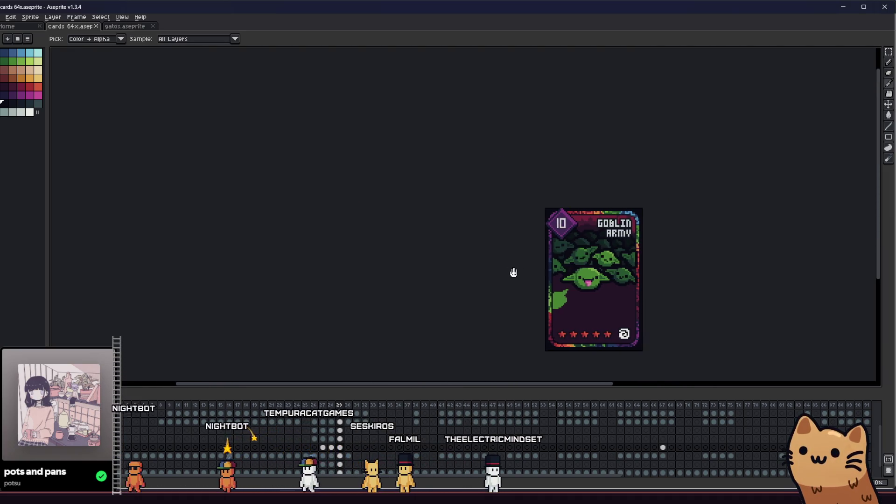
pyautogui.scroll(6, 514, 270)
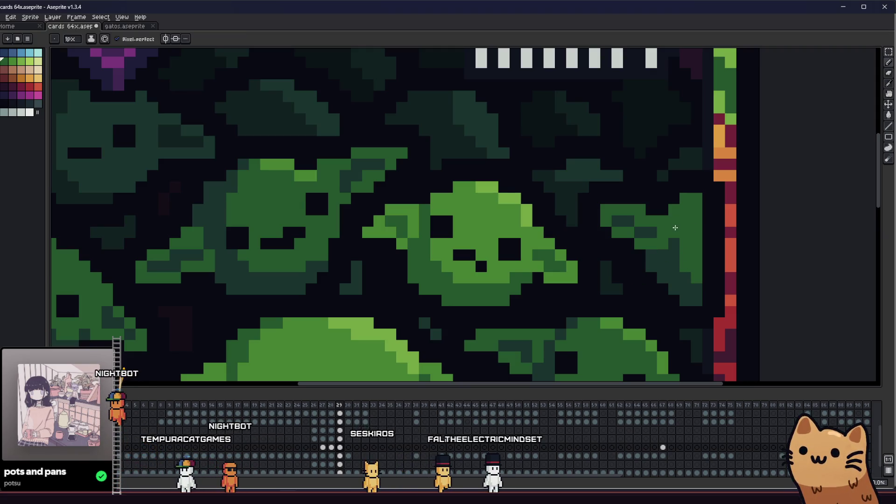
pyautogui.scroll(-5, 600, 275)
pyautogui.moveTo(540, 280); pyautogui.dragTo(613, 280)
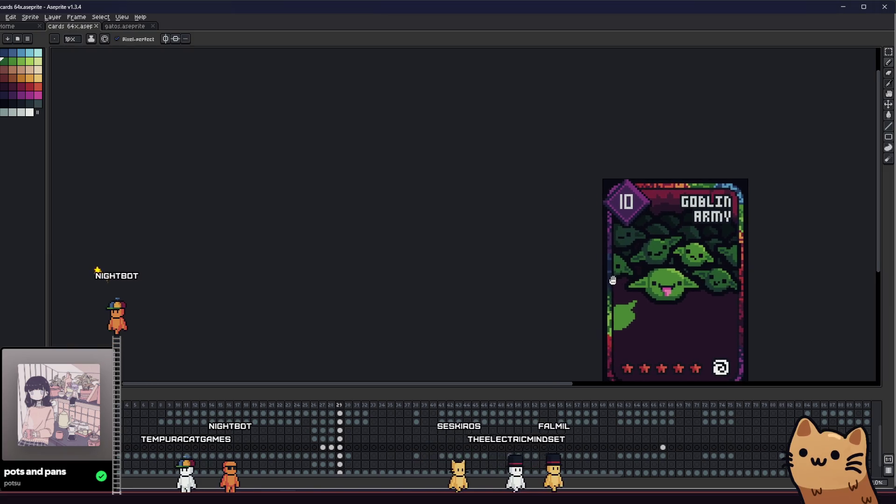
pyautogui.scroll(-1, 648, 282)
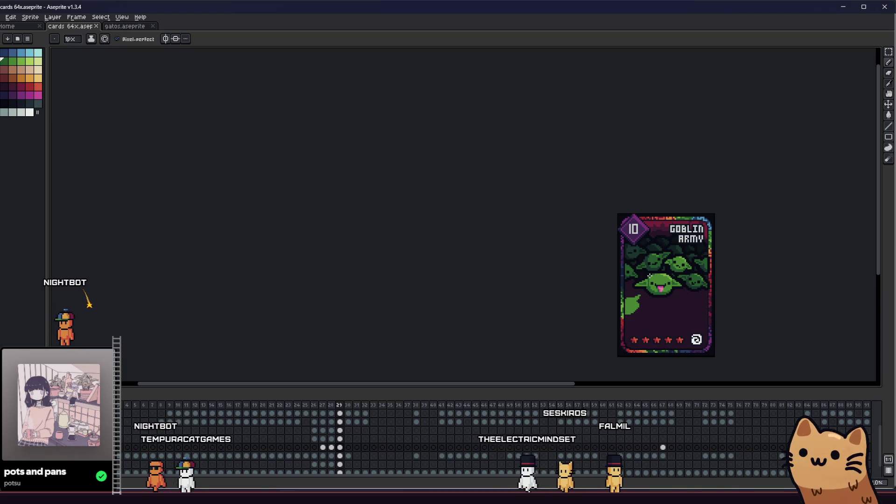
pyautogui.scroll(4, 631, 266)
# Zoom in and pan to centre the enlarged card on the big goblin and leaf area
pyautogui.press('i')
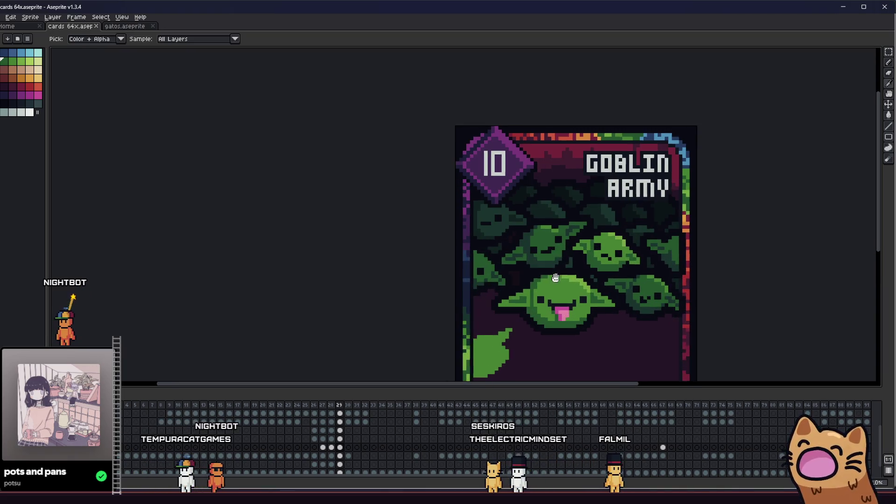
pyautogui.scroll(-2, 611, 270)
pyautogui.moveTo(536, 276); pyautogui.dragTo(463, 253)
pyautogui.scroll(1, 512, 249)
pyautogui.scroll(1, 513, 248)
pyautogui.scroll(-2, 512, 248)
pyautogui.scroll(-1, 489, 251)
pyautogui.scroll(1, 470, 248)
pyautogui.moveTo(469, 247)
pyautogui.mouseDown()
pyautogui.moveTo(412, 229)
pyautogui.moveTo(402, 262)
pyautogui.moveTo(629, 275)
pyautogui.moveTo(559, 257)
pyautogui.mouseUp()
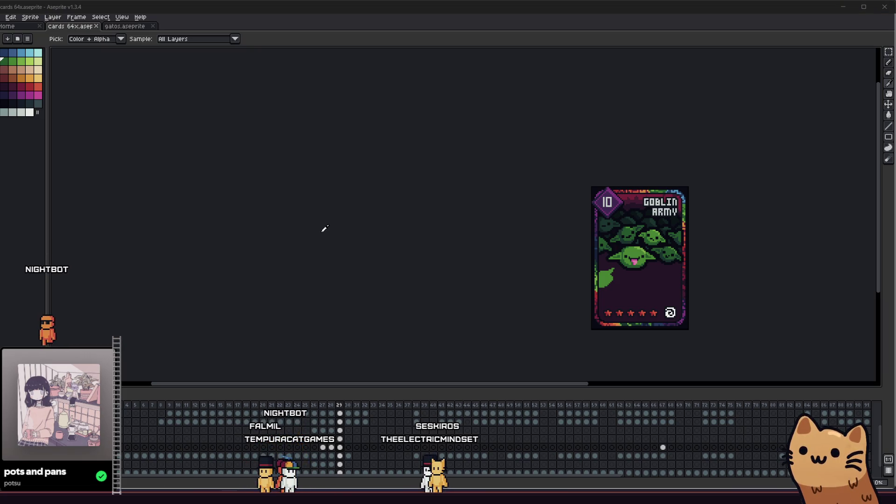
pyautogui.scroll(2, 574, 254)
pyautogui.moveTo(575, 254); pyautogui.dragTo(351, 229)
pyautogui.moveTo(321, 229); pyautogui.dragTo(308, 229)
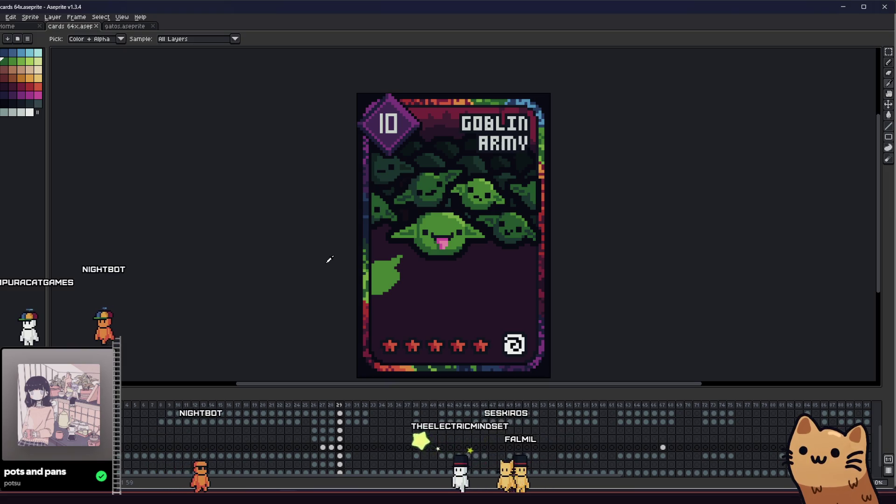
pyautogui.scroll(2, 411, 243)
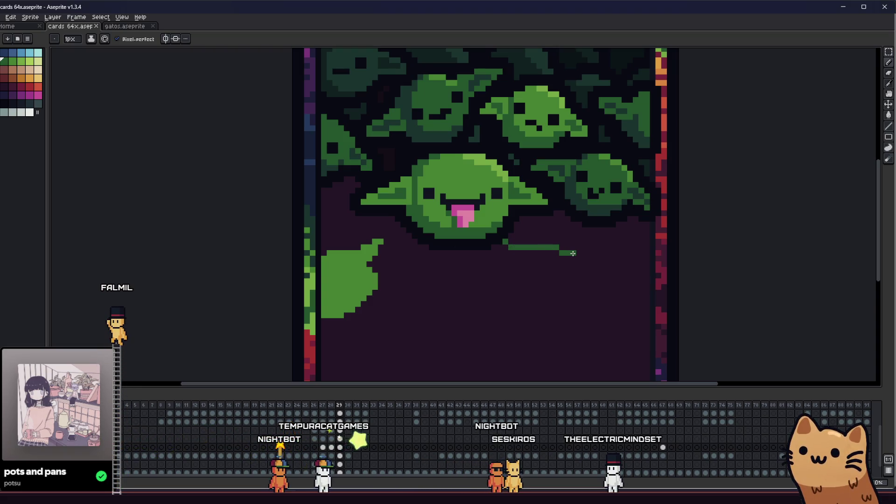
# Select the green leaf shape on its layer and delete it
pyautogui.moveTo(410, 241); pyautogui.dragTo(435, 234)
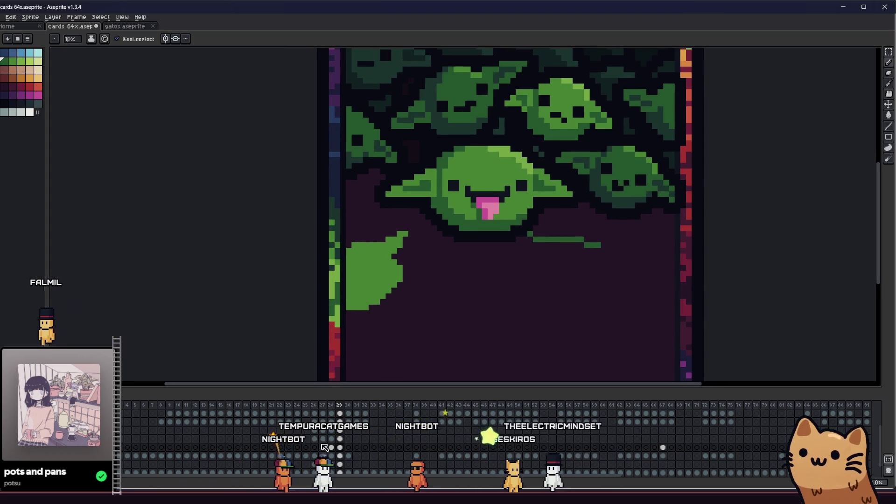
pyautogui.moveTo(409, 307); pyautogui.dragTo(452, 288)
pyautogui.press('m')
pyautogui.moveTo(358, 212); pyautogui.dragTo(469, 316)
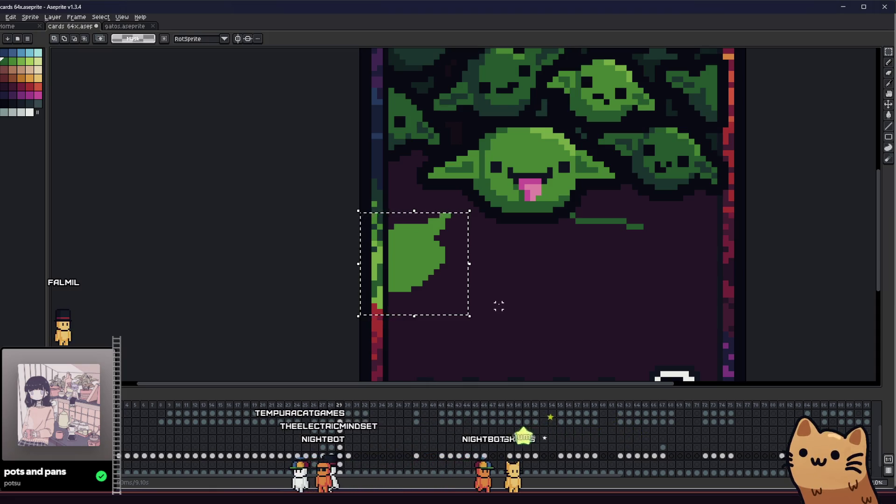
pyautogui.click(340, 430)
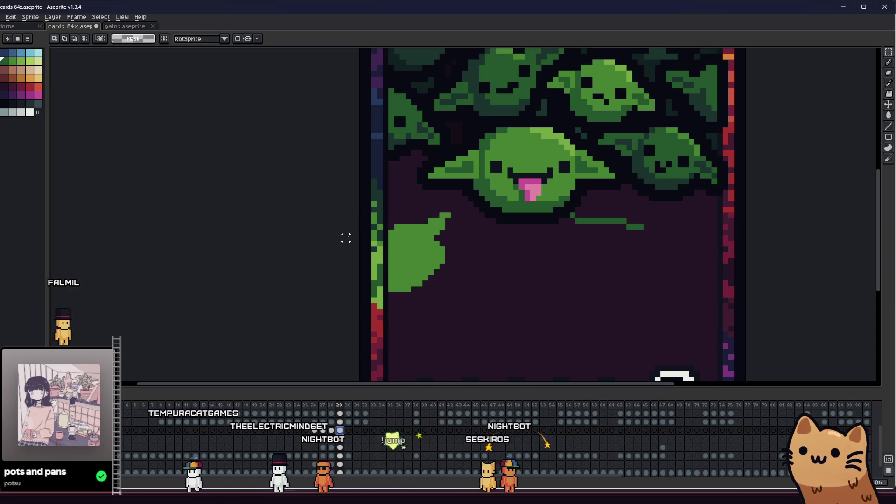
pyautogui.press('Delete')
# Select the leftover fragments and thin green line below the goblin, then return to the frame 29 cel
pyautogui.moveTo(391, 226); pyautogui.dragTo(476, 283)
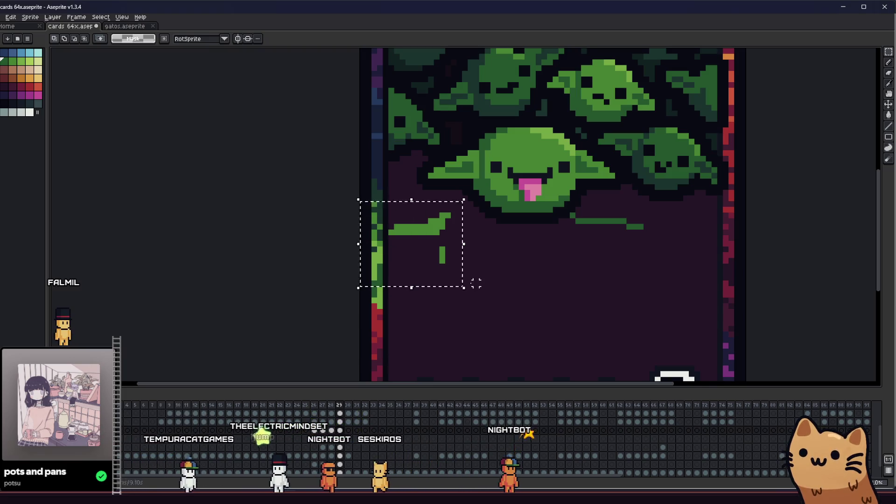
pyautogui.moveTo(611, 219); pyautogui.dragTo(662, 249)
pyautogui.click(340, 456)
pyautogui.click(443, 376)
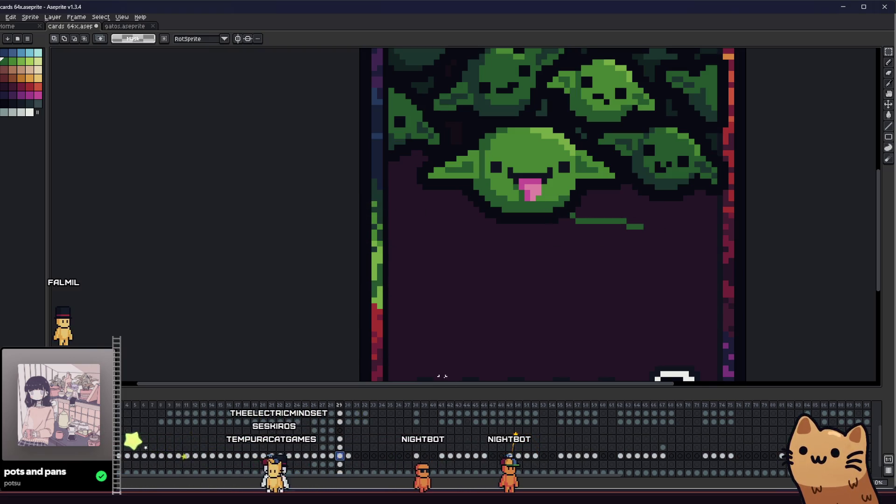
pyautogui.moveTo(490, 322); pyautogui.dragTo(617, 240)
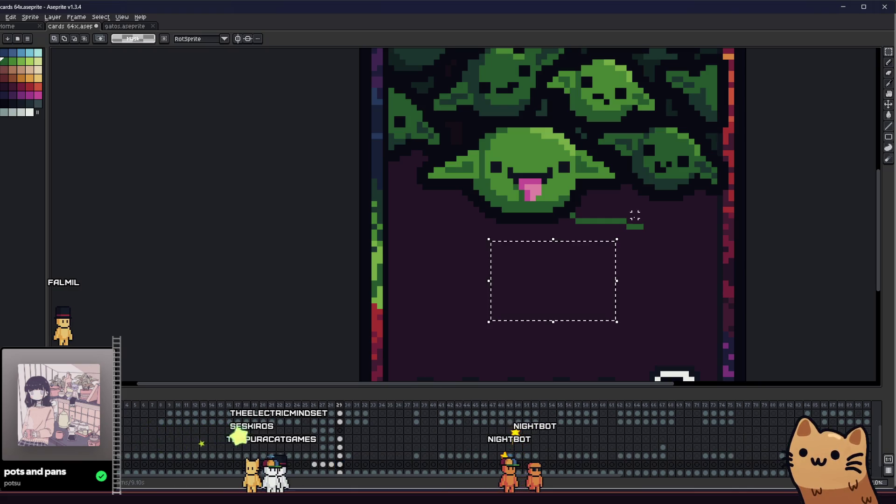
pyautogui.press('b')
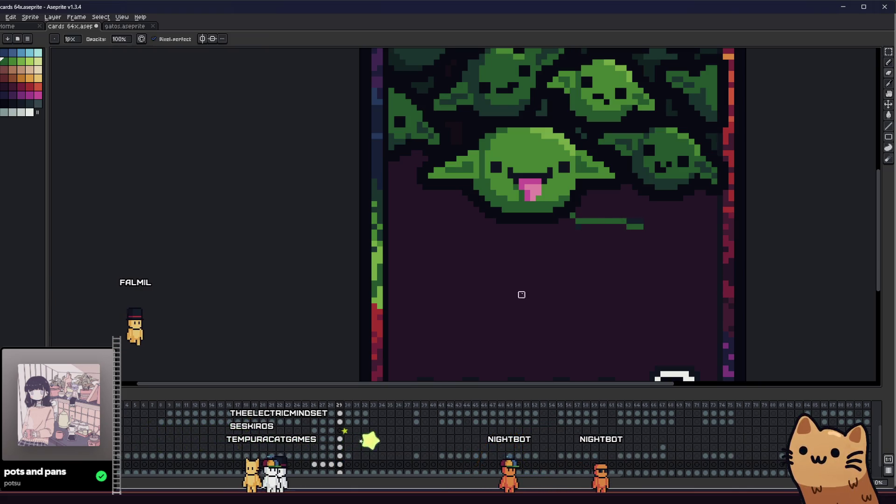
pyautogui.click(339, 447)
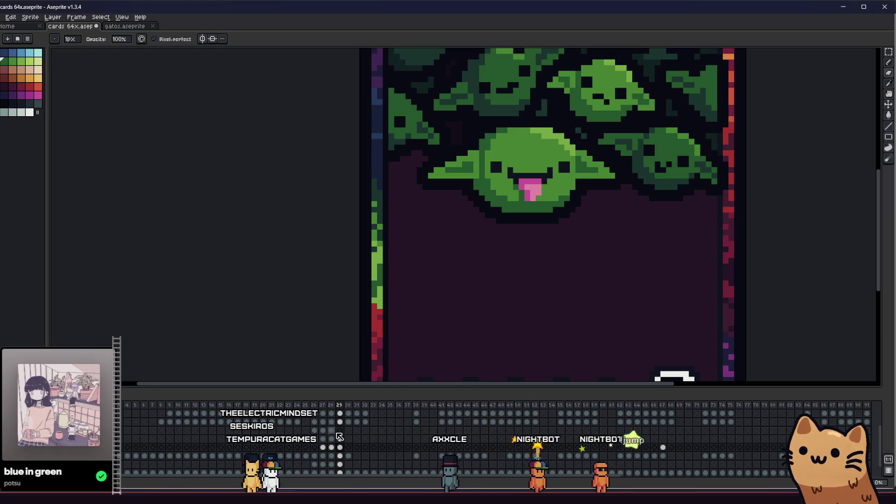
pyautogui.moveTo(431, 250); pyautogui.dragTo(405, 270)
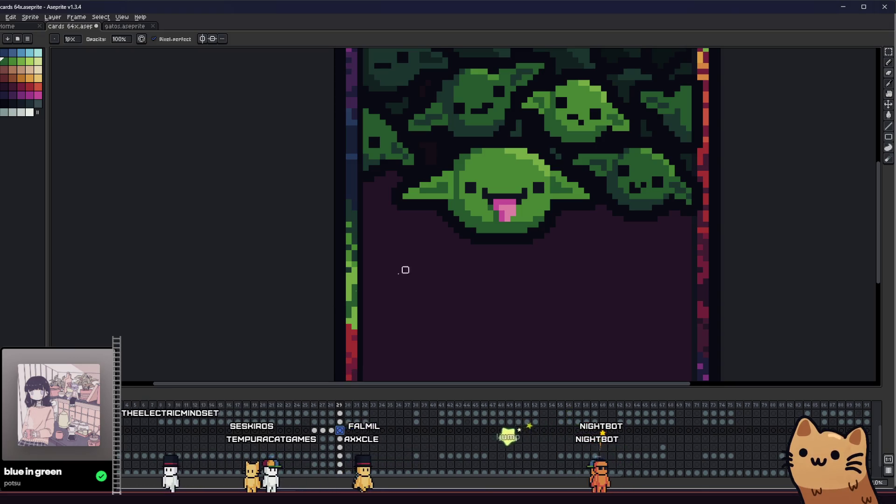
# Outline a U-shaped body under the front goblin's head and fill it green
pyautogui.scroll(-2, 464, 304)
pyautogui.scroll(1, 410, 315)
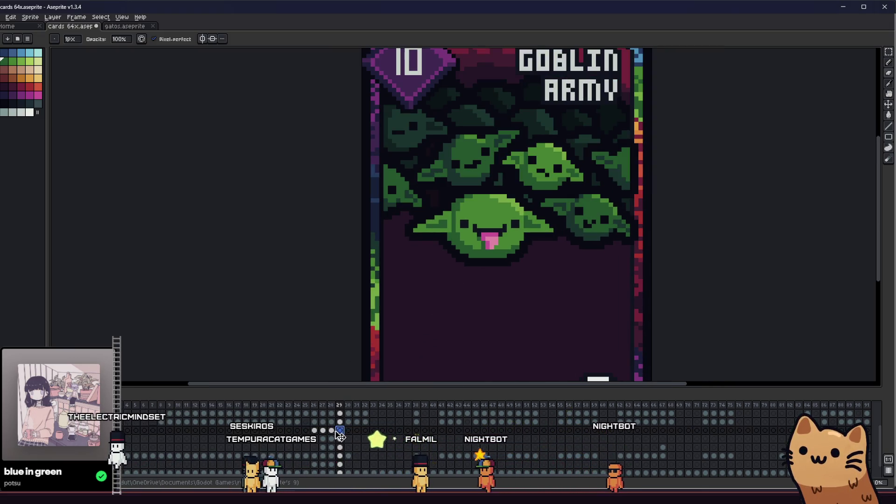
pyautogui.scroll(1, 455, 281)
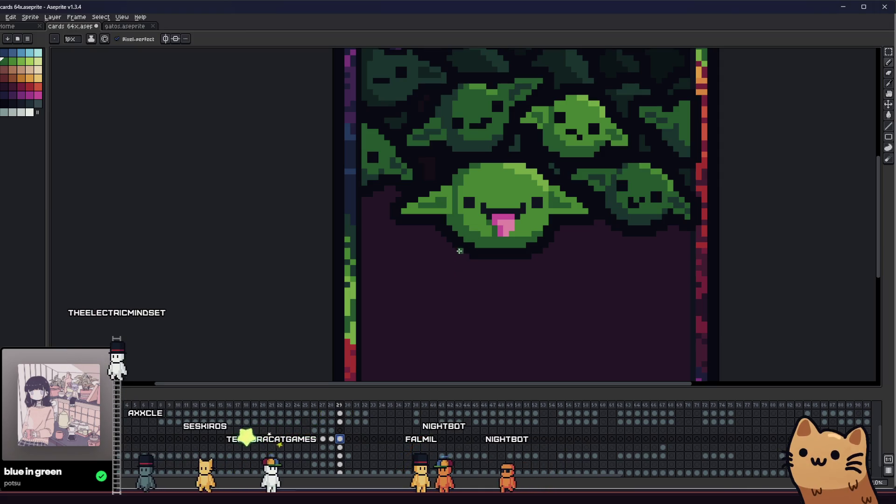
pyautogui.moveTo(453, 256); pyautogui.dragTo(392, 251)
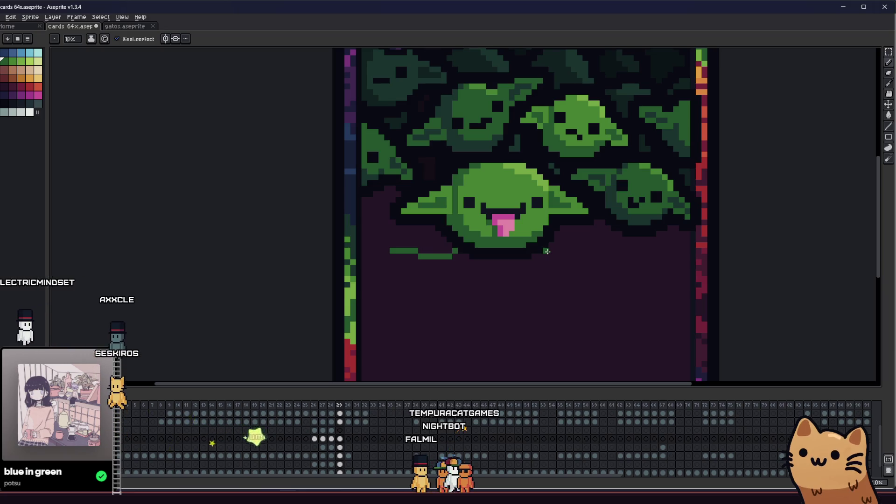
pyautogui.hotkey('ctrl', 'z')
pyautogui.moveTo(451, 253)
pyautogui.mouseDown()
pyautogui.moveTo(454, 267)
pyautogui.moveTo(516, 283)
pyautogui.moveTo(549, 253)
pyautogui.mouseUp()
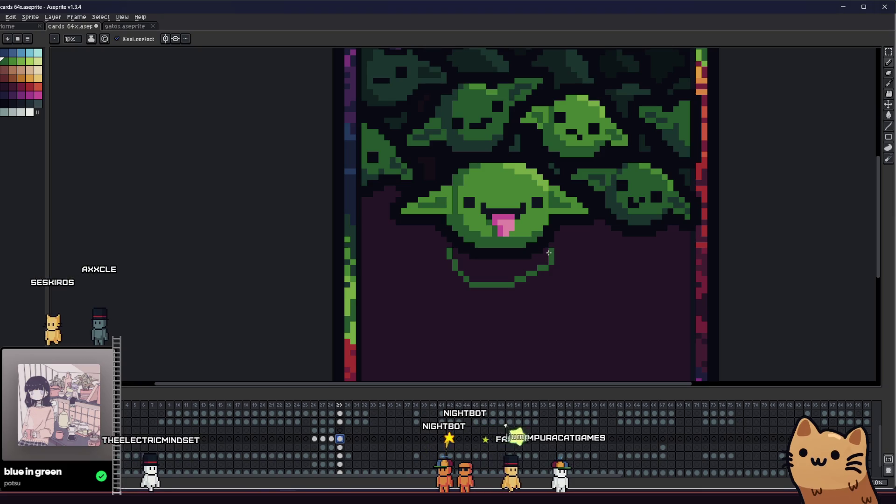
pyautogui.press('g')
pyautogui.click(495, 273)
# Draw two thin arms hanging down from the goblin's body
pyautogui.scroll(-4, 495, 277)
pyautogui.scroll(2, 495, 277)
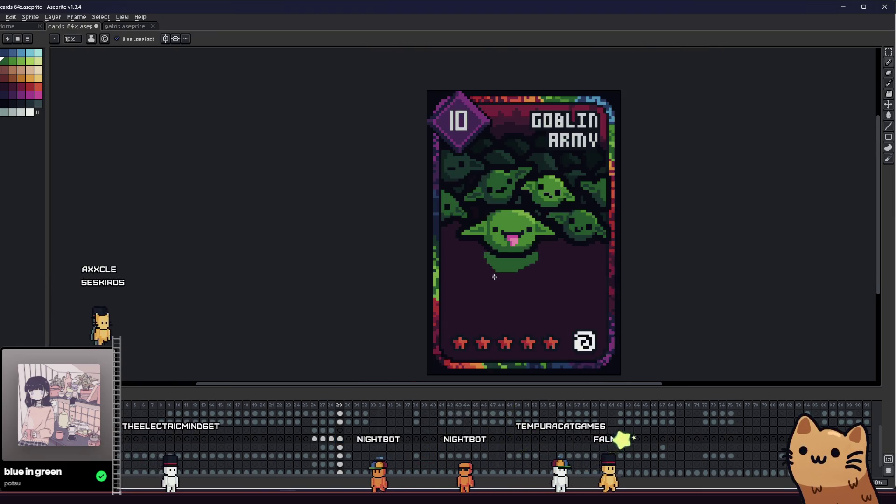
pyautogui.scroll(1, 495, 277)
pyautogui.moveTo(483, 245); pyautogui.dragTo(427, 322)
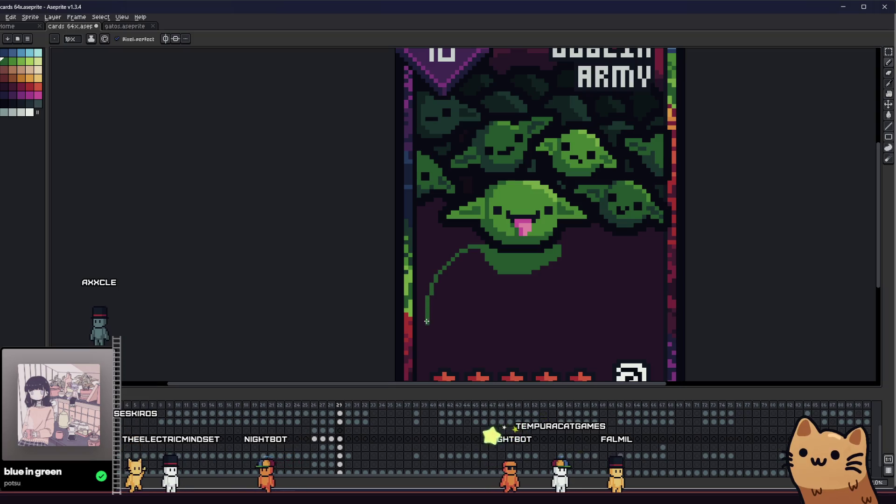
pyautogui.hotkey('ctrl', 'z')
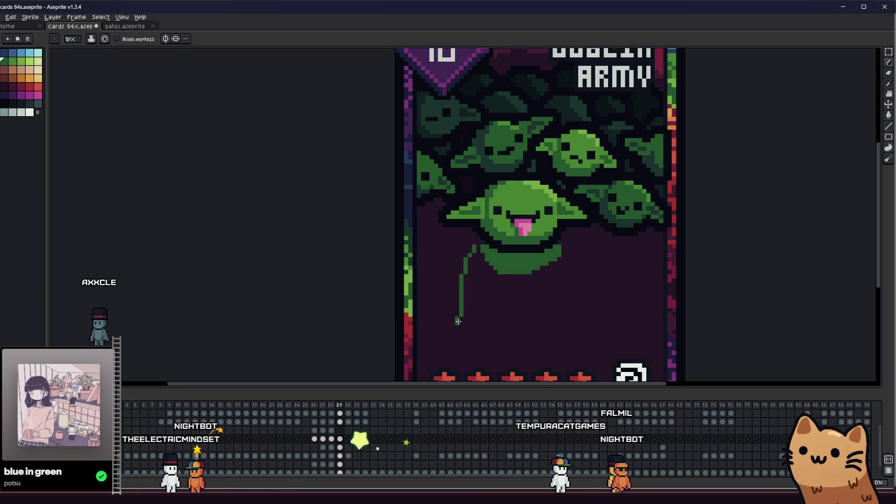
pyautogui.moveTo(568, 246); pyautogui.dragTo(582, 312)
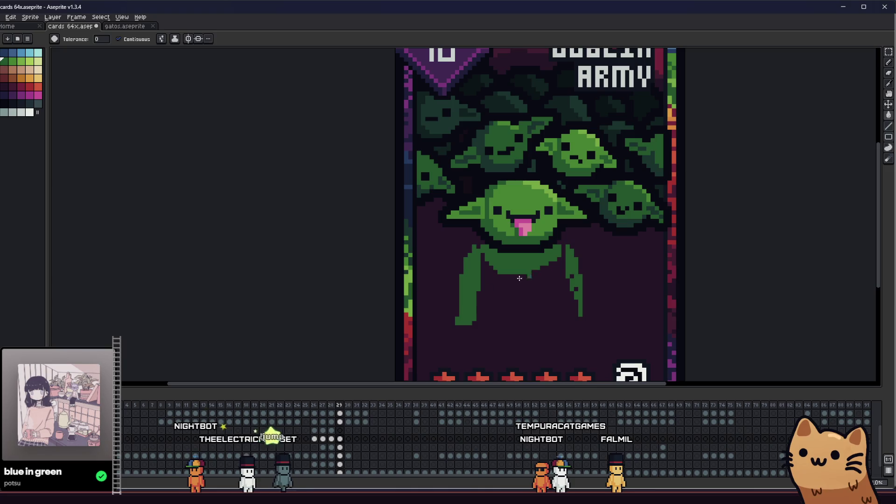
pyautogui.scroll(-4, 579, 290)
pyautogui.scroll(3, 500, 327)
pyautogui.moveTo(469, 327); pyautogui.dragTo(415, 312)
pyautogui.scroll(-1, 397, 299)
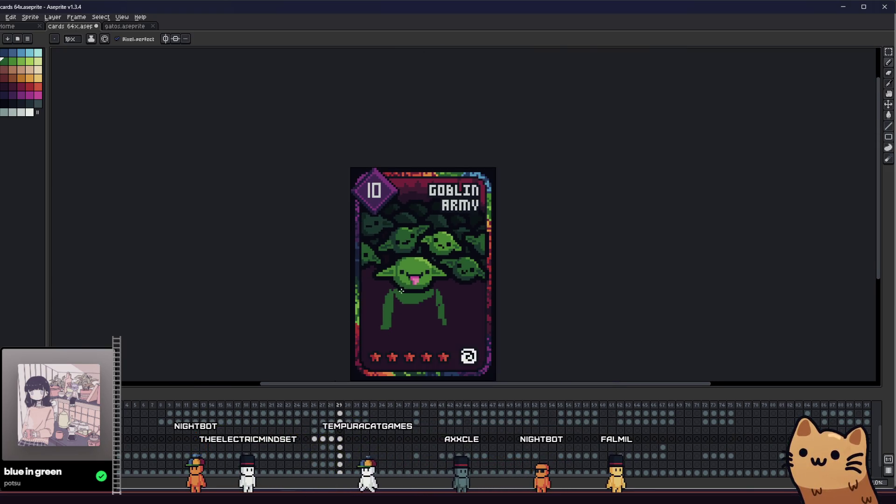
# Fill the front goblin's torso with green using the Paint Bucket
pyautogui.scroll(2, 397, 297)
pyautogui.press('g')
pyautogui.moveTo(463, 298)
pyautogui.mouseDown()
pyautogui.moveTo(507, 314)
pyautogui.moveTo(596, 304)
pyautogui.mouseUp()
pyautogui.scroll(-1, 631, 309)
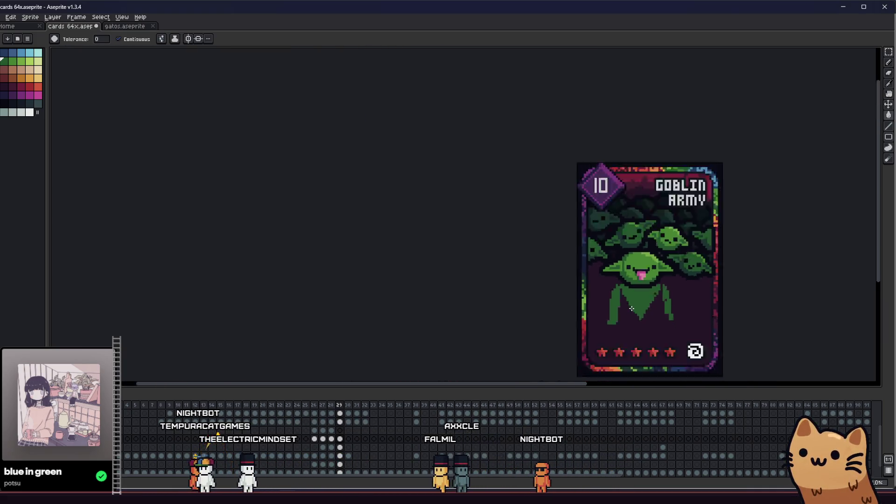
pyautogui.scroll(4, 621, 299)
pyautogui.press('b')
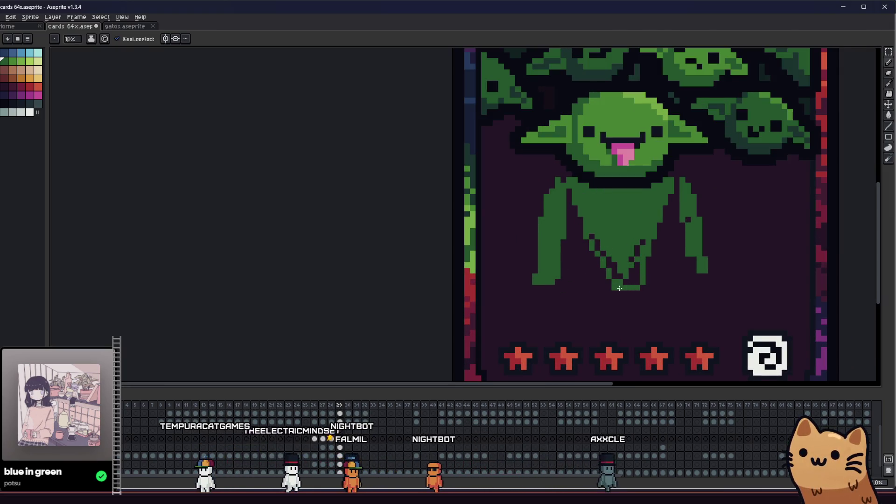
# Adjust the goblin's left arm with a rectangular selection so it angles outward
pyautogui.scroll(-2, 635, 254)
pyautogui.moveTo(584, 304)
pyautogui.mouseDown()
pyautogui.moveTo(443, 310)
pyautogui.moveTo(244, 354)
pyautogui.mouseUp()
pyautogui.scroll(-4, 244, 354)
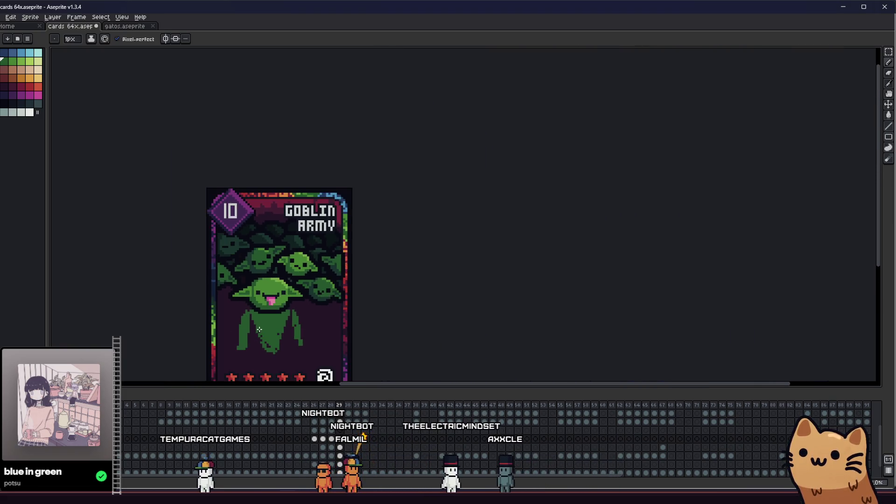
pyautogui.scroll(4, 345, 304)
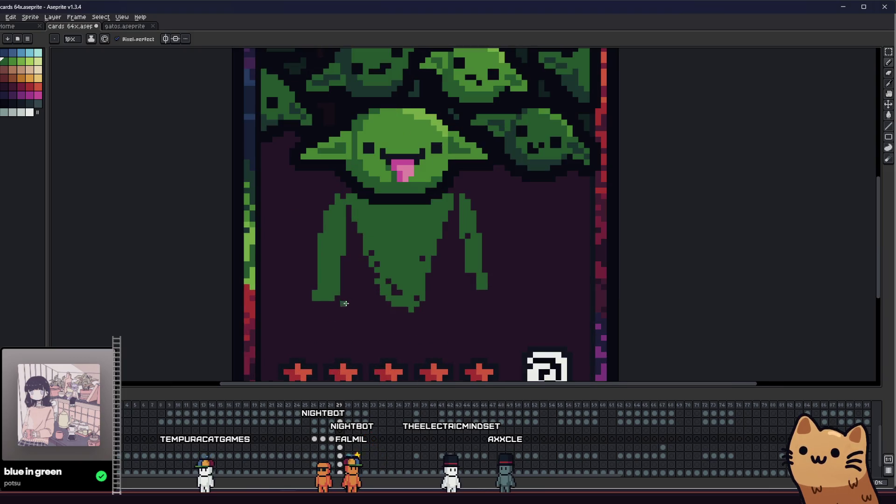
pyautogui.moveTo(323, 274)
pyautogui.mouseDown()
pyautogui.moveTo(324, 284)
pyautogui.moveTo(384, 298)
pyautogui.mouseUp()
pyautogui.press('m')
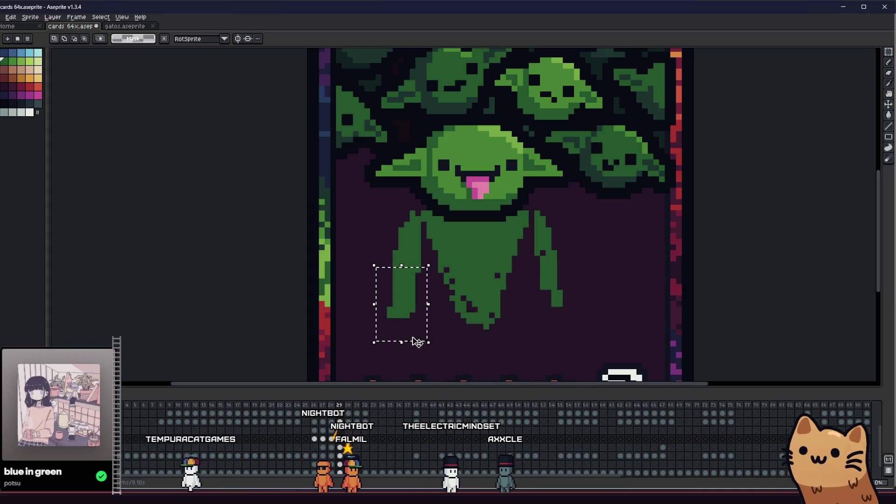
pyautogui.hotkey('ctrl', 'd')
pyautogui.moveTo(406, 304)
pyautogui.mouseDown()
pyautogui.moveTo(438, 312)
pyautogui.moveTo(405, 221)
pyautogui.mouseUp()
pyautogui.press('b')
pyautogui.press('e')
pyautogui.scroll(-4, 374, 296)
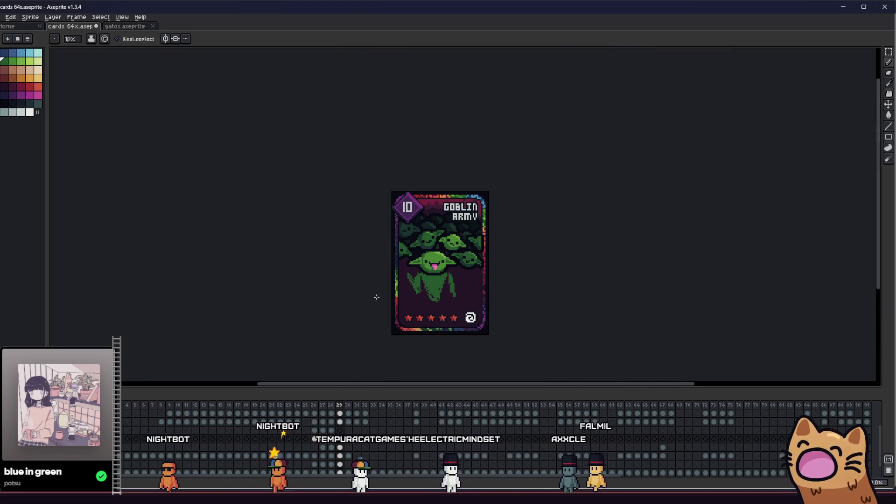
# Undo the front goblin's body and arms, leaving only its head over the dark background
pyautogui.moveTo(374, 296); pyautogui.dragTo(332, 296)
pyautogui.scroll(3, 375, 291)
pyautogui.scroll(3, 375, 291)
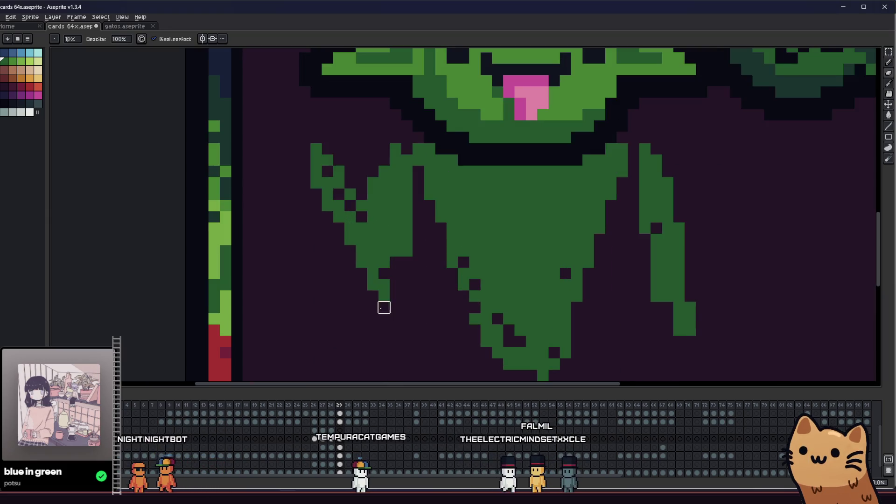
pyautogui.scroll(-3, 391, 283)
pyautogui.moveTo(359, 330)
pyautogui.mouseDown()
pyautogui.moveTo(675, 324)
pyautogui.moveTo(494, 310)
pyautogui.moveTo(142, 312)
pyautogui.moveTo(380, 310)
pyautogui.moveTo(479, 331)
pyautogui.mouseUp()
pyautogui.scroll(-4, 206, 310)
pyautogui.scroll(4, 174, 316)
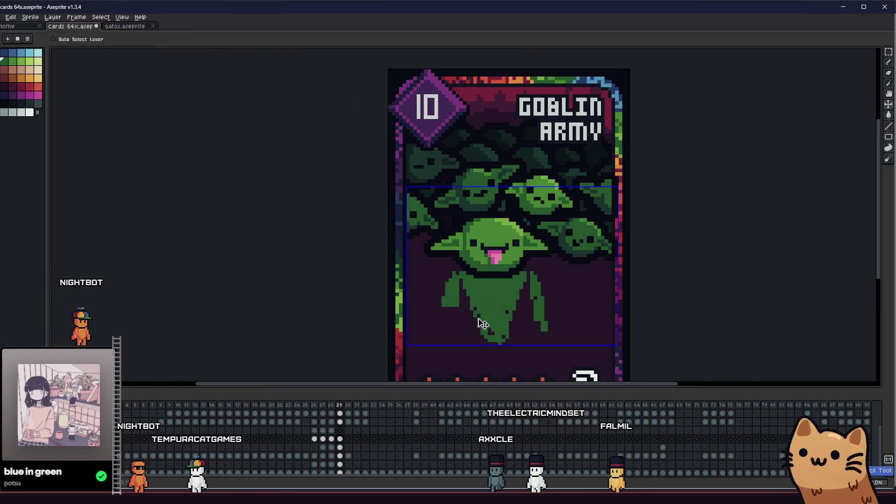
pyautogui.press('ctrl')
pyautogui.hotkey('ctrl', 'z')
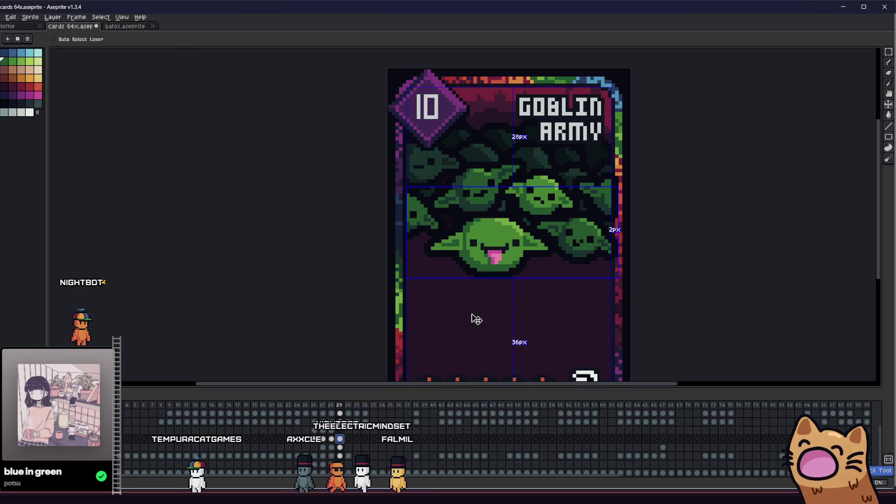
pyautogui.press('b')
pyautogui.moveTo(426, 300)
pyautogui.mouseDown()
pyautogui.moveTo(462, 314)
pyautogui.moveTo(400, 300)
pyautogui.moveTo(332, 248)
pyautogui.moveTo(312, 249)
pyautogui.moveTo(373, 252)
pyautogui.mouseUp()
pyautogui.scroll(-2, 462, 314)
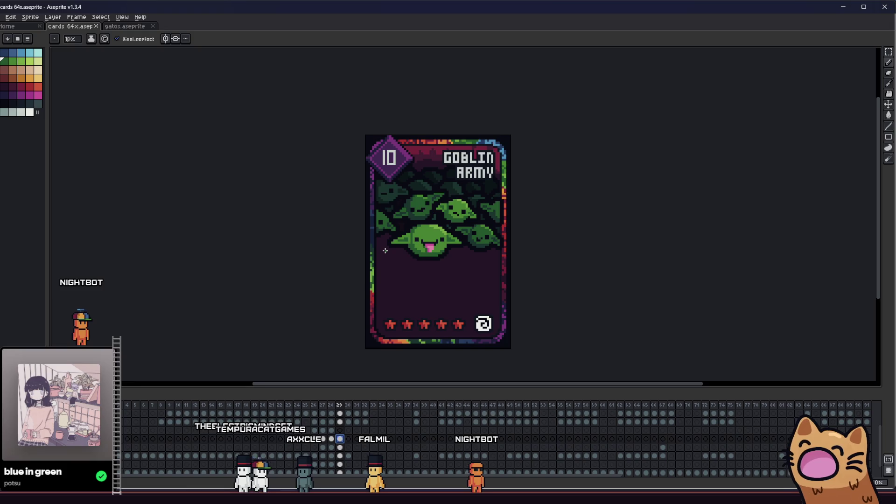